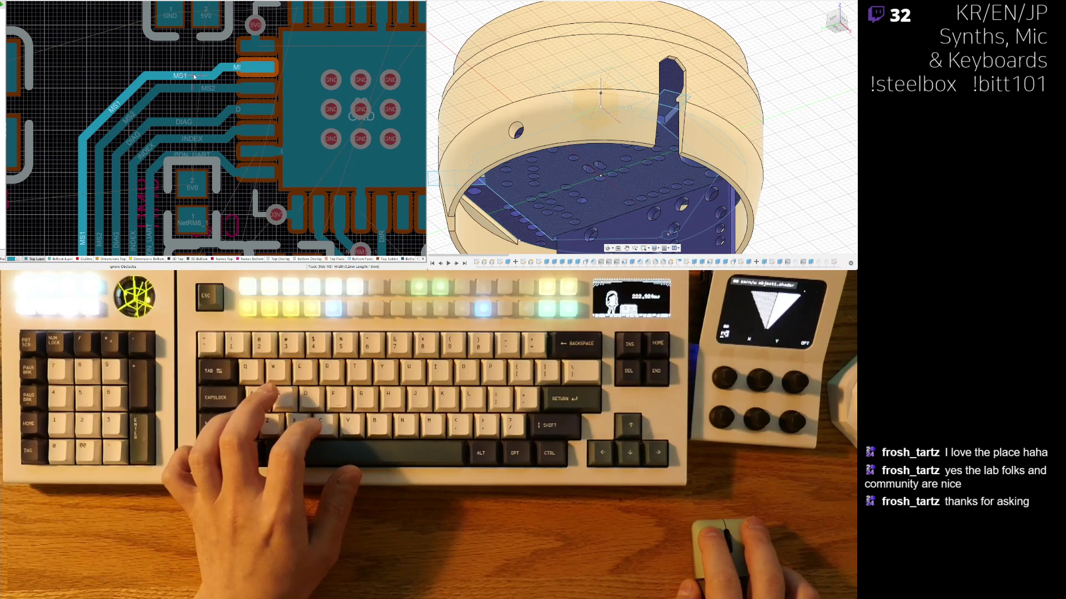
Step: Move the DIAG and INDEX track segments upward toward the driver IC pads
scroll(194, 75, "up", 3, "ctrl")
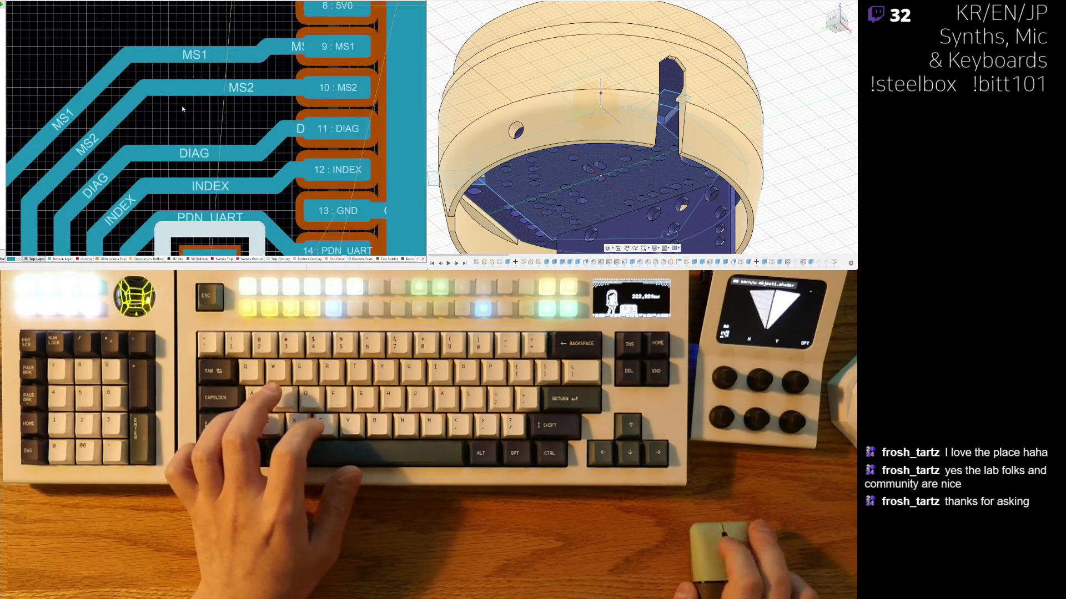
right_click_drag(175, 128, 140, 132)
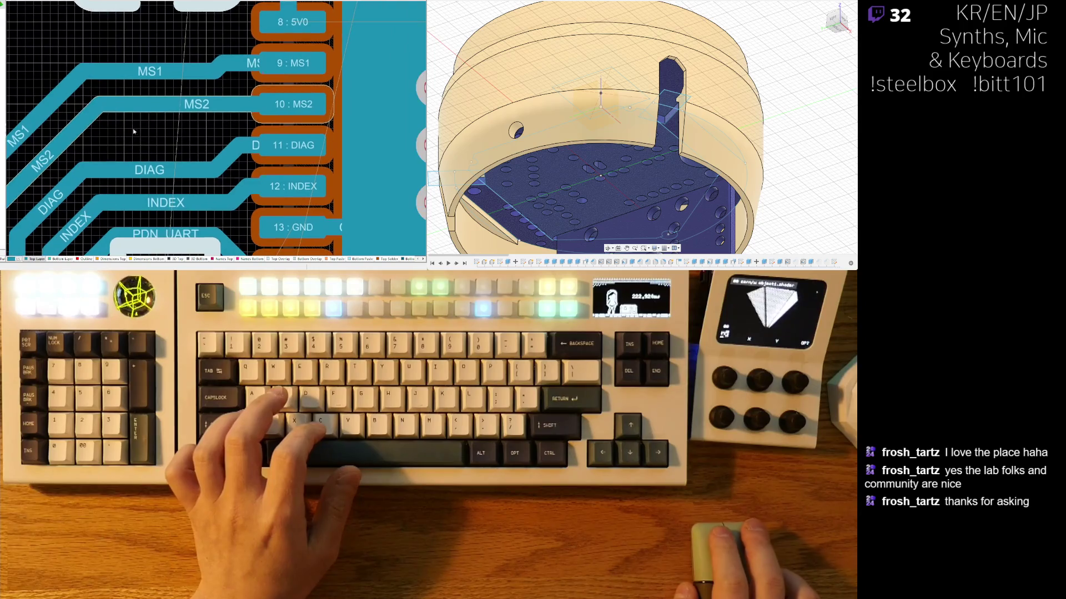
left_click_drag(145, 175, 162, 139)
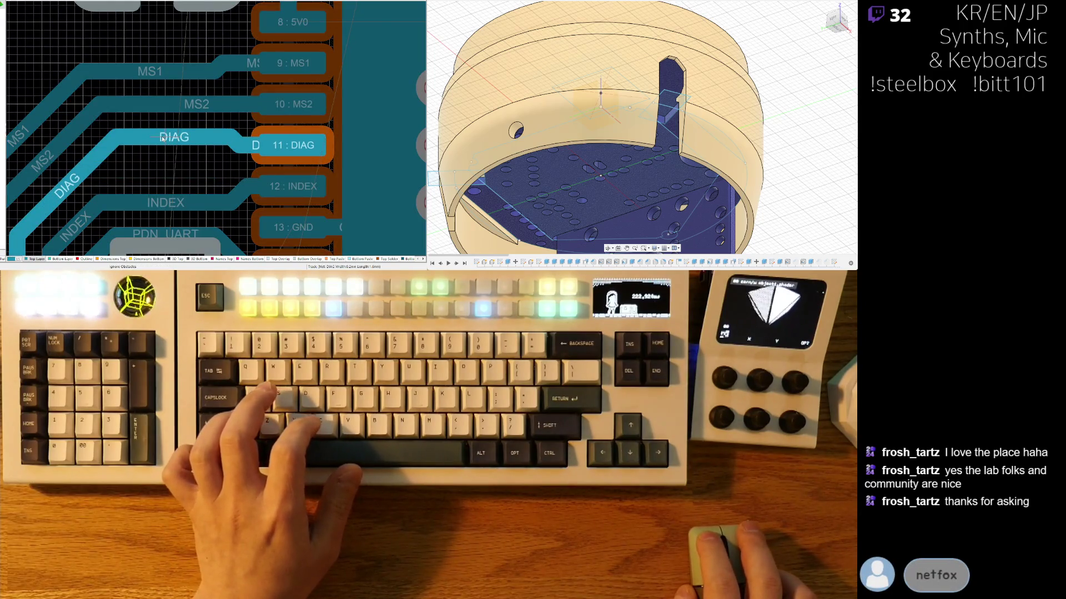
right_click_drag(162, 138, 197, 122)
mouse_move(206, 186)
left_mouse_down()
mouse_move(210, 162)
mouse_move(195, 155)
left_mouse_up()
Step: Reposition the INDEX, PDN_UART and DIAG tracks so they sit evenly spaced near pads 11–14
scroll(211, 144, "down", 2)
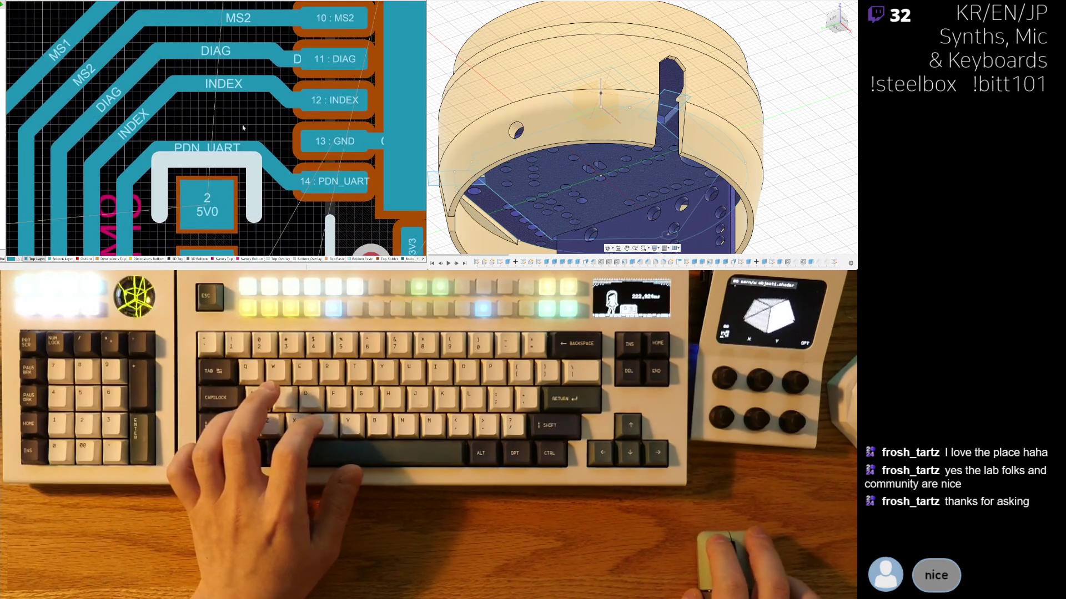
mouse_move(224, 99)
left_mouse_down()
mouse_move(224, 132)
mouse_move(207, 139)
mouse_move(211, 123)
left_mouse_up()
left_click(251, 162)
left_click_drag(240, 168, 222, 157)
left_click_drag(218, 68, 214, 95)
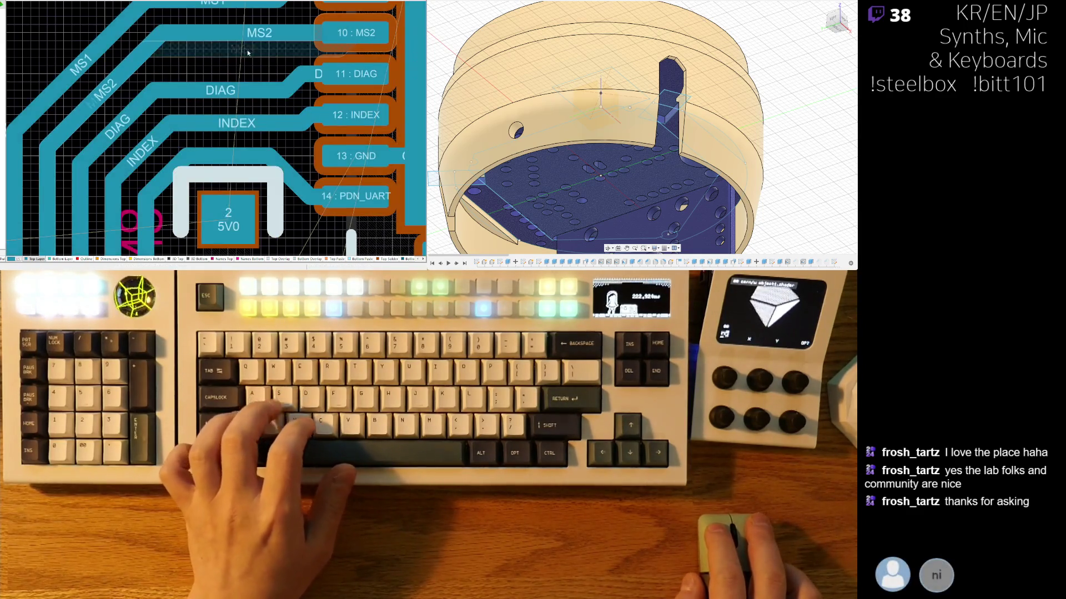
right_click_drag(245, 83, 205, 151)
Step: Delete the old MS2 segment running into pad 10
left_click(222, 102)
key("Delete")
key("ctrl+w")
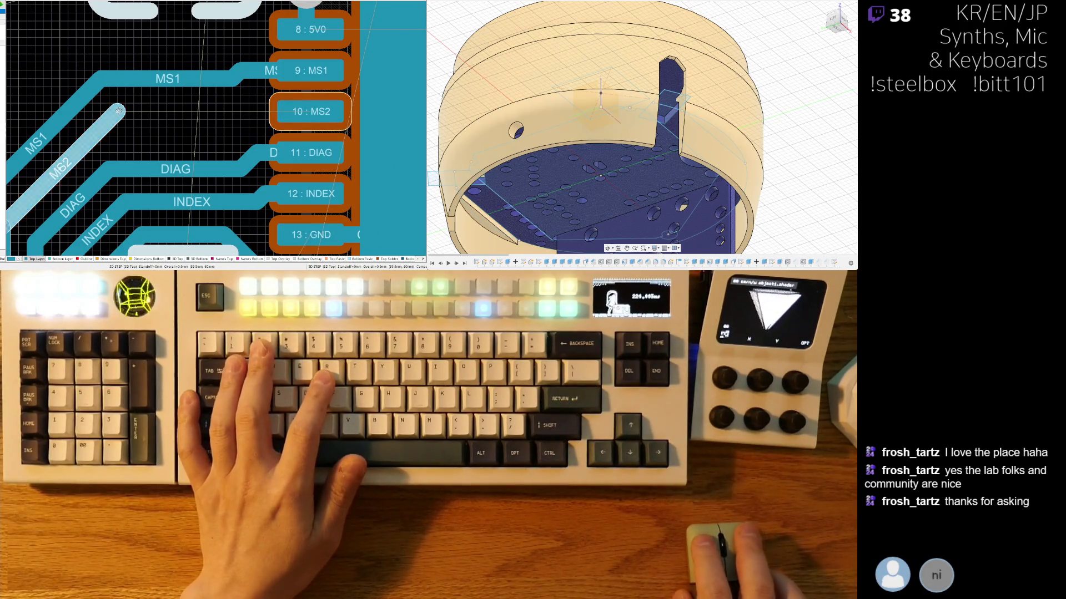
Step: Route MS2 horizontally, then diagonally into pad 10
left_click(93, 136)
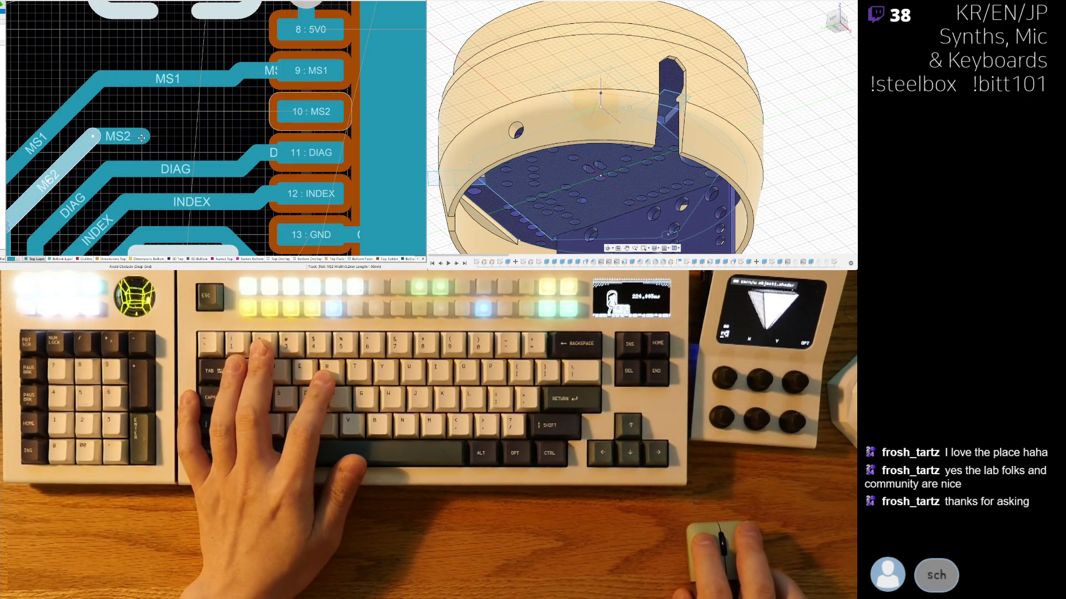
left_click(240, 119)
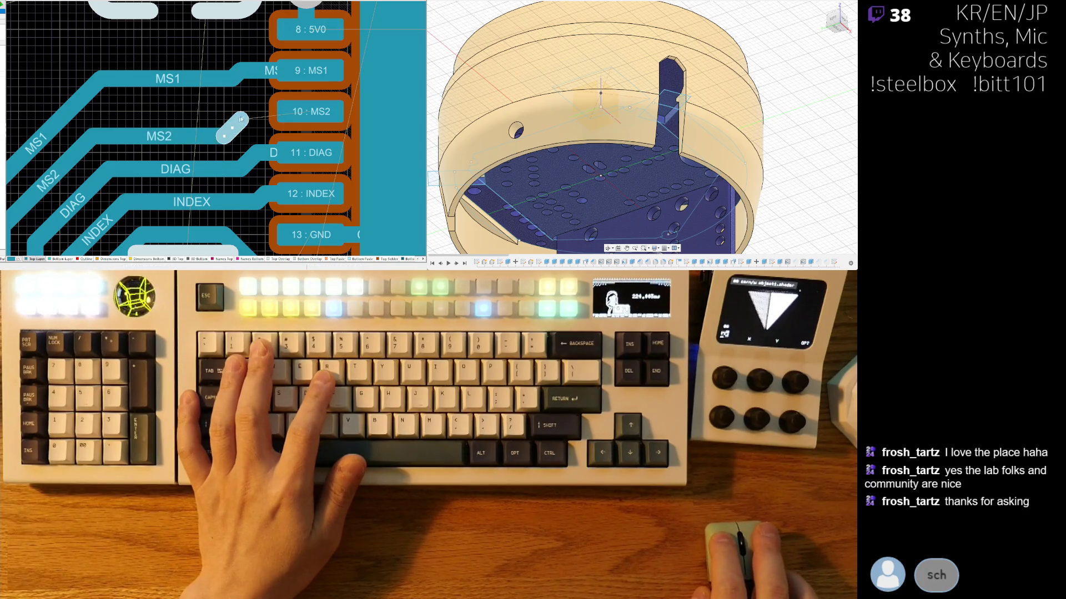
left_click(308, 114)
Step: Slide the MS1 segment down and check the area around the 5V0, D3V3 and RM10 pads
left_click_drag(178, 78, 178, 102)
scroll(178, 102, "down", 1, "ctrl")
scroll(234, 162, "down", 1, "ctrl")
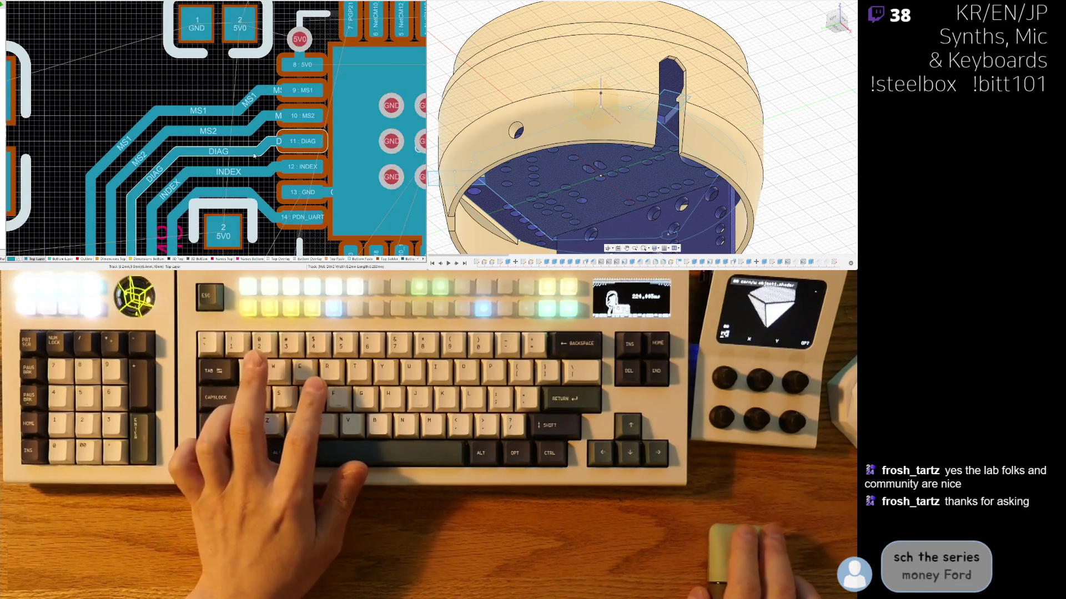
right_click_drag(240, 232, 207, 80)
scroll(191, 104, "up", 2, "ctrl")
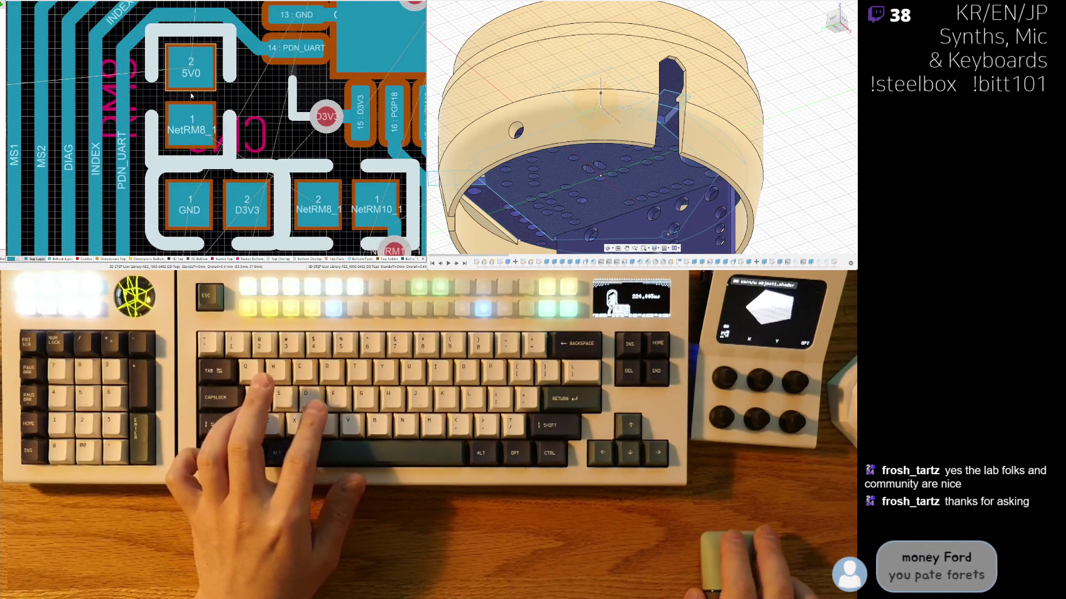
scroll(200, 127, "up", 5)
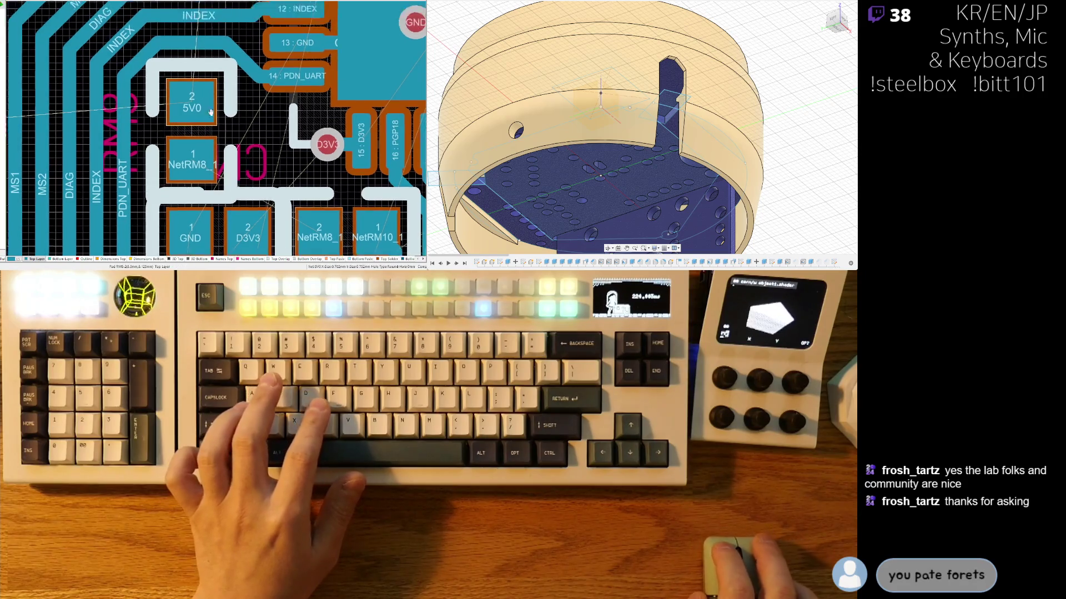
scroll(205, 136, "up", 2, "ctrl")
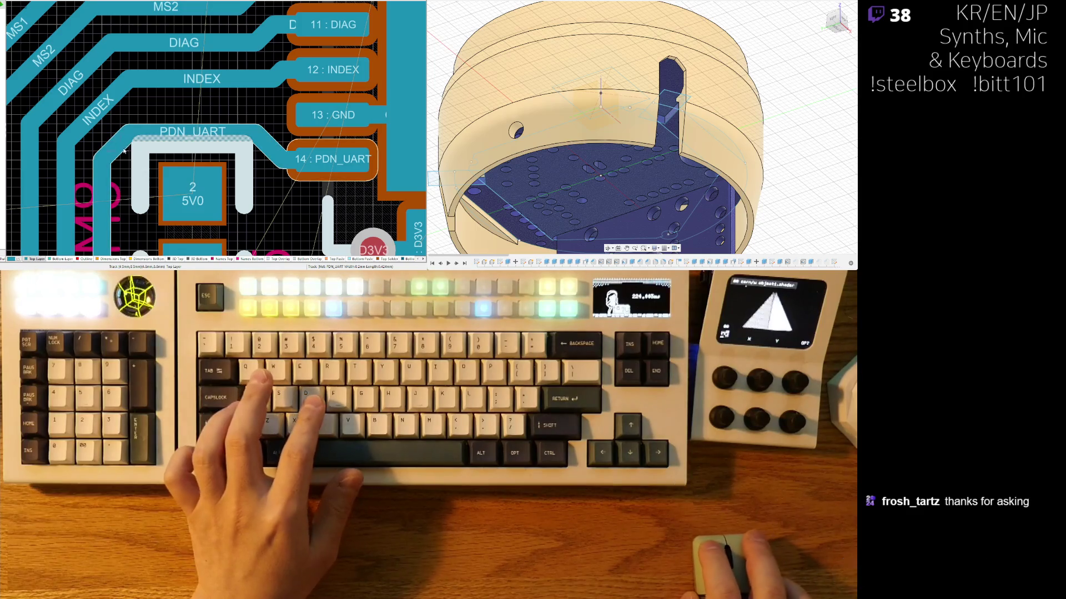
Step: Shift the PDN_UART, INDEX, DIAG, MS2 and MS1 tracks into evenly spaced parallel runs
left_click_drag(208, 134, 130, 156)
left_click_drag(218, 79, 217, 97)
left_click_drag(200, 44, 200, 68)
right_click_drag(191, 29, 247, 75)
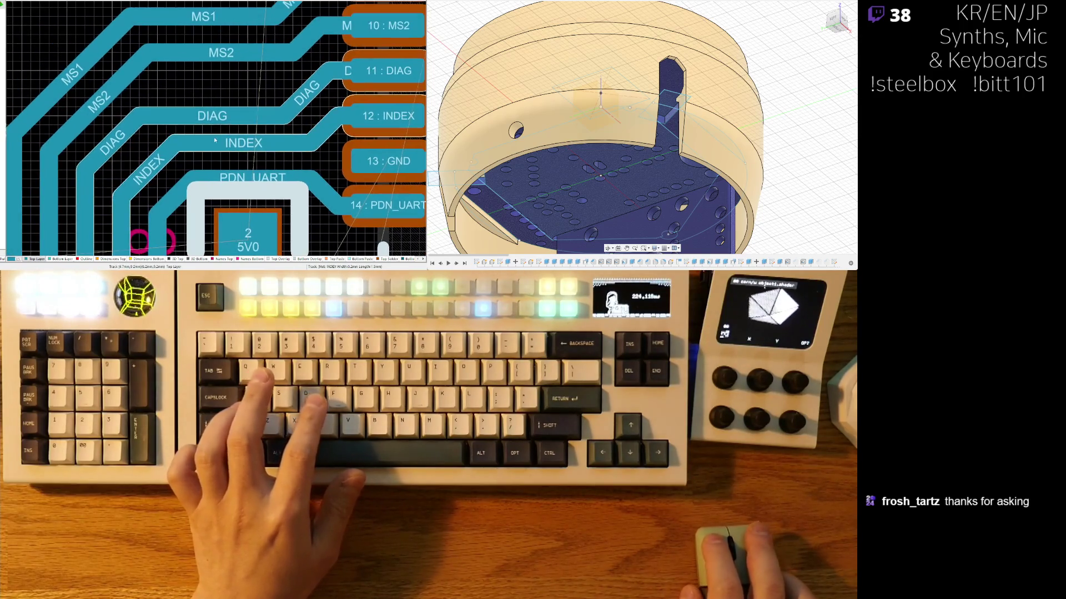
left_click_drag(247, 52, 247, 71)
left_click_drag(220, 18, 233, 54)
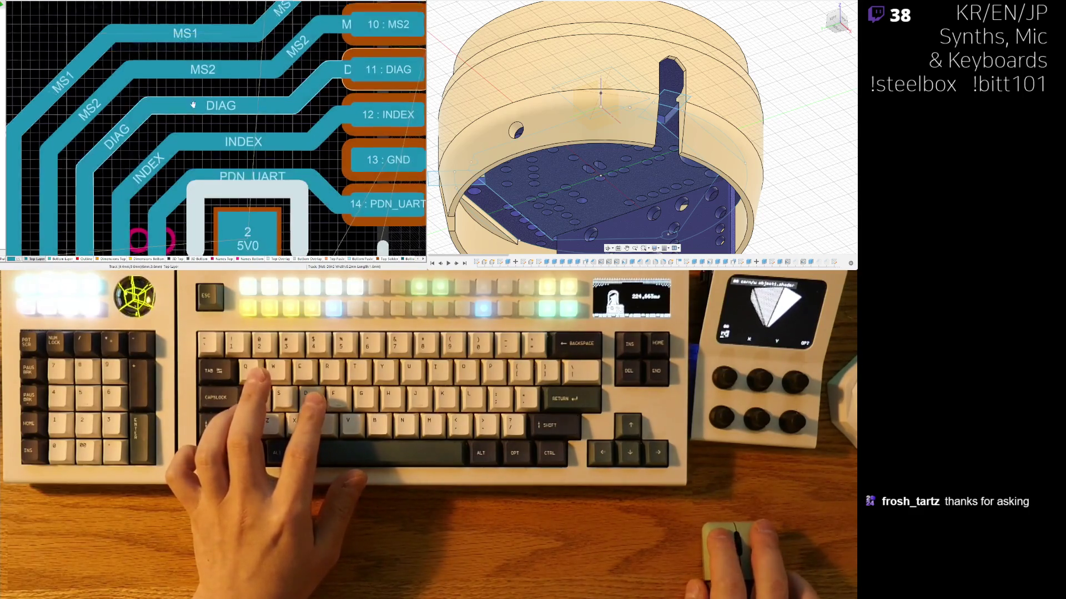
scroll(212, 35, "down", 4, "ctrl")
scroll(175, 101, "up", 3, "ctrl")
mouse_move(175, 100)
left_mouse_down()
mouse_move(136, 82)
mouse_move(153, 90)
left_mouse_up()
Step: Select the PGP18 track and move the three-pad debug connector footprint
scroll(153, 90, "down", 5)
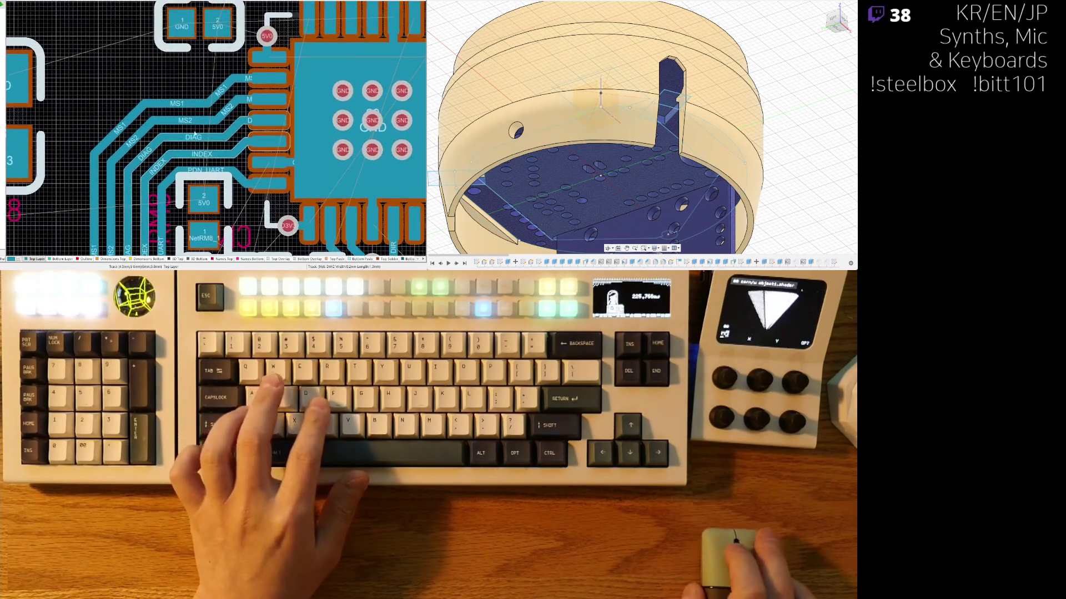
scroll(225, 127, "down", 4)
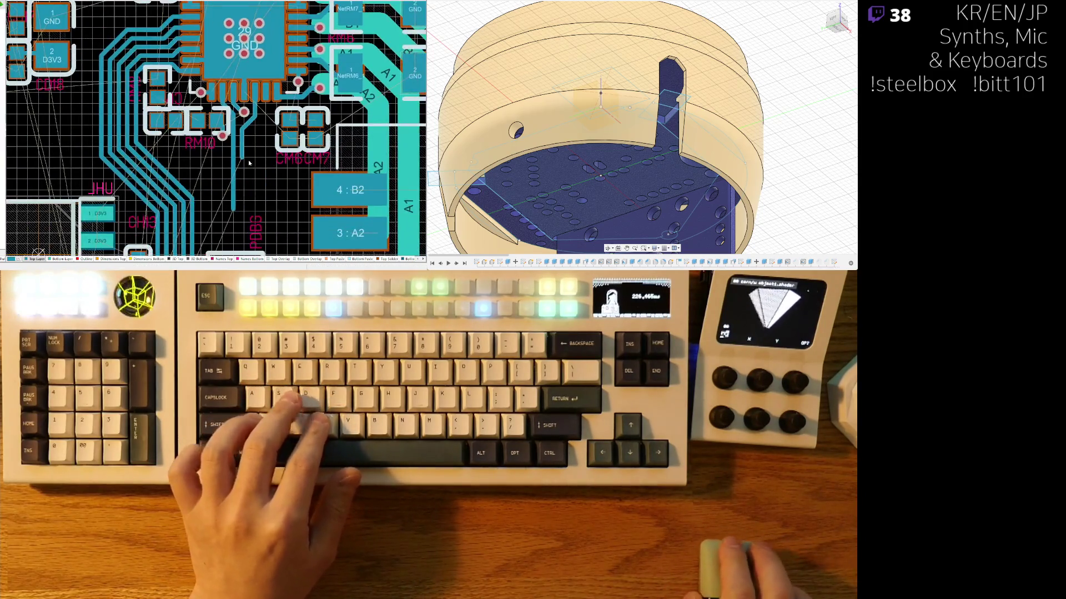
scroll(219, 134, "up", 2, "ctrl")
left_click(223, 178)
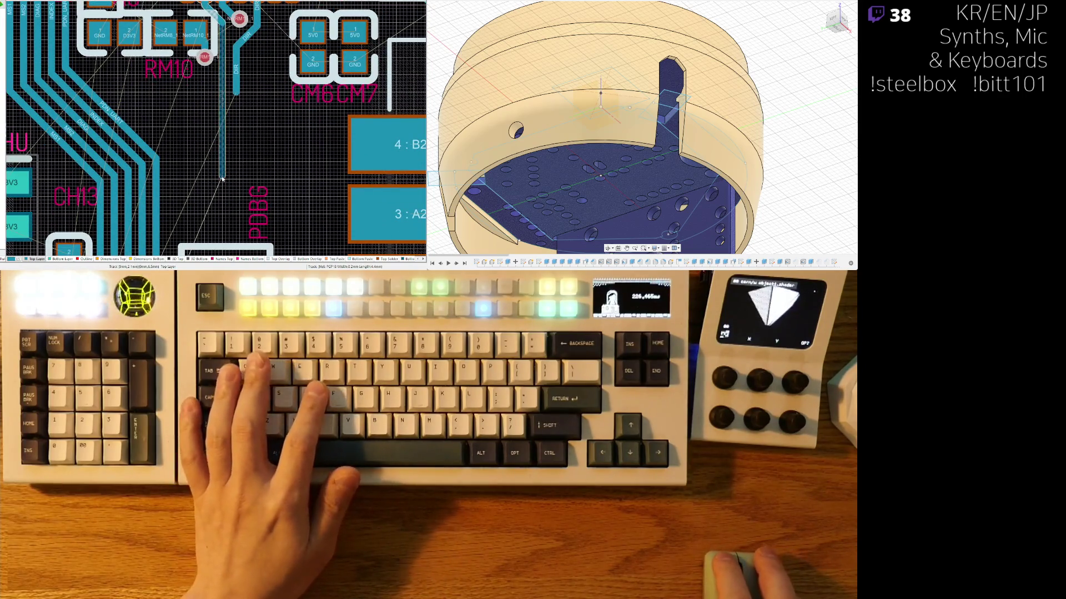
scroll(229, 137, "down", 1)
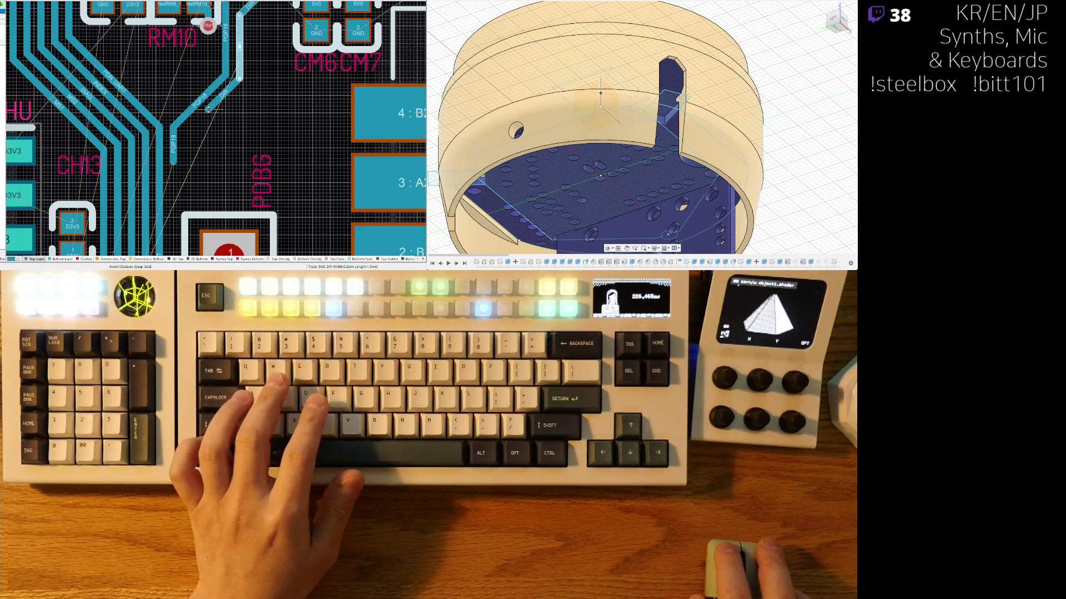
mouse_move(229, 247)
left_mouse_down()
mouse_move(224, 116)
mouse_move(262, 104)
left_mouse_up()
Step: Stretch the PGP18 and DIR track ends downward, then deselect them
scroll(198, 56, "up", 5, "ctrl")
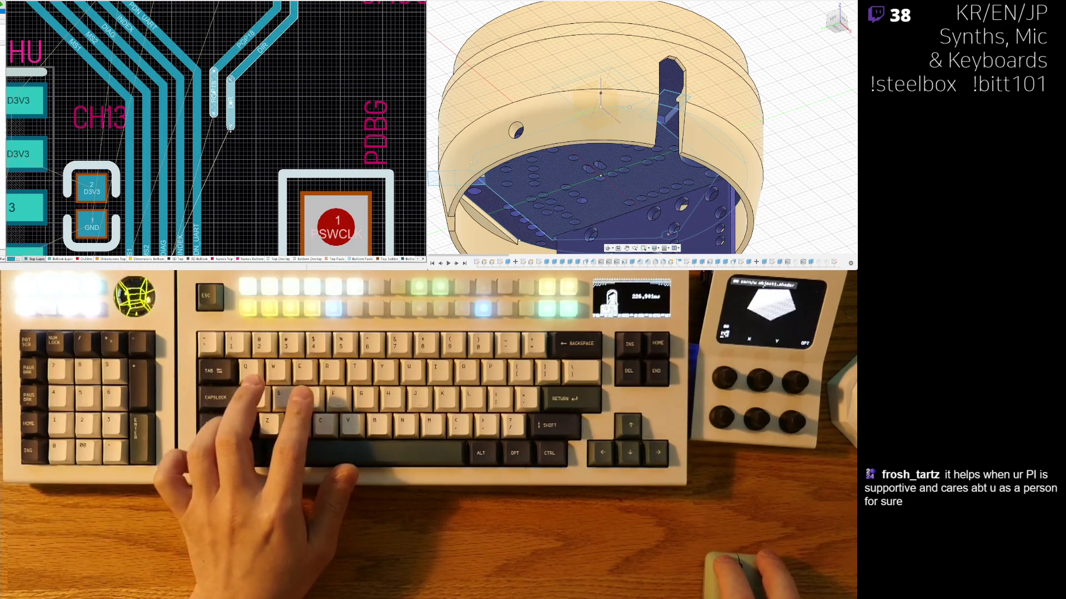
scroll(231, 164, "down", 5)
left_click_drag(230, 166, 232, 161)
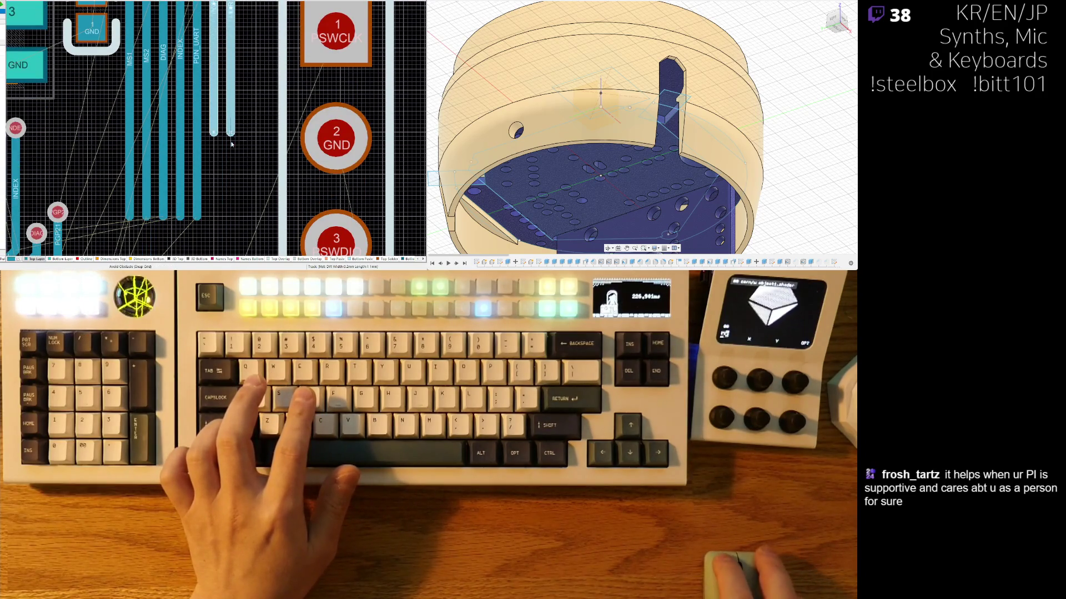
left_click_drag(228, 204, 227, 206)
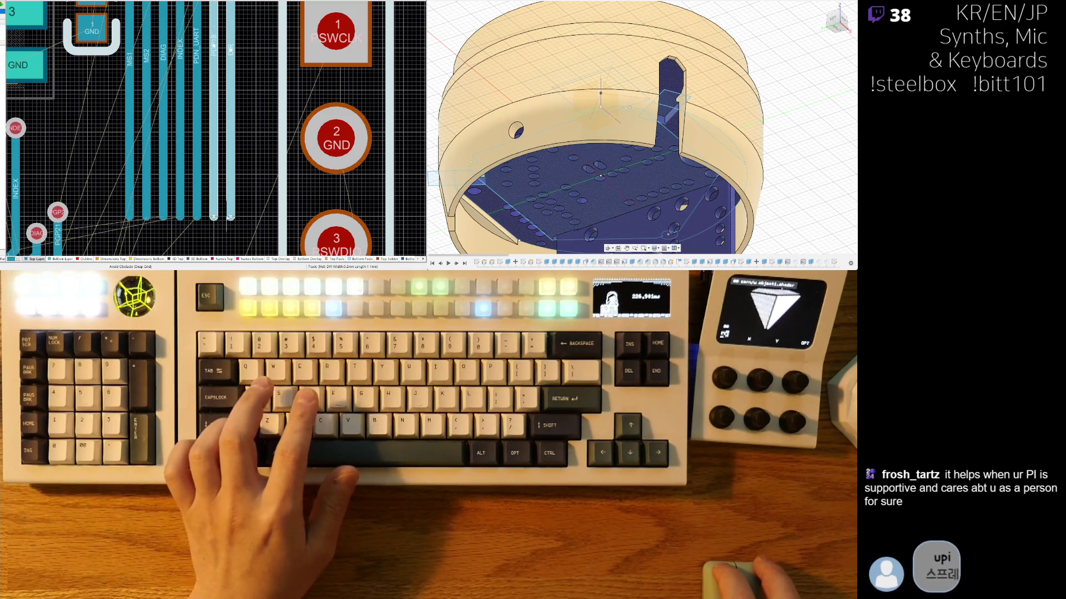
left_click(242, 197)
scroll(242, 198, "down", 5, "ctrl")
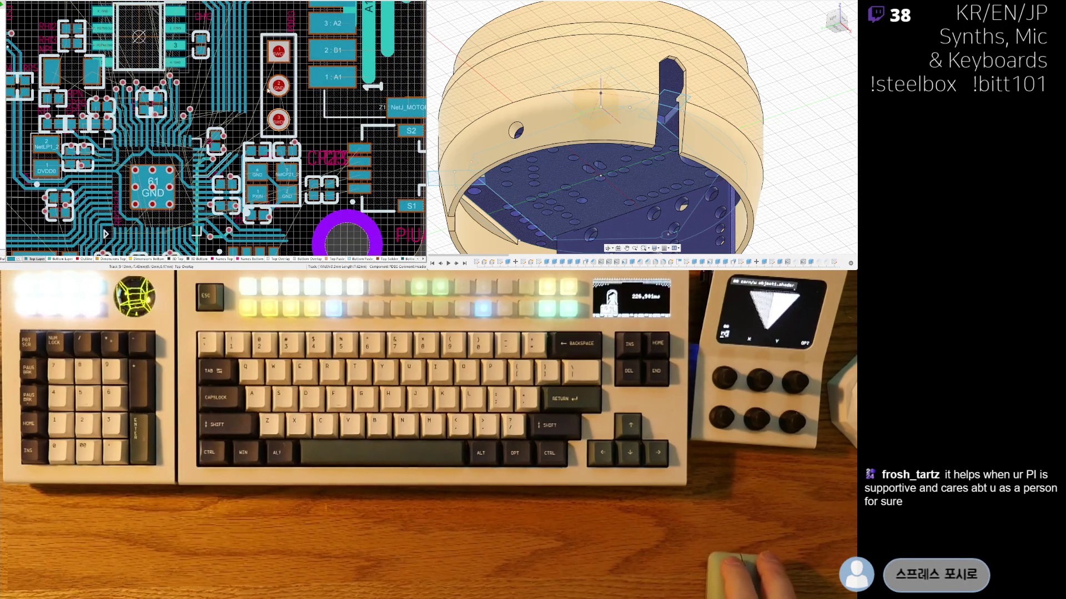
Step: Pan to CM9 above the driver IC and anchor a new track at pad 7 PGP21
scroll(268, 96, "up", 5)
scroll(169, 115, "right", 3, "shift")
scroll(170, 115, "up", 4, "ctrl")
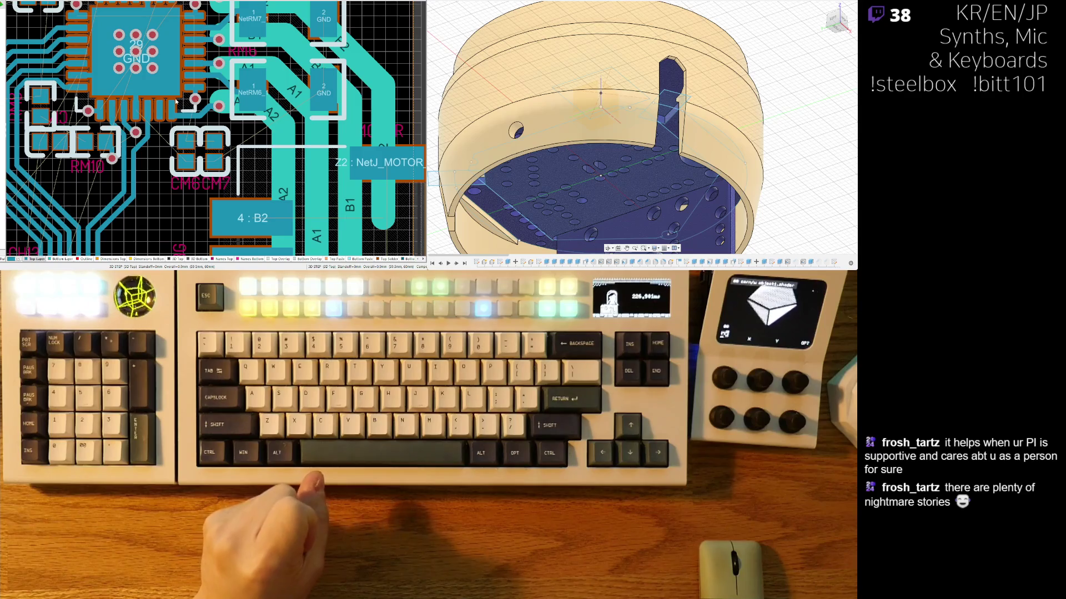
scroll(204, 143, "up", 3, "ctrl")
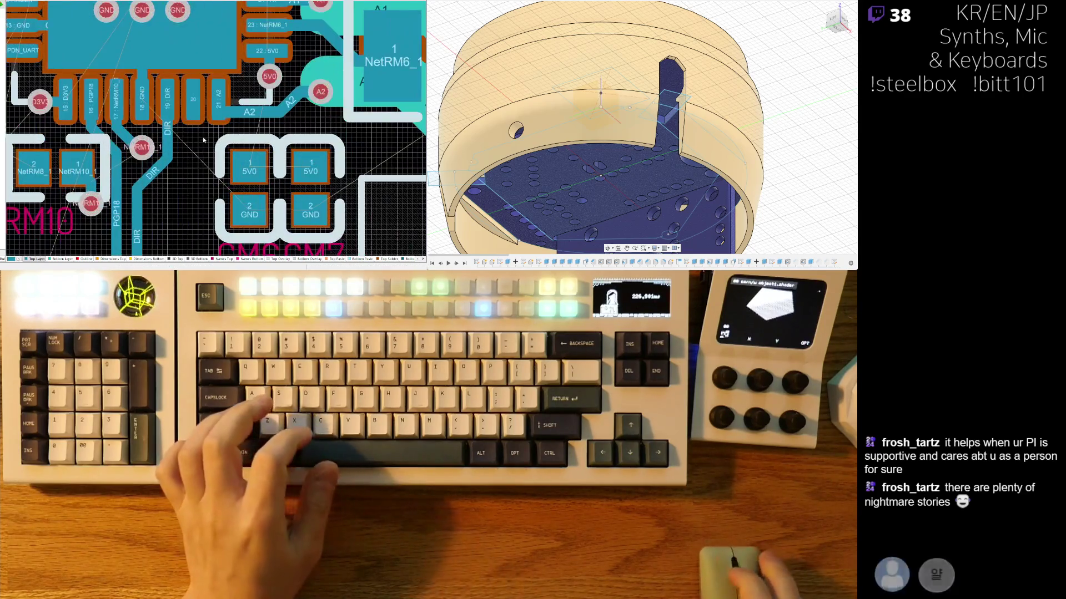
scroll(203, 142, "left", 2, "shift")
scroll(202, 164, "up", 1)
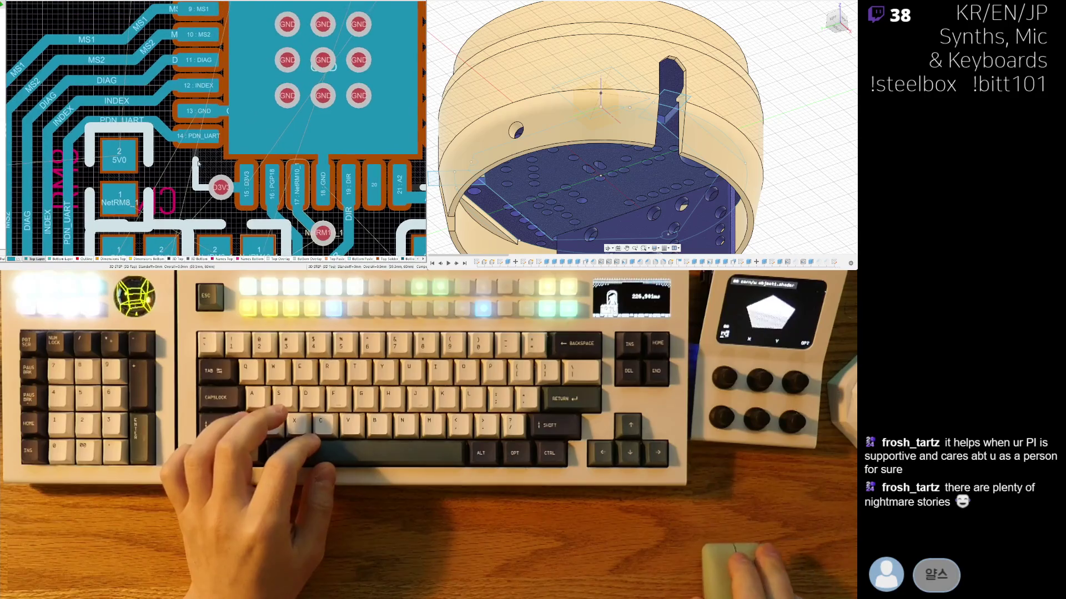
scroll(167, 150, "up", 2)
scroll(122, 133, "left", 1, "shift")
scroll(121, 134, "up", 1)
scroll(239, 105, "up", 1)
scroll(246, 106, "down", 1)
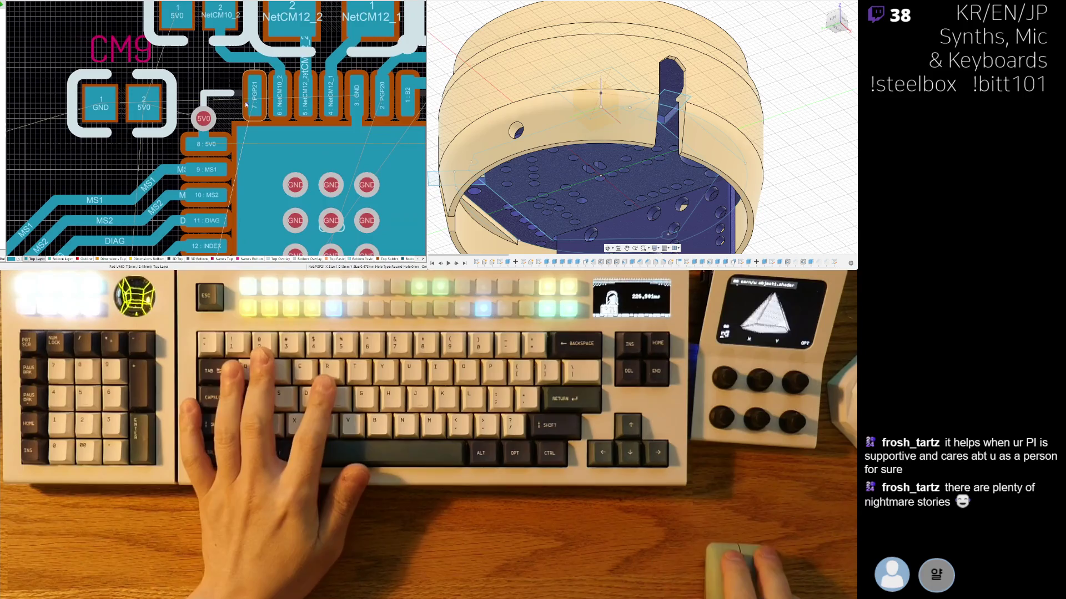
key("ctrl+w")
left_click(246, 105)
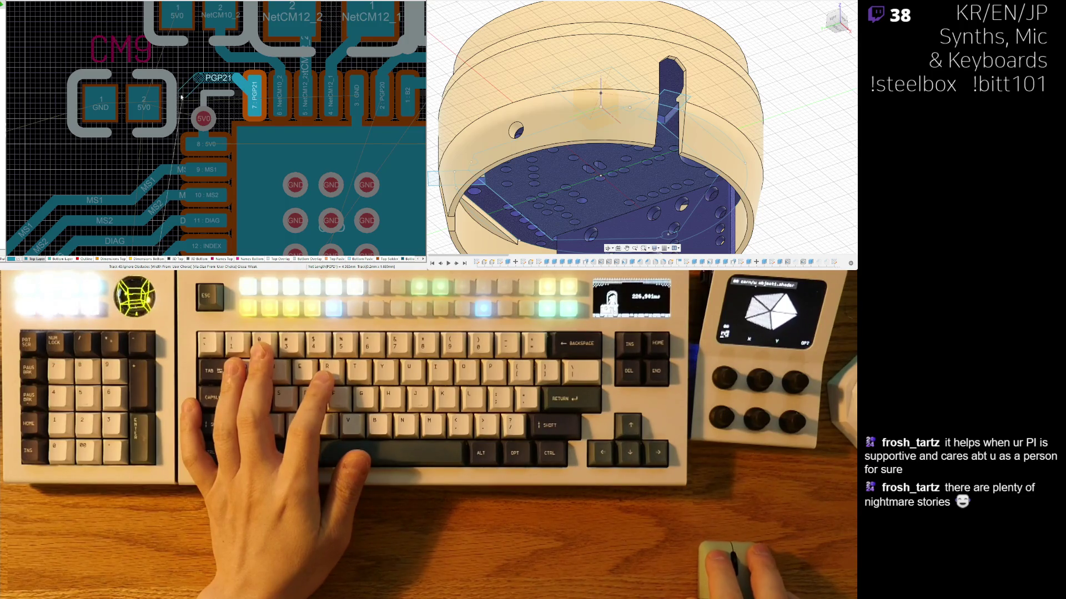
Step: Move the CM9 capacitor up and rotate it to vertical
right_click(178, 100)
mouse_move(118, 117)
left_mouse_down()
mouse_move(128, 72)
mouse_move(113, 42)
left_mouse_up()
key("space")
key("space")
key("space")
right_click_drag(133, 50, 153, 82)
mouse_move(131, 81)
left_mouse_down()
mouse_move(121, 128)
mouse_move(138, 65)
left_mouse_up()
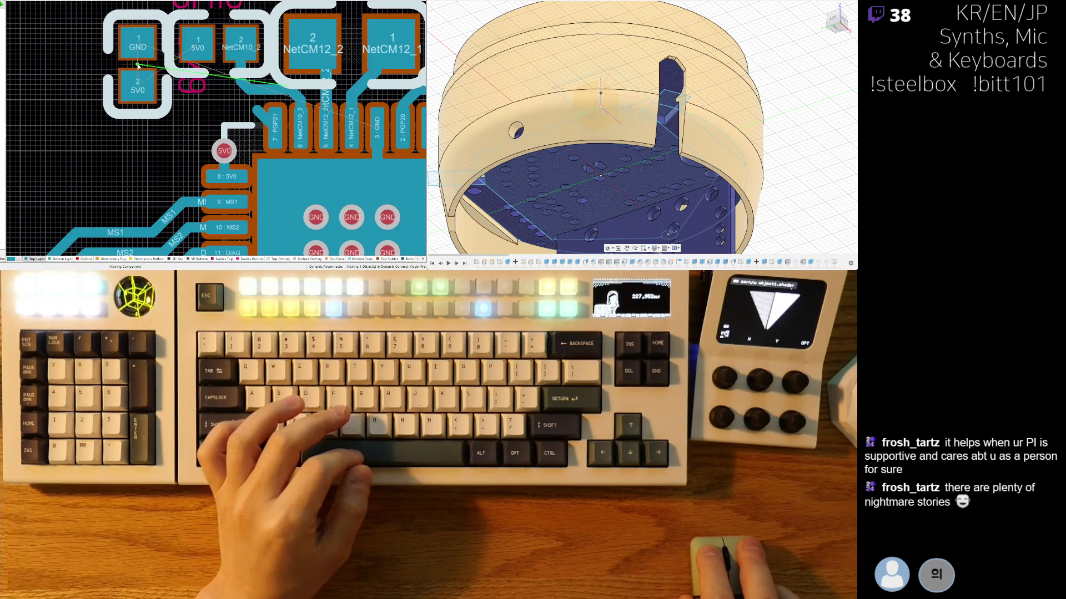
Step: Start the PGP21 track at driver IC pad 7, leaving a short stub
key("ctrl+w")
left_click(264, 132)
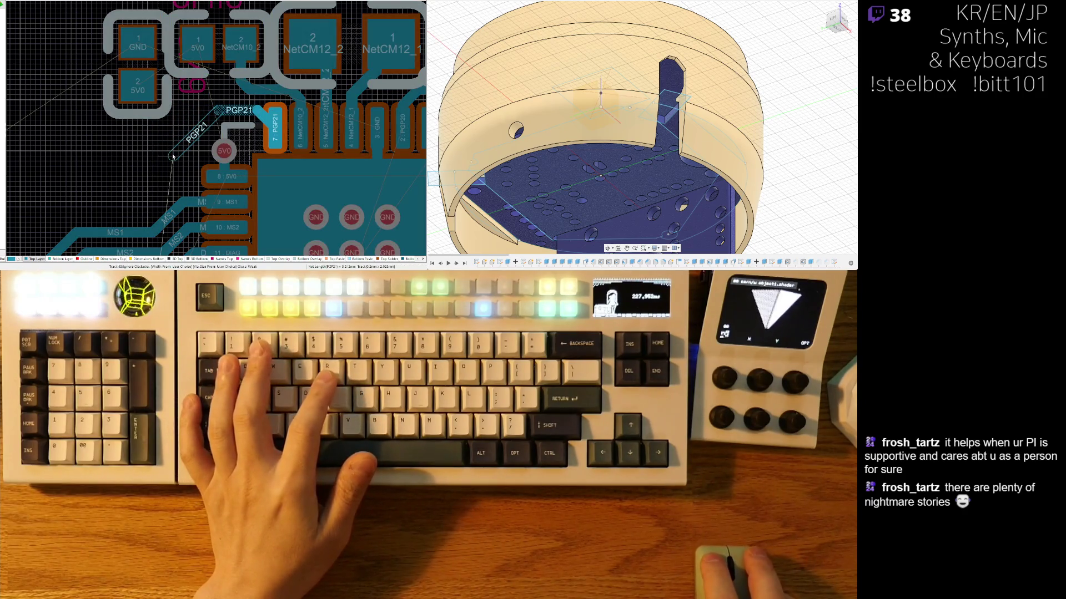
key("Escape")
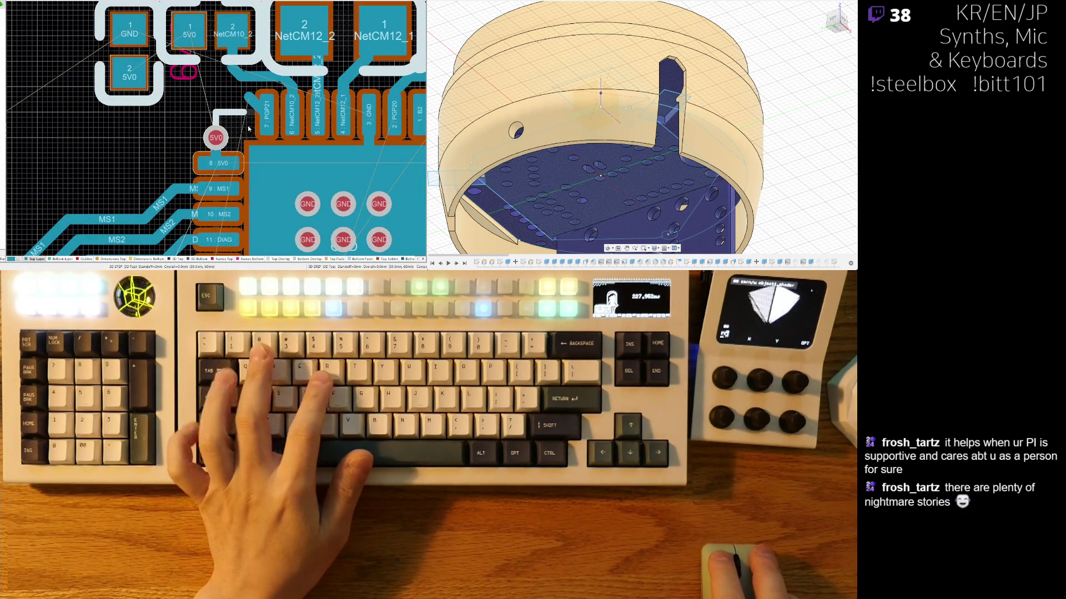
left_click(270, 112)
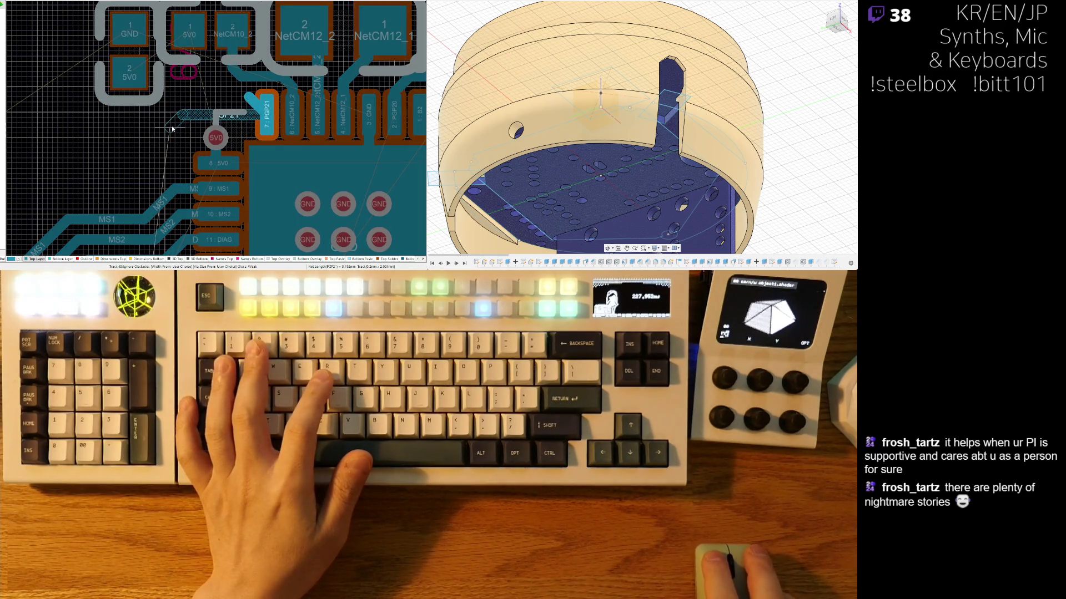
right_click(172, 128)
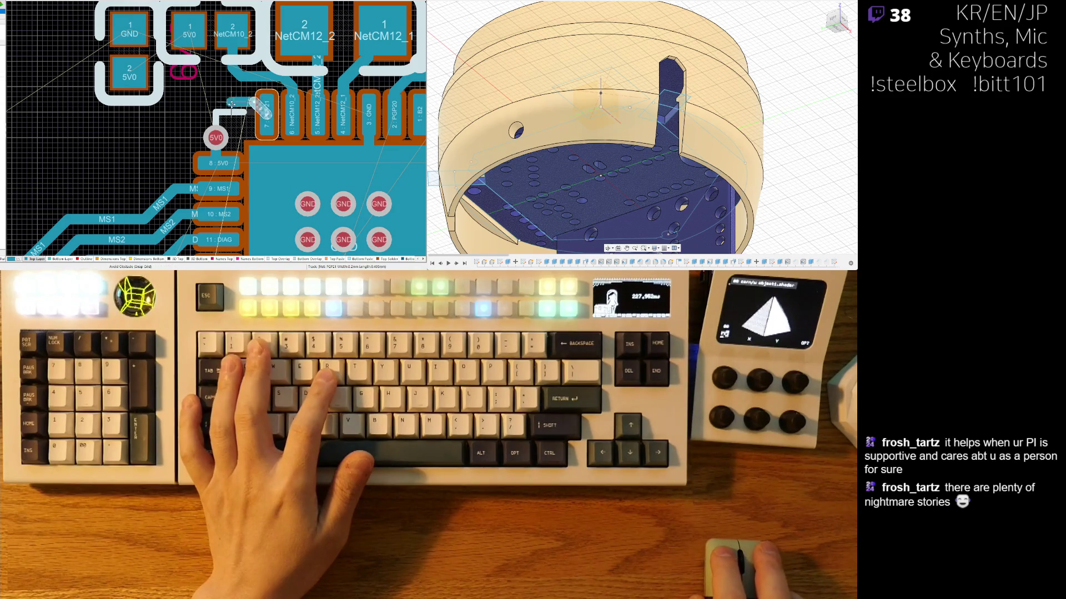
Step: Drag the PGP21 stub and segment to run diagonally down-left beside MS1 and MS2
left_click_drag(225, 103, 223, 109)
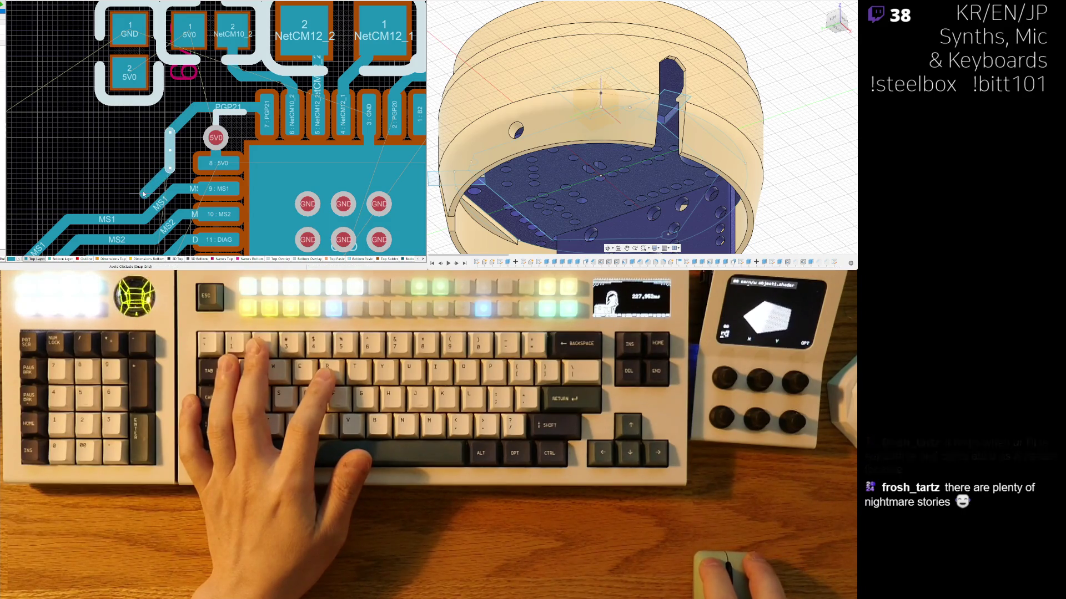
mouse_move(96, 199)
right_mouse_down()
mouse_move(236, 94)
mouse_move(260, 102)
right_mouse_up()
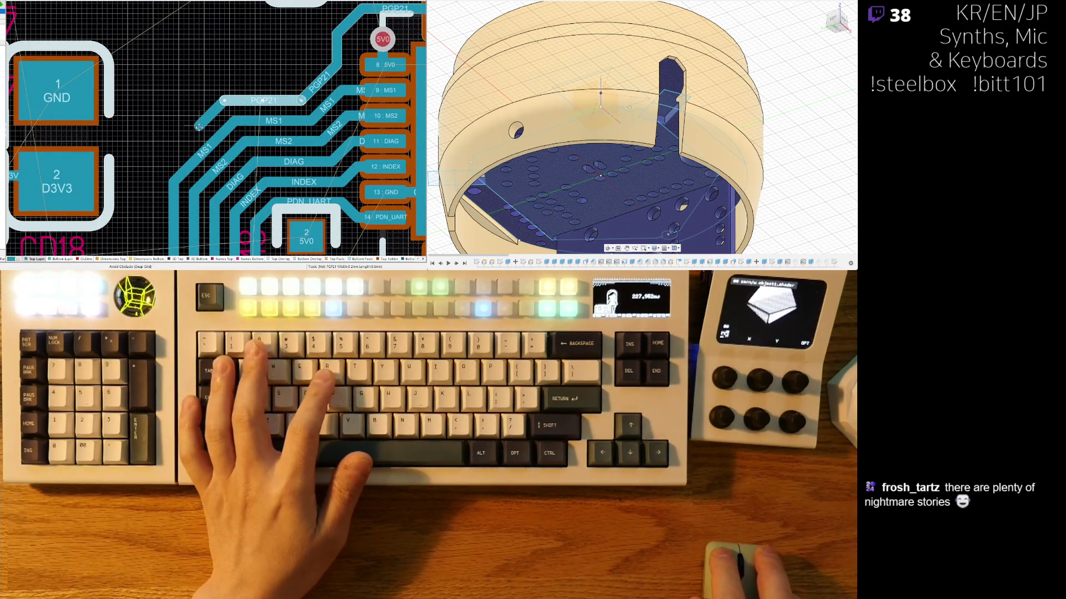
left_click_drag(198, 128, 168, 187)
key("Escape")
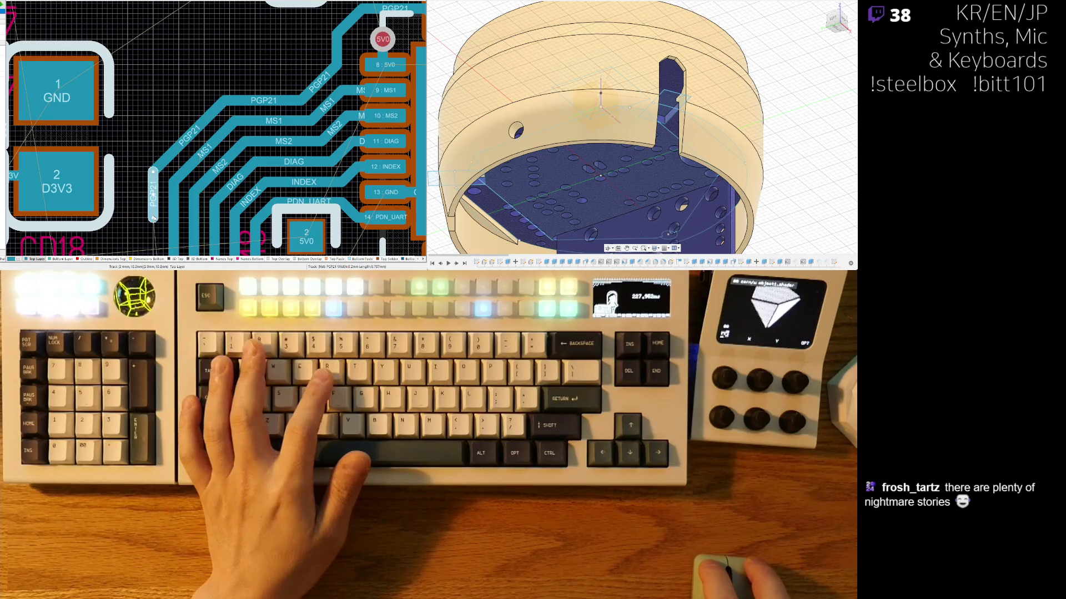
scroll(156, 217, "down", 3, "ctrl")
left_click(173, 75)
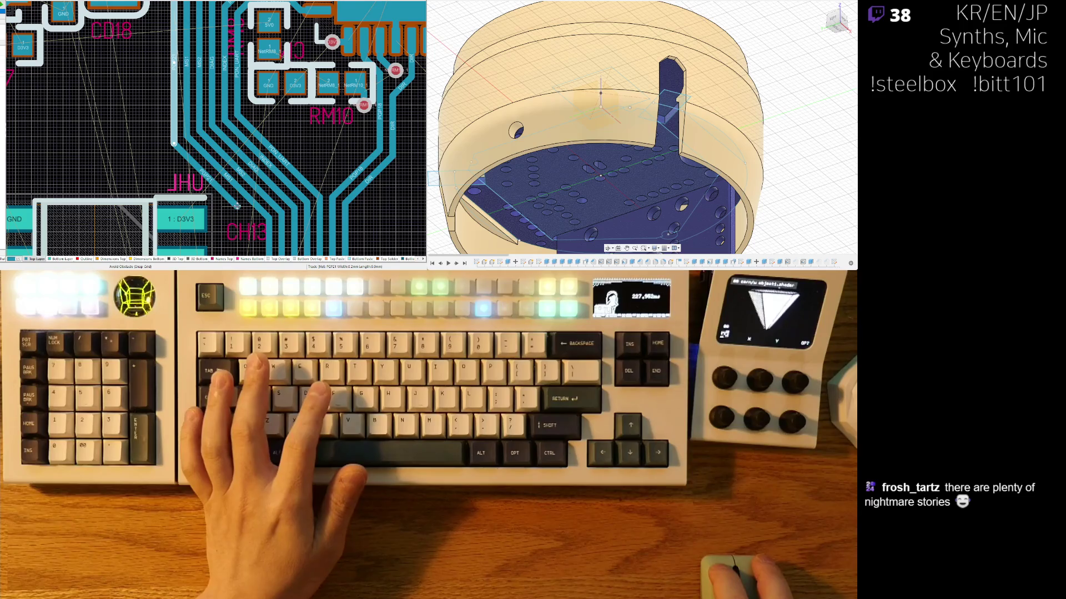
Step: Extend the PGP21 trace further down using Avoid Obstacles mode (Shift+R)
scroll(240, 206, "up", 3, "ctrl")
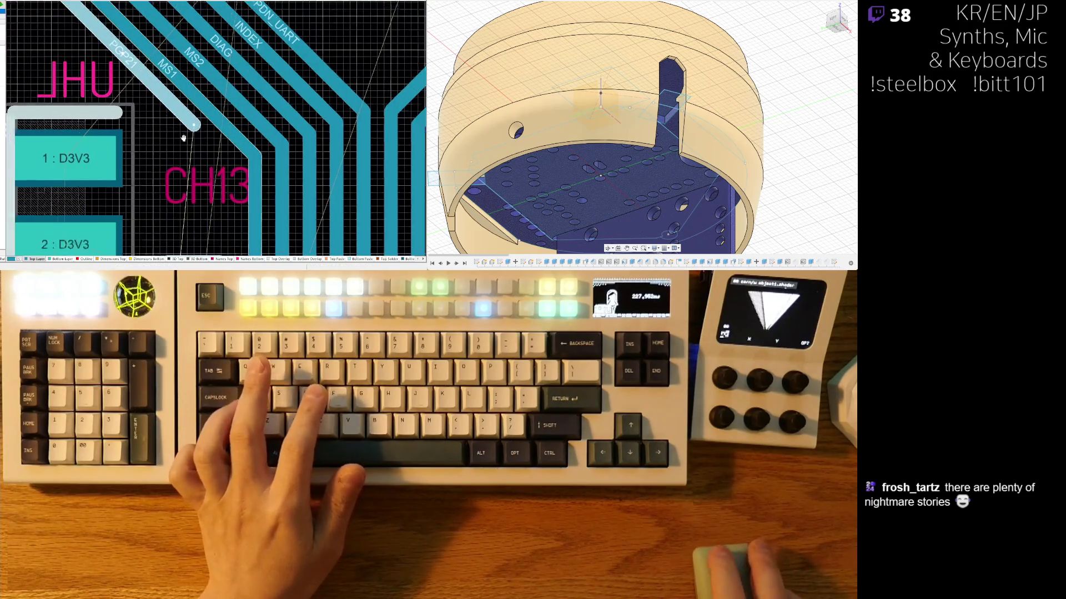
left_click(247, 179)
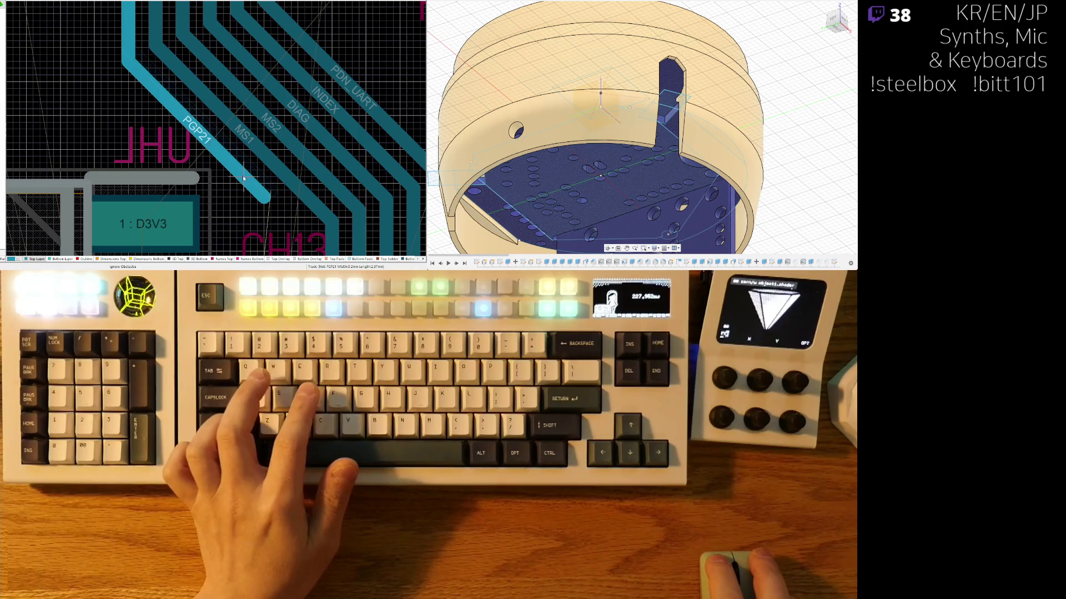
key("shift+r")
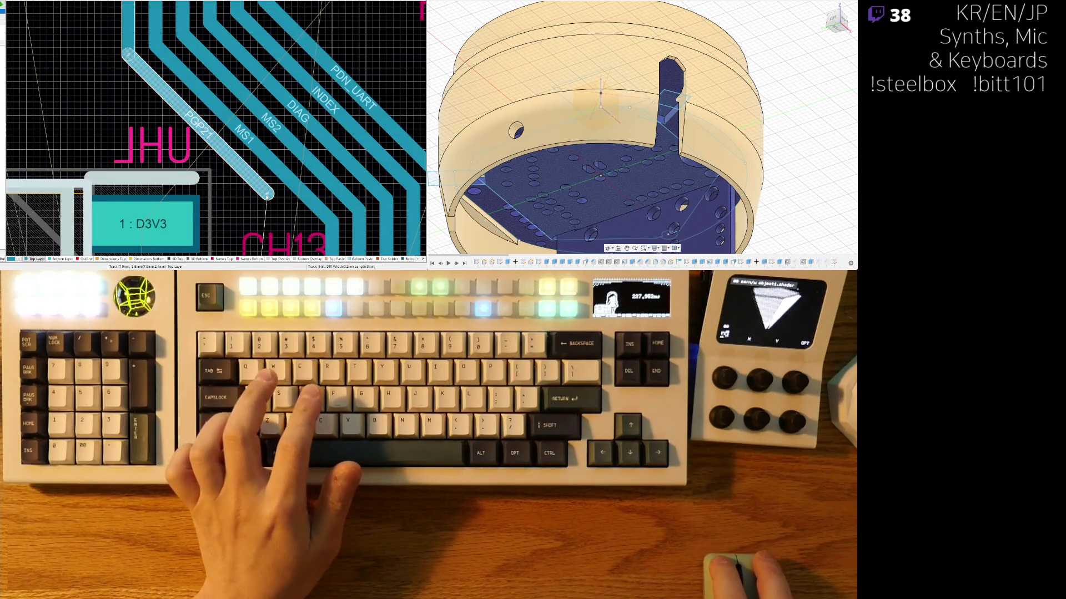
scroll(298, 222, "down", 2)
key("Escape")
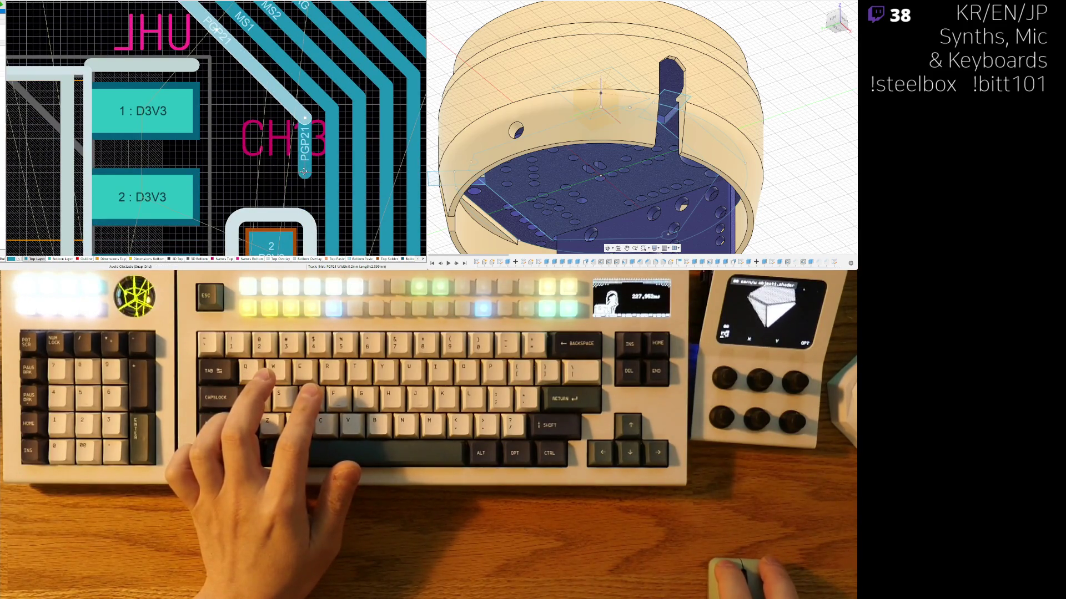
Step: Place the D3V3/GND capacitor vertically beside pad 3, cancelling a stray PGP21 route
scroll(250, 150, "down", 3, "ctrl")
mouse_move(253, 145)
left_mouse_down()
mouse_move(239, 146)
mouse_move(226, 222)
mouse_move(247, 133)
left_mouse_up()
scroll(226, 222, "down", 2)
scroll(256, 89, "up", 2)
mouse_move(261, 88)
left_mouse_down()
mouse_move(247, 88)
mouse_move(211, 208)
mouse_move(232, 198)
left_mouse_up()
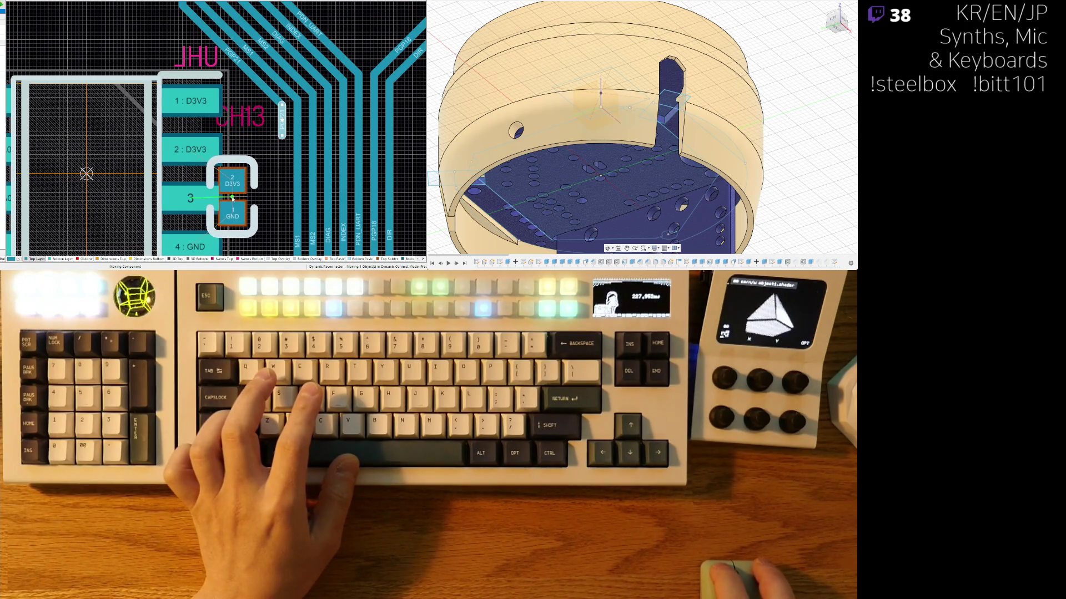
left_click(281, 135)
scroll(278, 146, "down", 3)
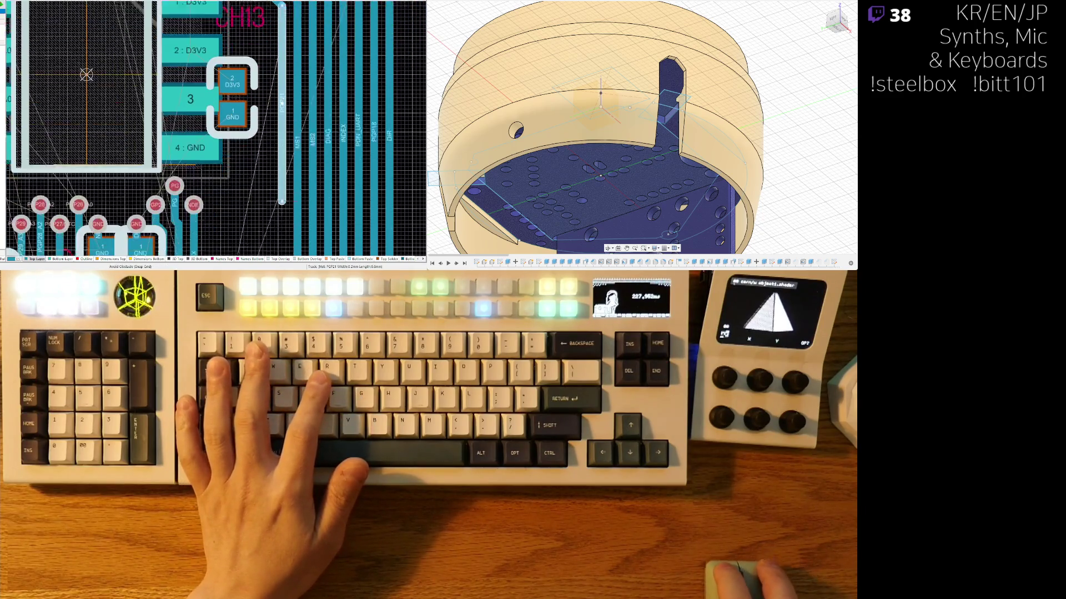
key("Escape")
scroll(282, 167, "down", 2, "ctrl")
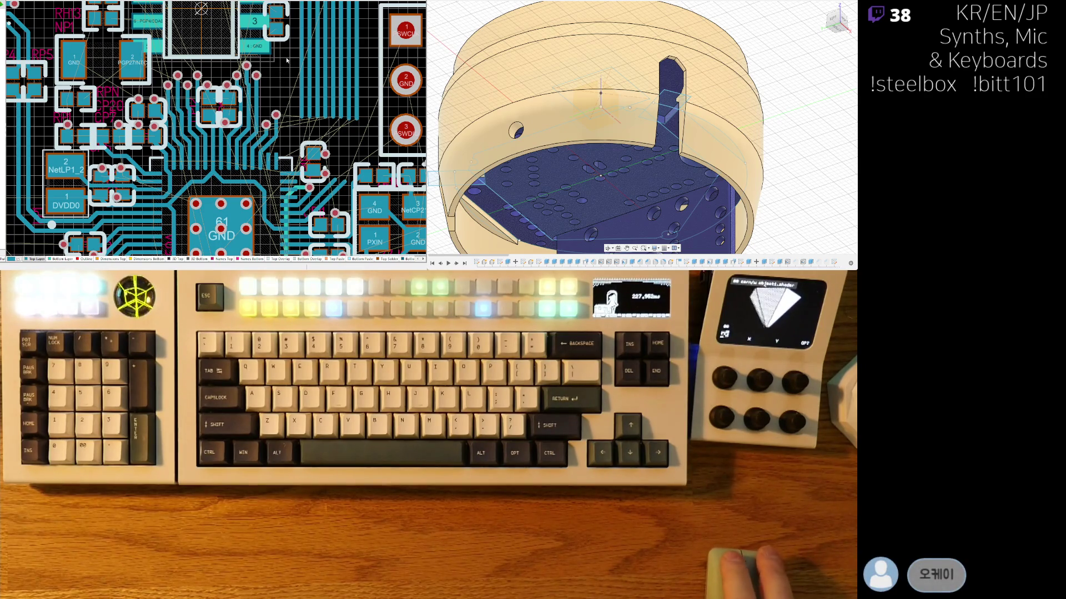
right_click_drag(287, 60, 267, 90)
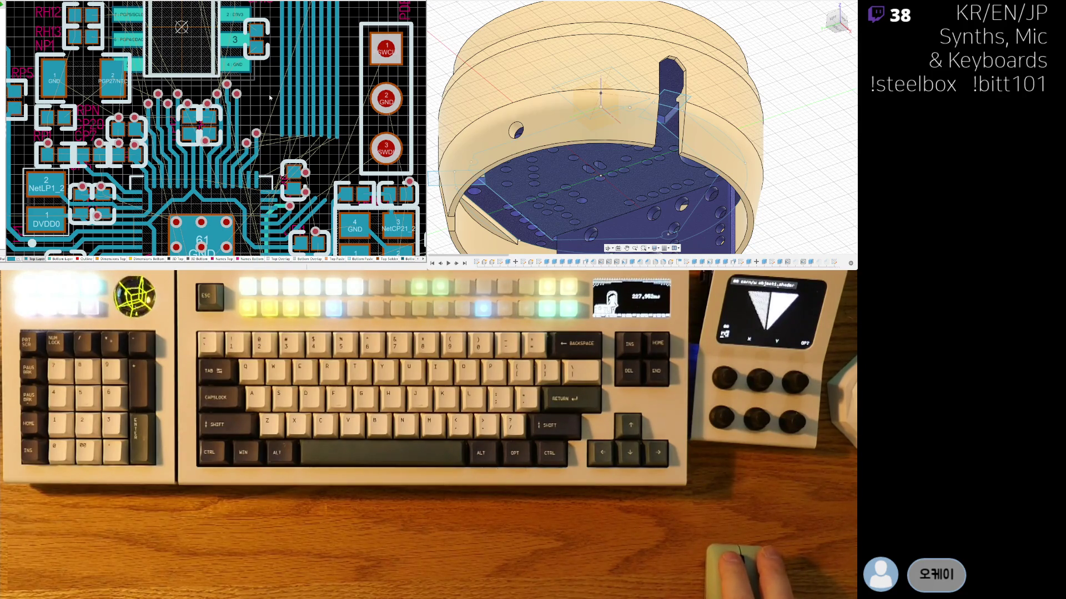
scroll(271, 100, "down", 5, "ctrl")
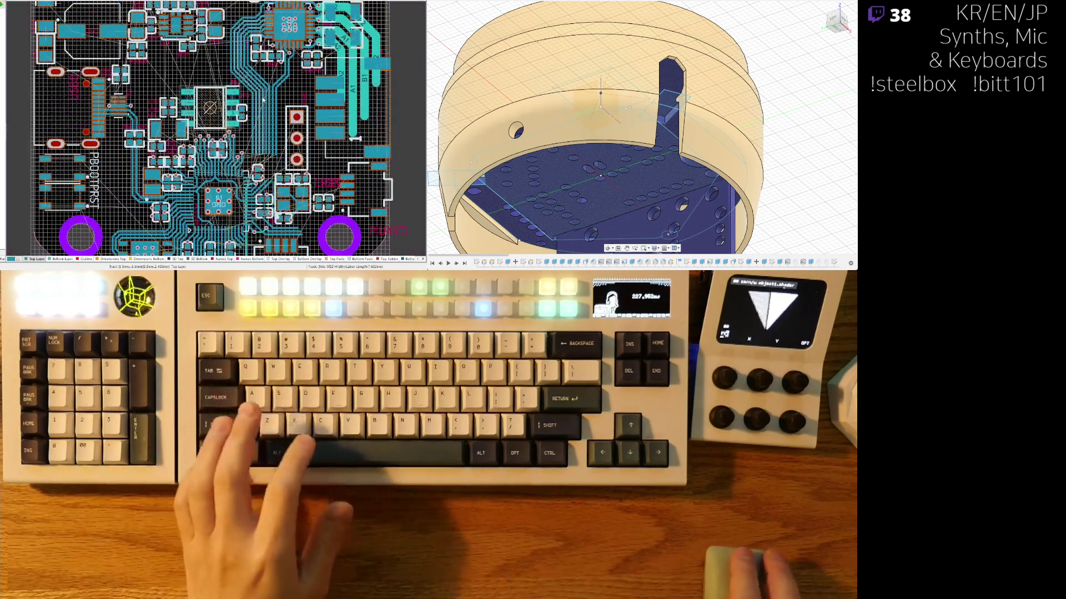
key("3")
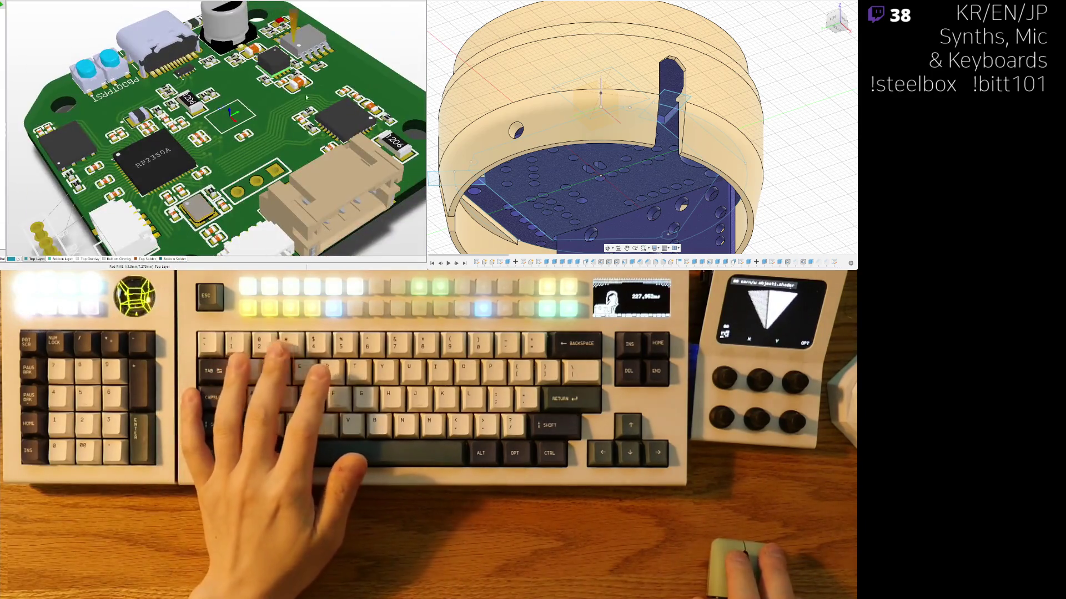
key("0")
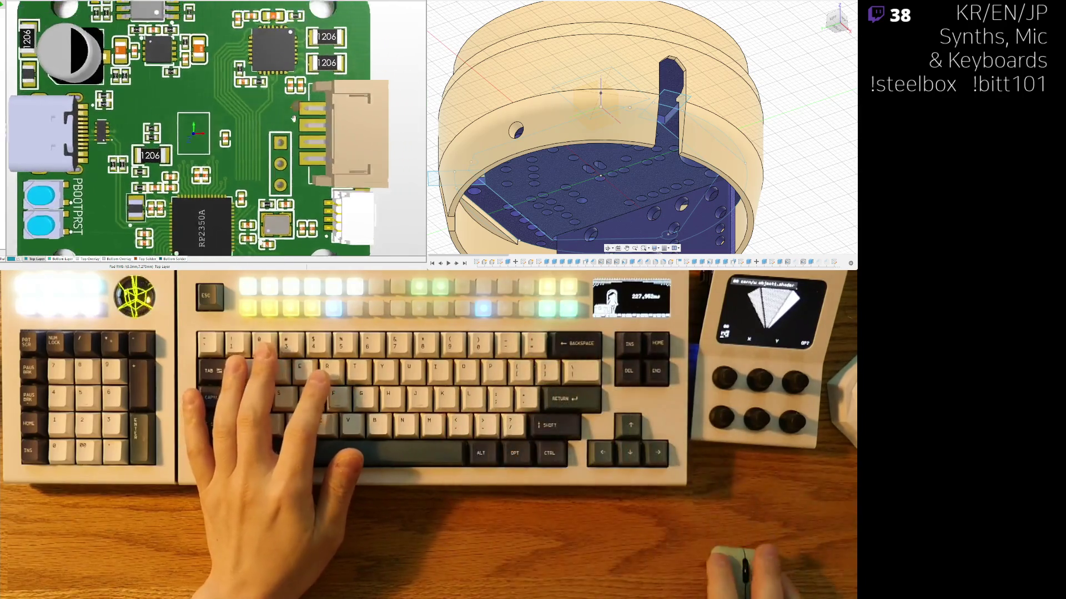
scroll(282, 146, "down", 5, "ctrl")
scroll(266, 81, "up", 5, "ctrl")
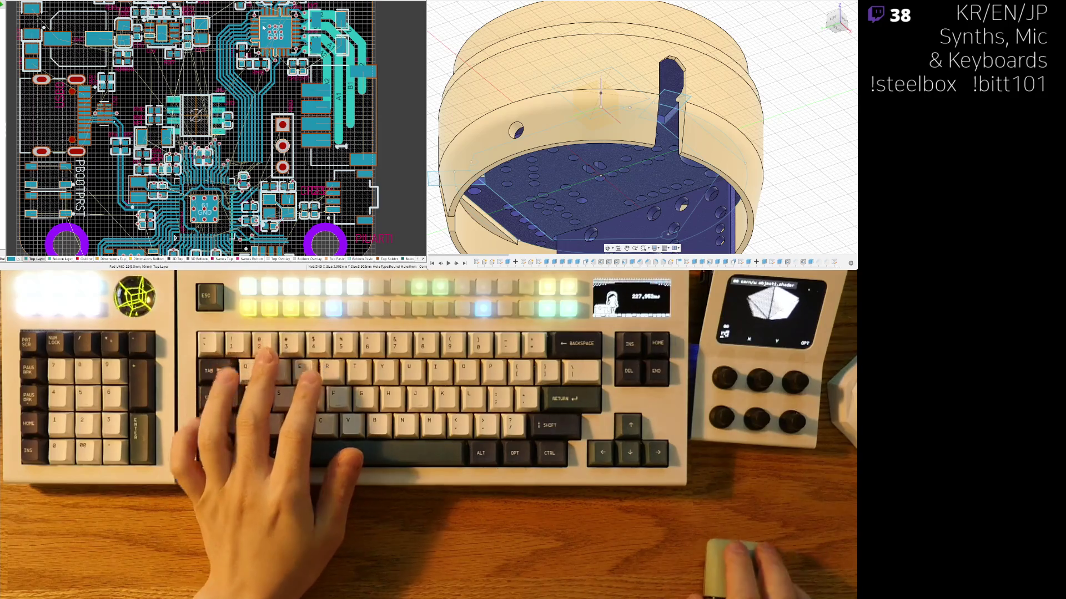
Step: Try a route from PGP21 pad 7 and cancel it
scroll(267, 49, "up", 5, "ctrl")
scroll(244, 56, "up", 3, "ctrl")
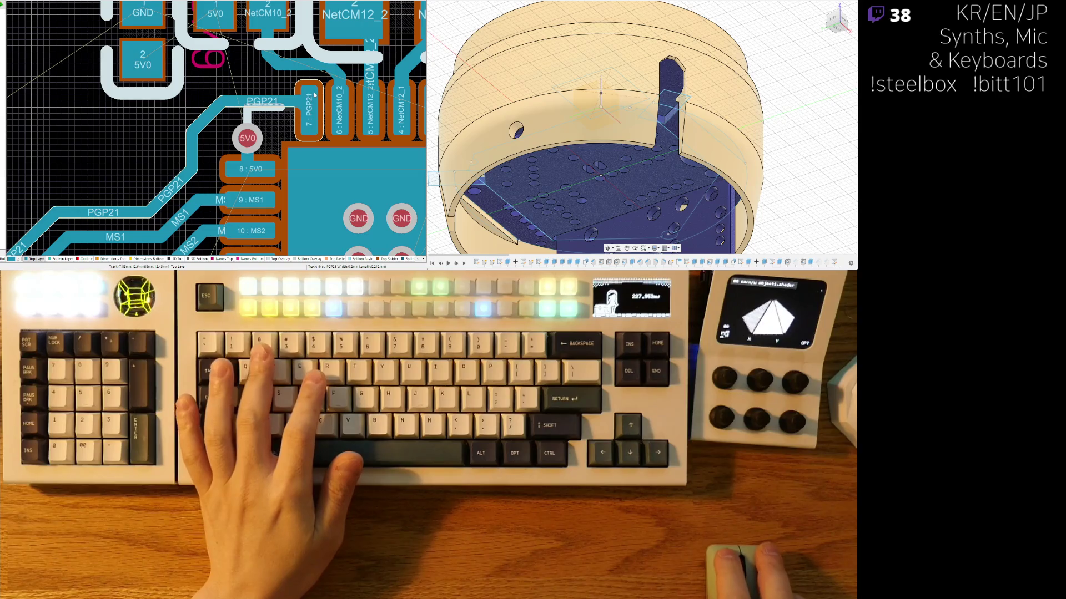
left_click(317, 102)
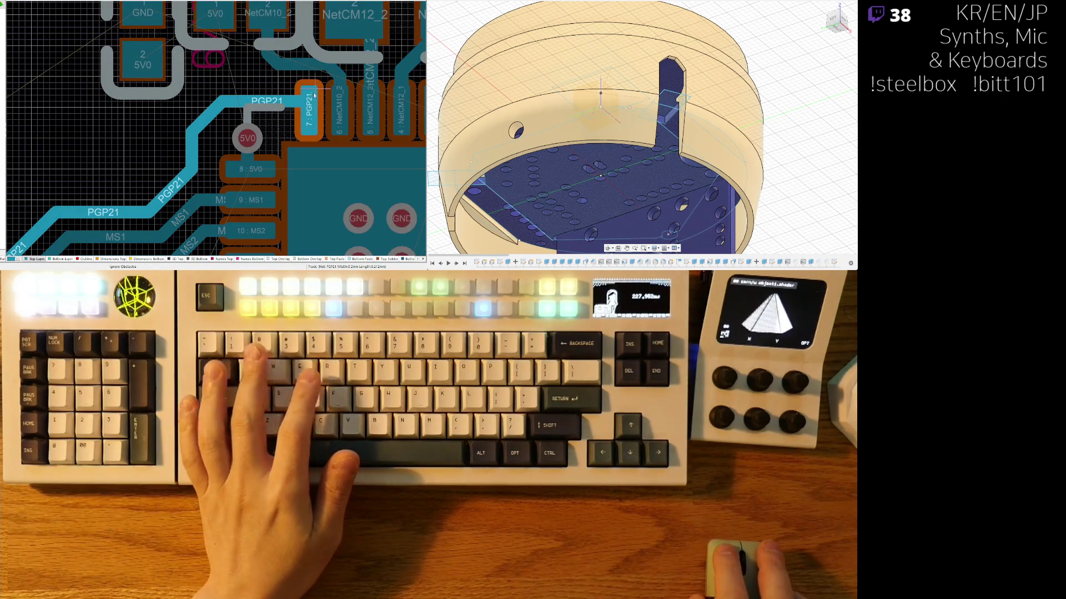
key("Escape")
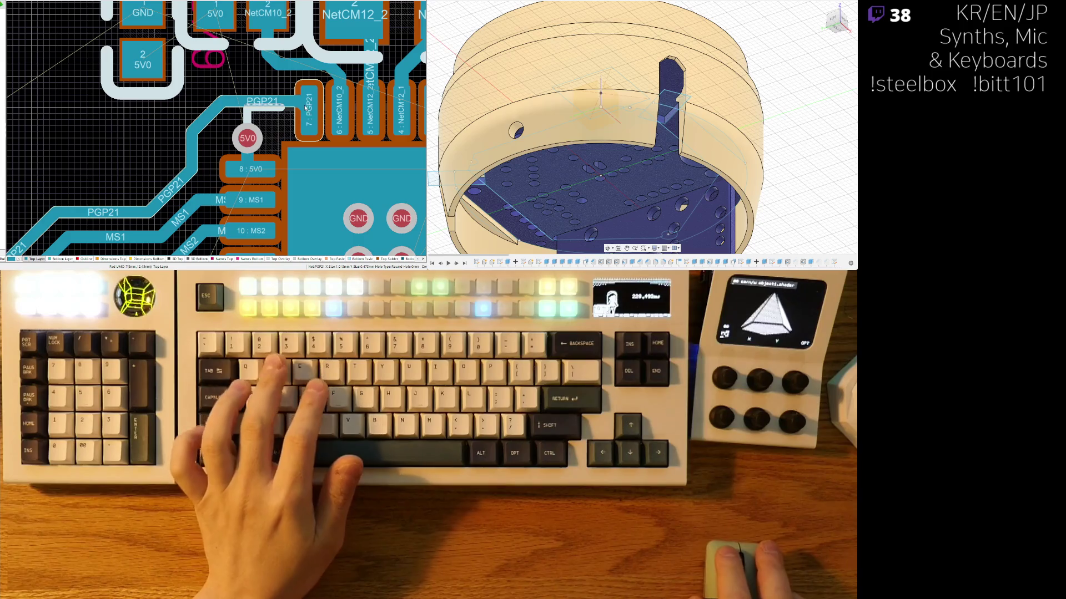
Step: Route a D3V3 track from the via beside the driver IC, running horizontally beneath it toward RM2
scroll(220, 118, "down", 2, "ctrl")
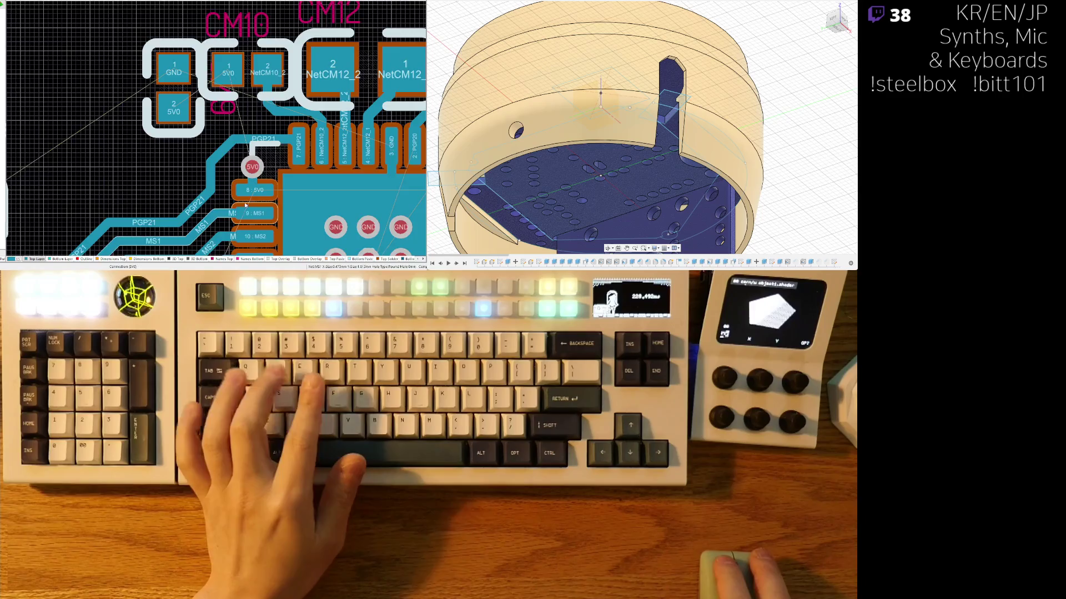
scroll(243, 199, "down", 5)
scroll(212, 97, "down", 2, "ctrl")
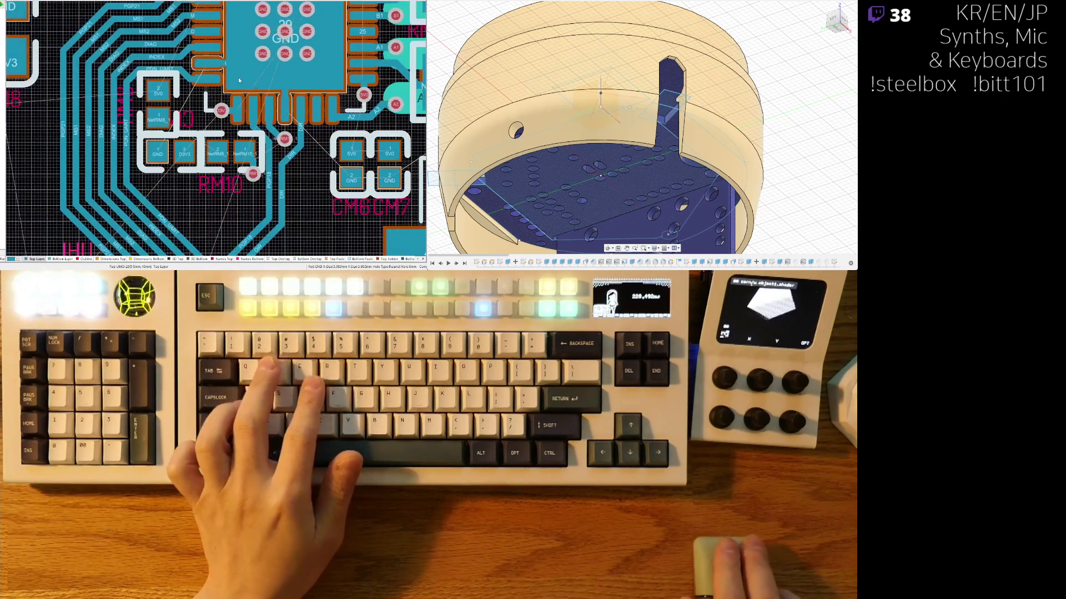
scroll(179, 192, "up", 3)
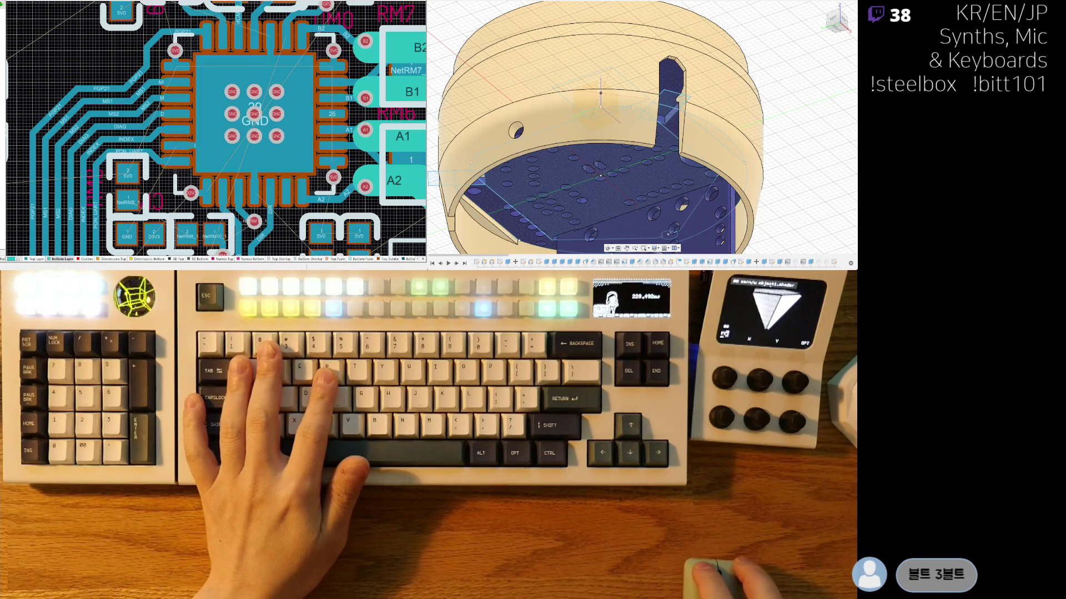
scroll(170, 154, "up", 3, "ctrl")
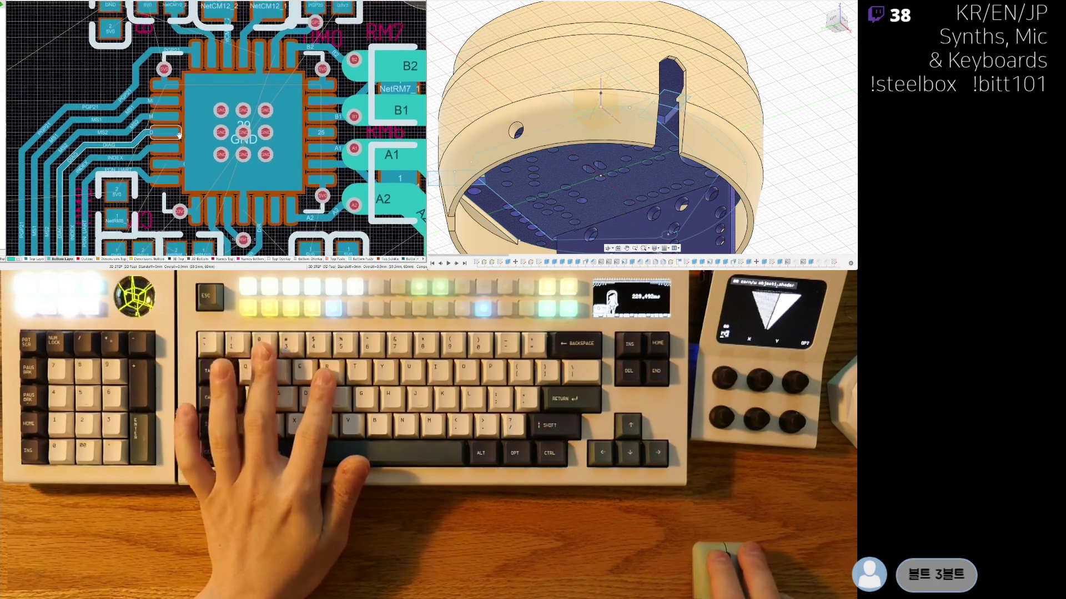
scroll(170, 154, "down", 3)
key("ctrl+w")
left_click(175, 165)
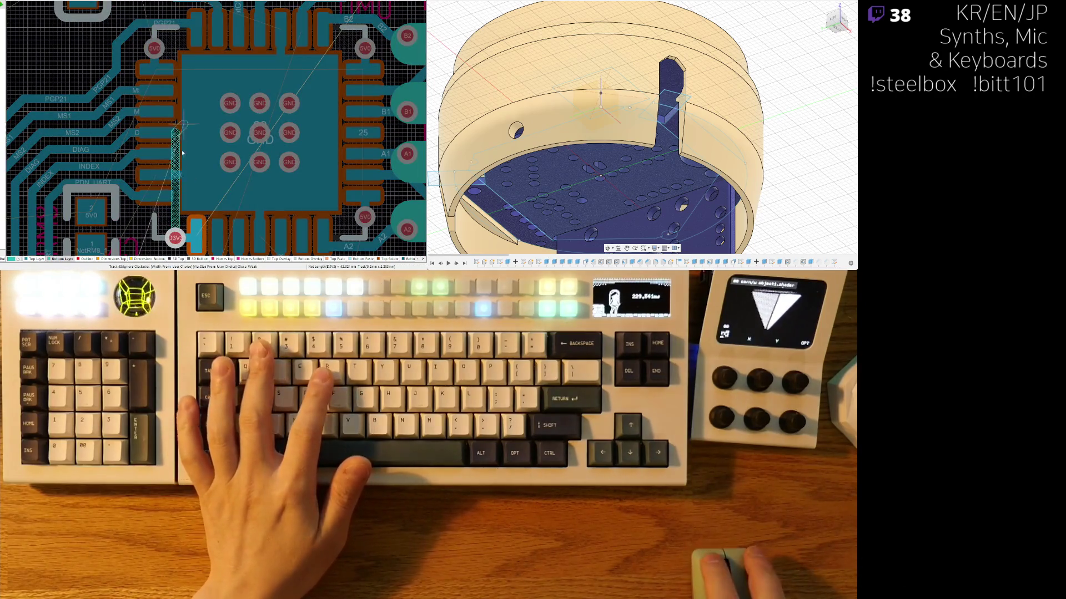
scroll(251, 131, "down", 4, "ctrl")
scroll(284, 139, "up", 2, "ctrl")
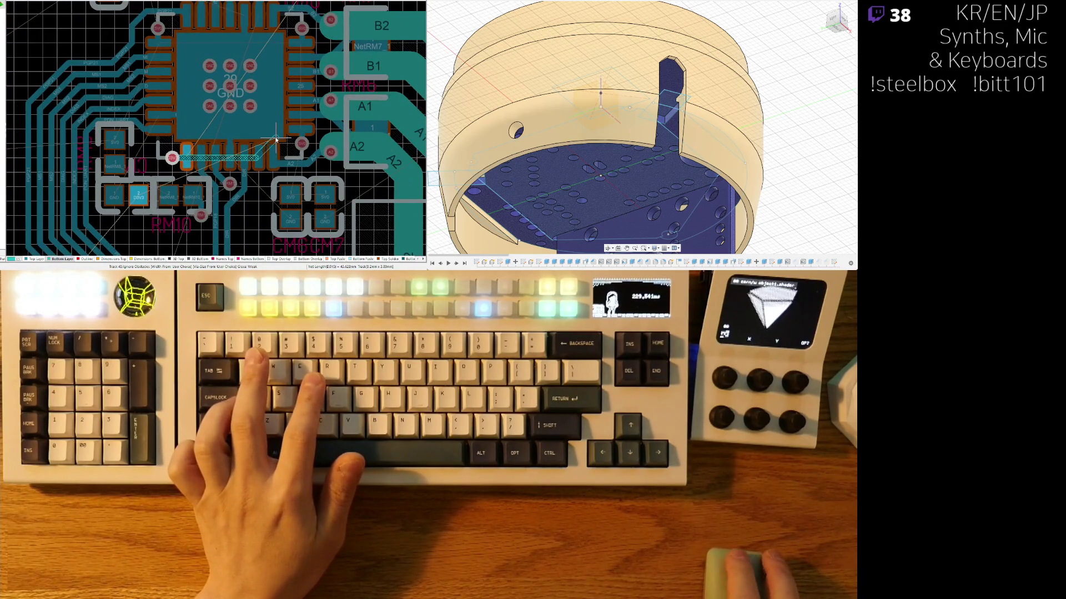
scroll(230, 181, "up", 3)
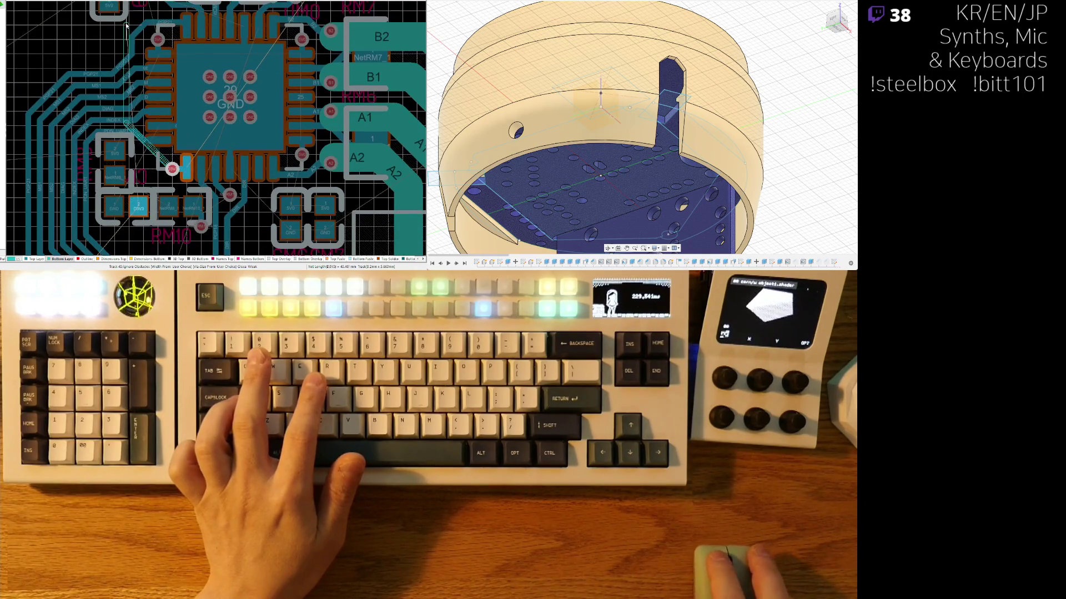
scroll(92, 188, "up", 3)
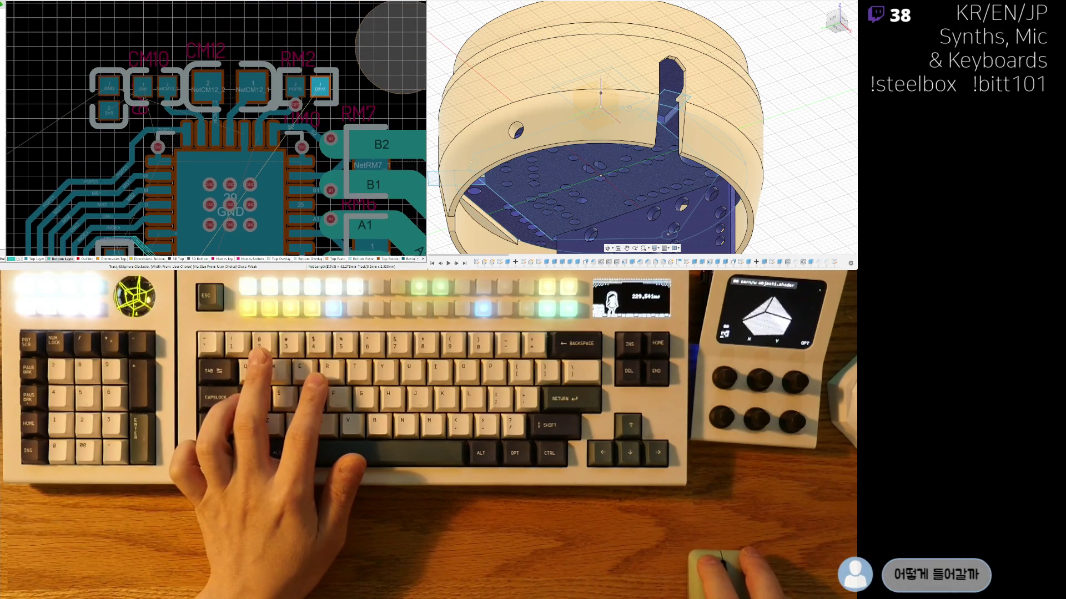
scroll(130, 128, "down", 4)
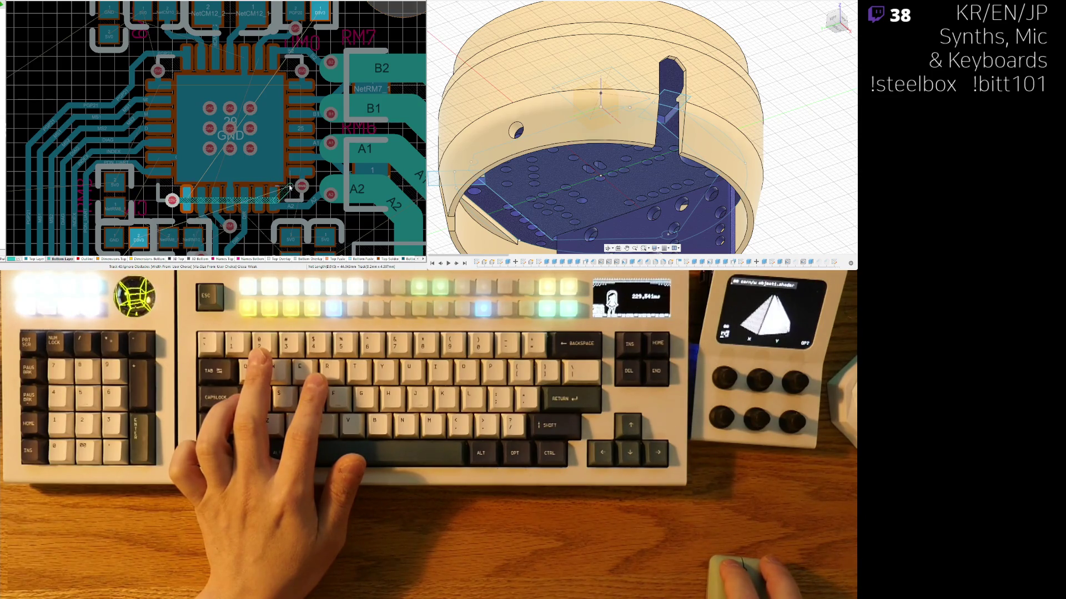
left_click(285, 189)
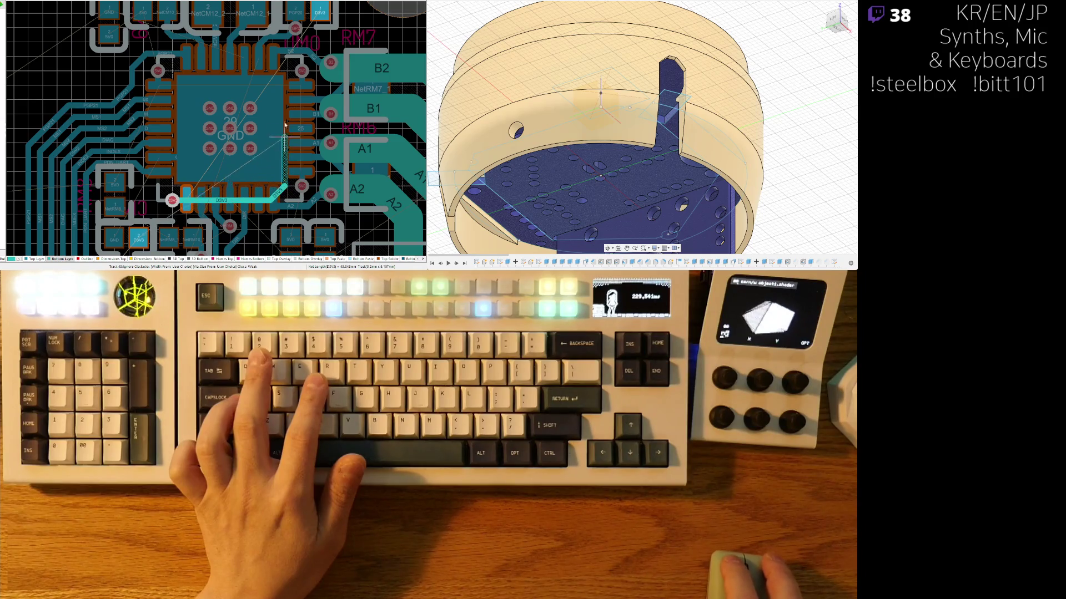
scroll(285, 135, "up", 3)
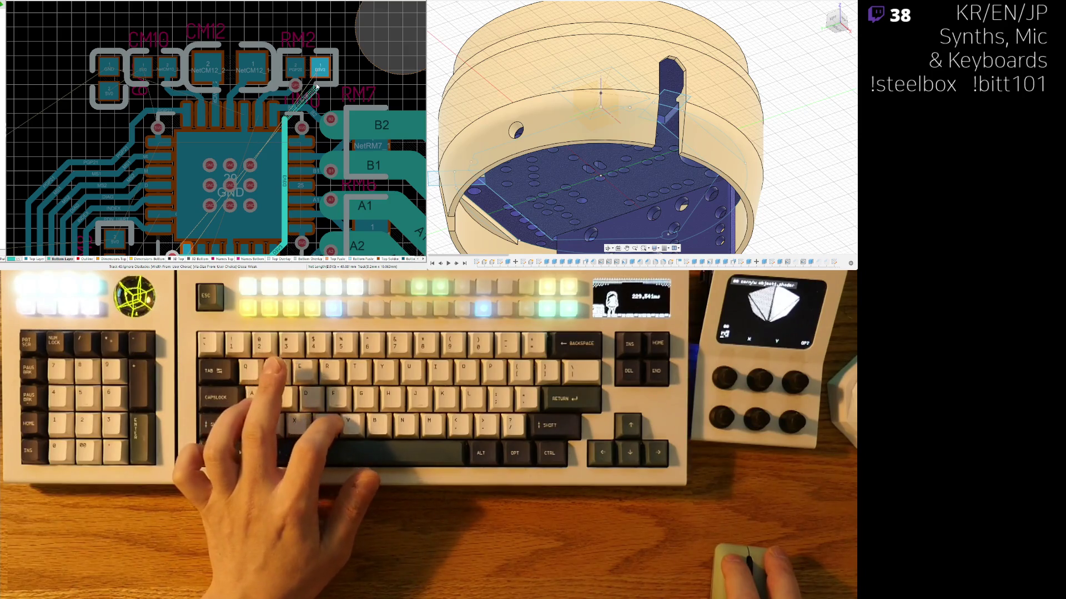
Step: End the D3V3 track on RM2's pad and drop a via there
left_click(316, 87)
key("2")
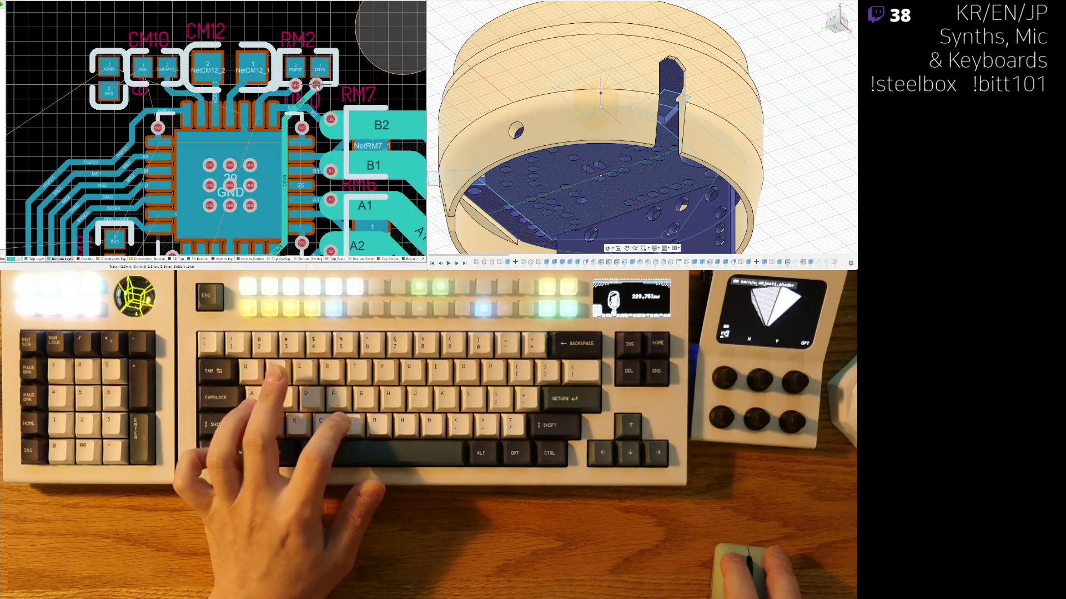
scroll(316, 87, "up", 3, "ctrl")
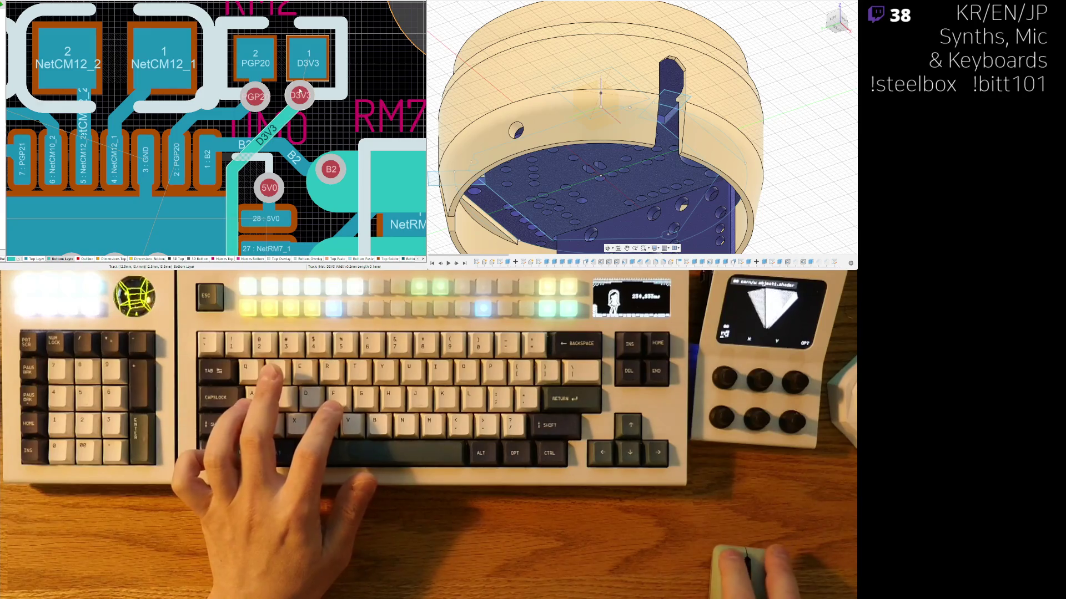
left_click(299, 100)
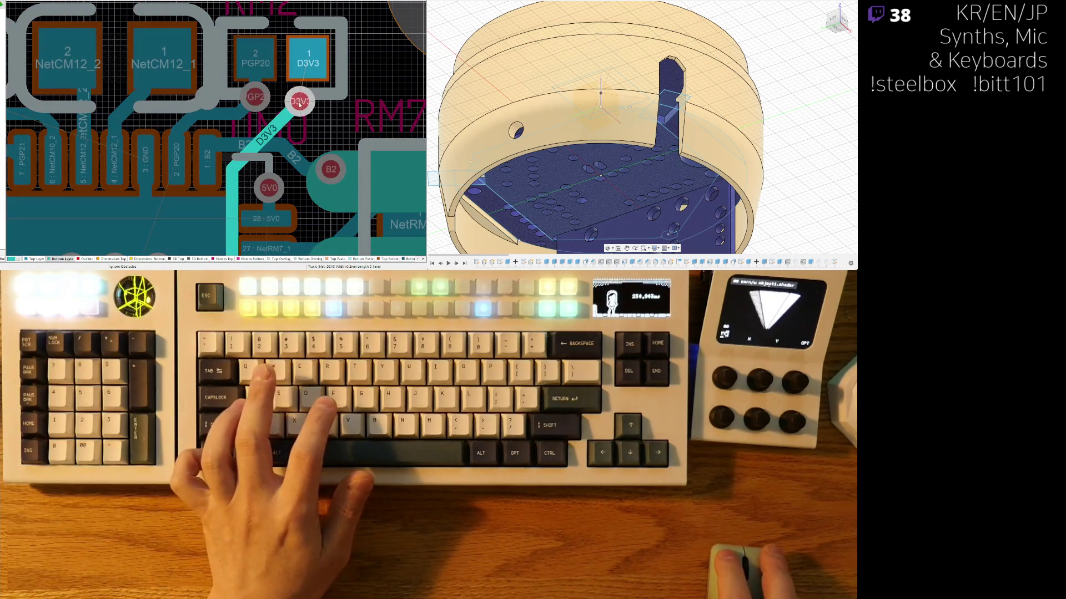
right_click(299, 96)
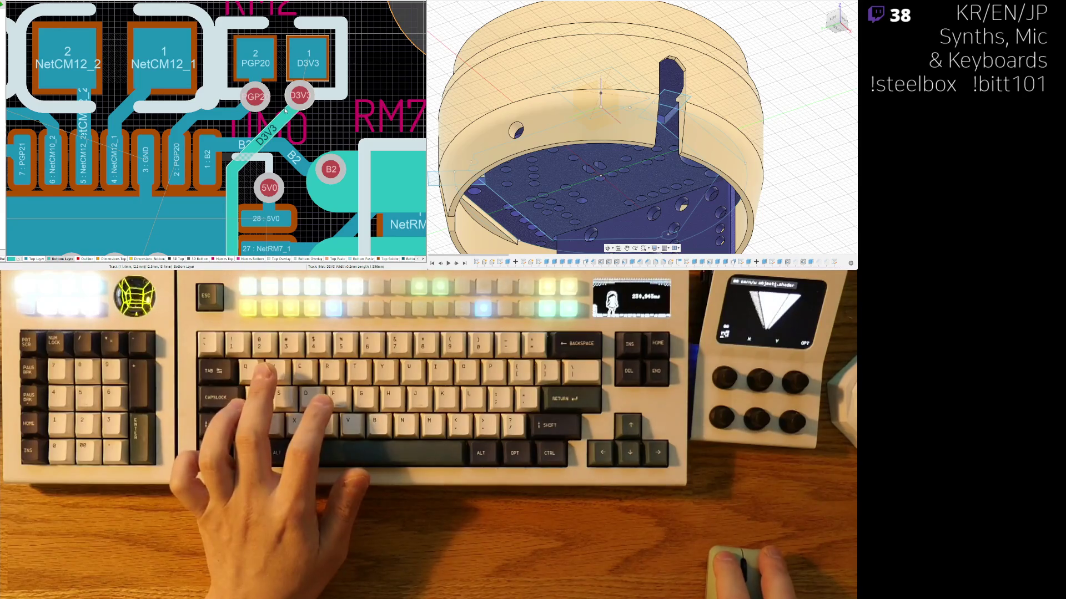
left_click(292, 112)
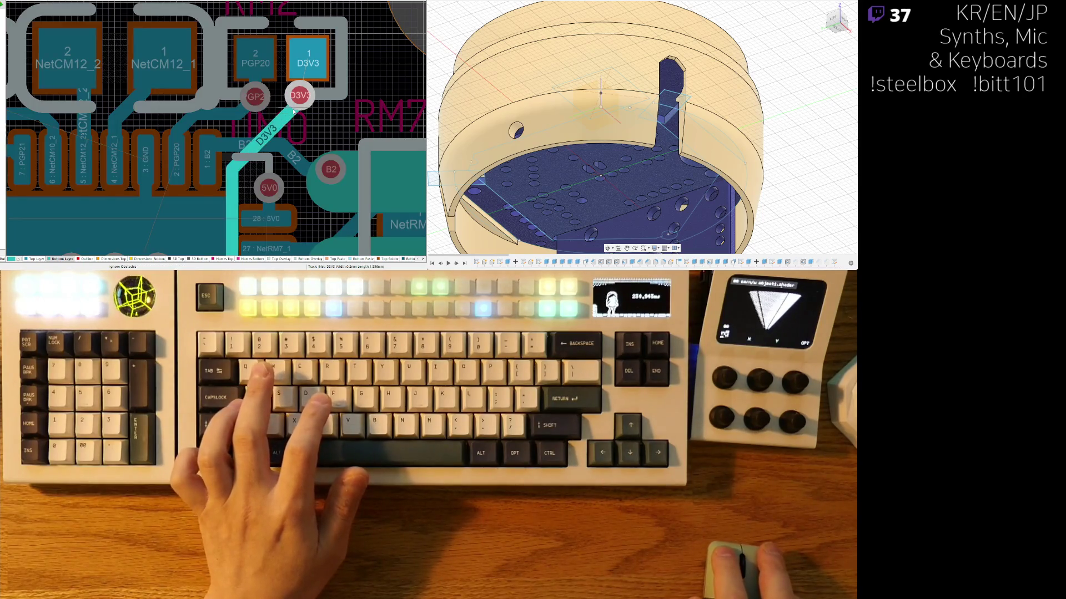
right_click(299, 97)
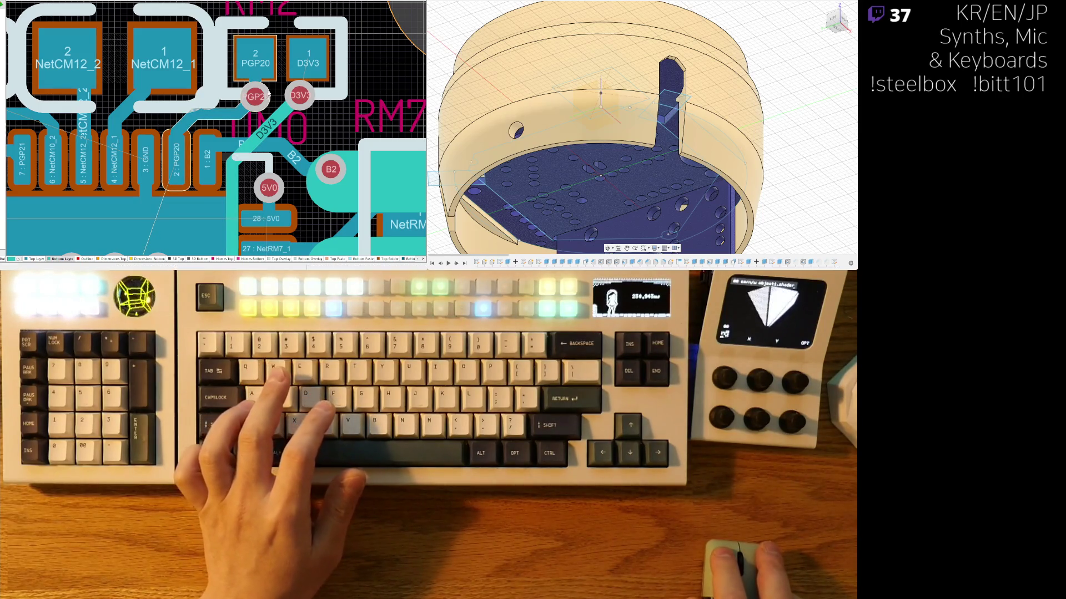
Step: Connect the PGP20 pin to the GP2 via with a short track
left_click(243, 71)
left_click(257, 95)
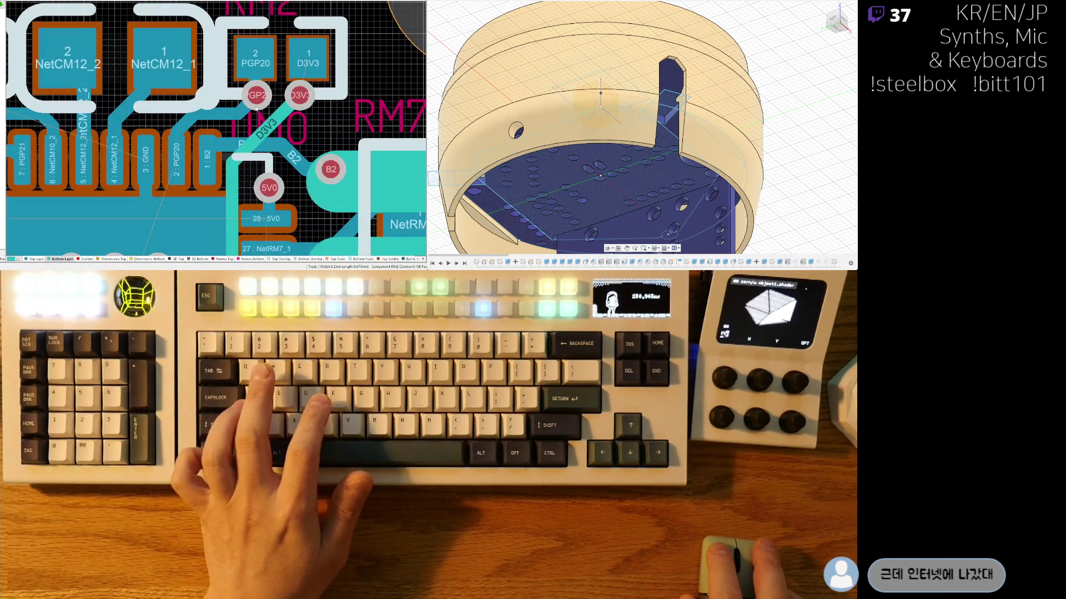
left_click(306, 56)
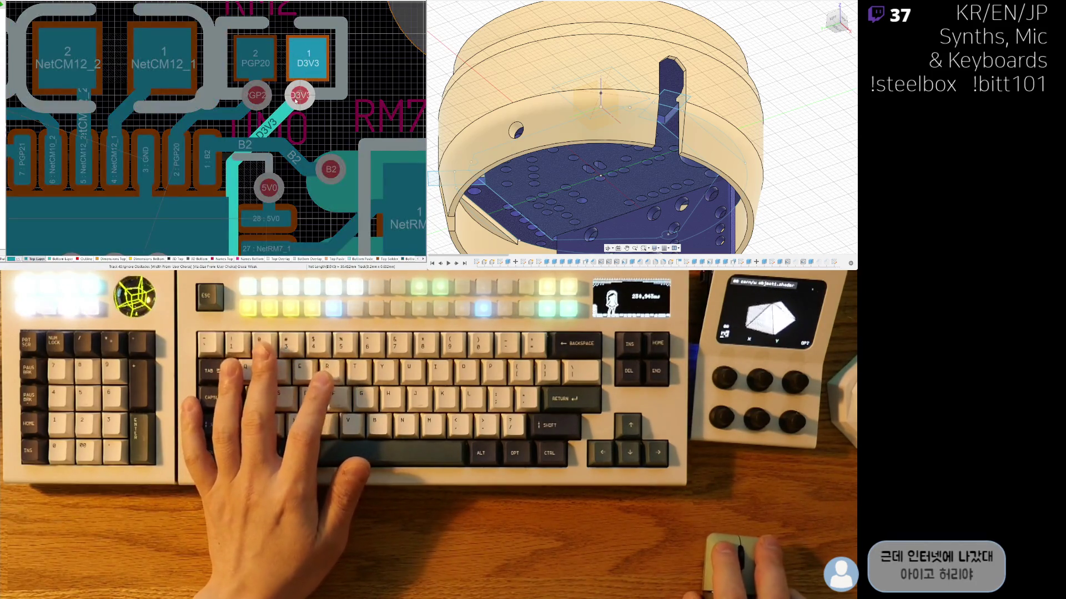
right_click(252, 122)
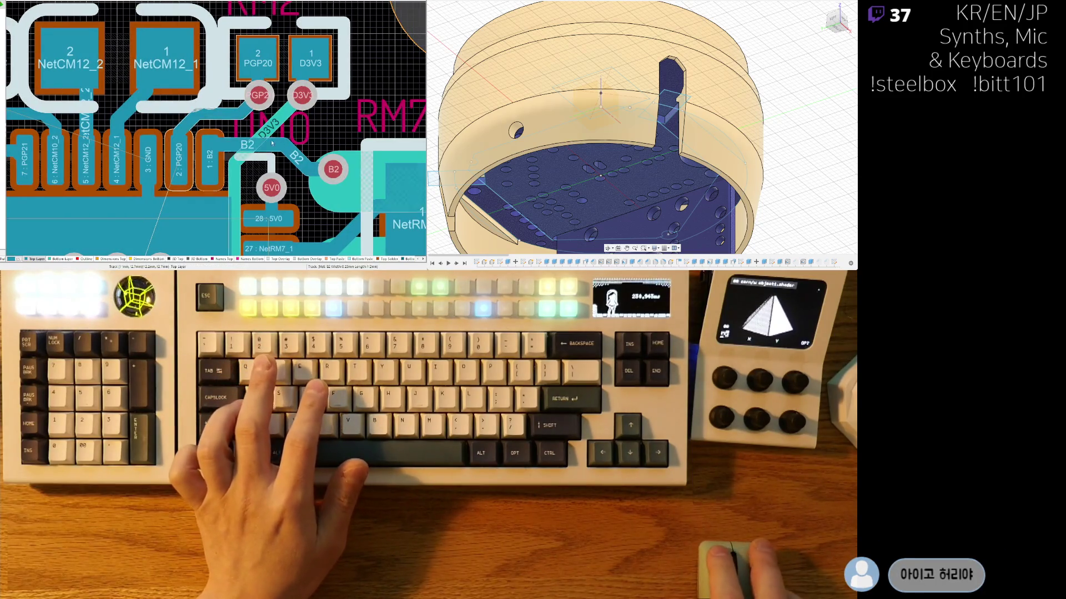
scroll(251, 122, "down", 3, "ctrl")
right_click_drag(264, 122, 258, 104)
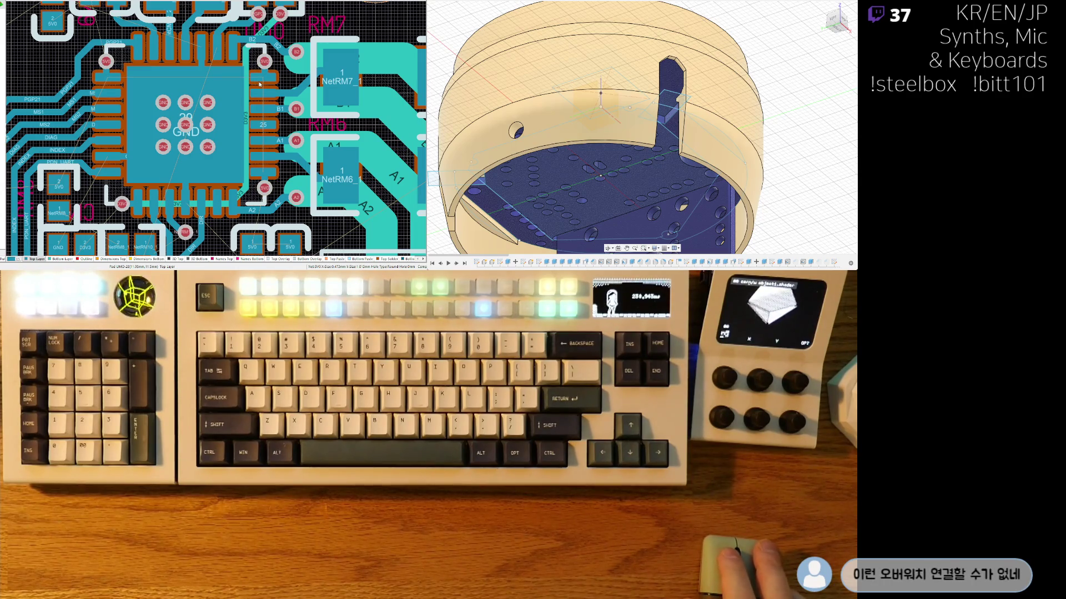
Step: Start a D3V3 route at the via beside the driver IC, fixing a vertical segment
mouse_move(149, 99)
right_mouse_down()
mouse_move(210, 84)
mouse_move(221, 114)
right_mouse_up()
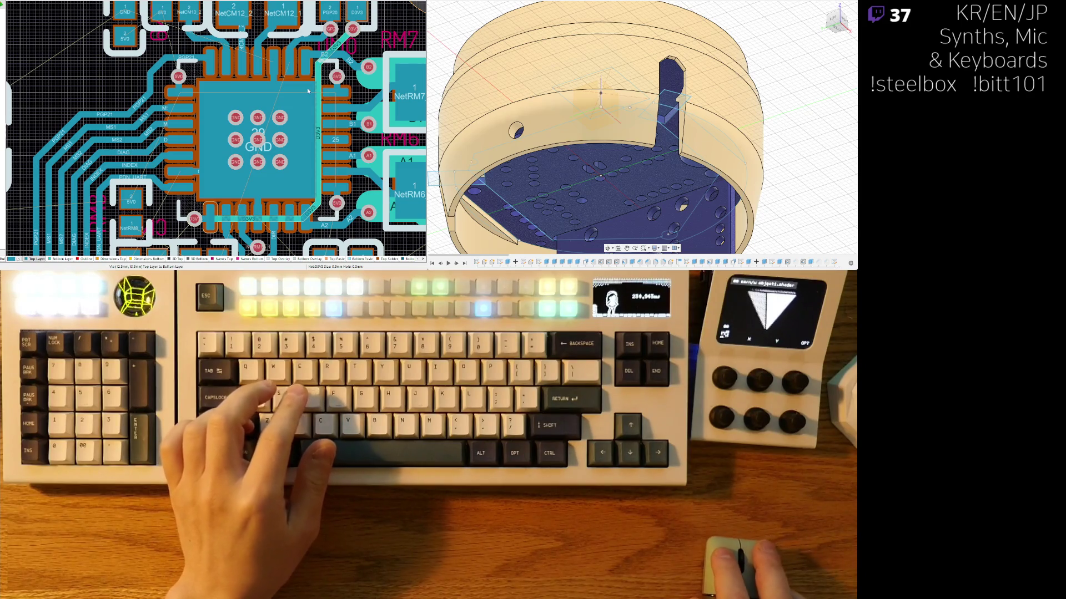
right_click_drag(195, 219, 189, 224)
key("ctrl+w")
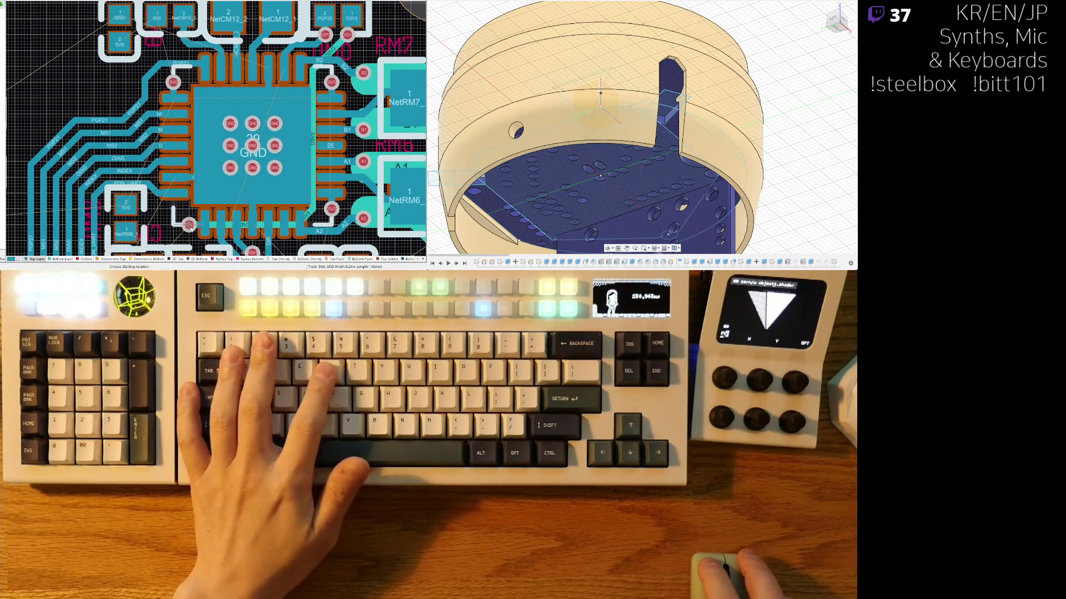
left_click(190, 224)
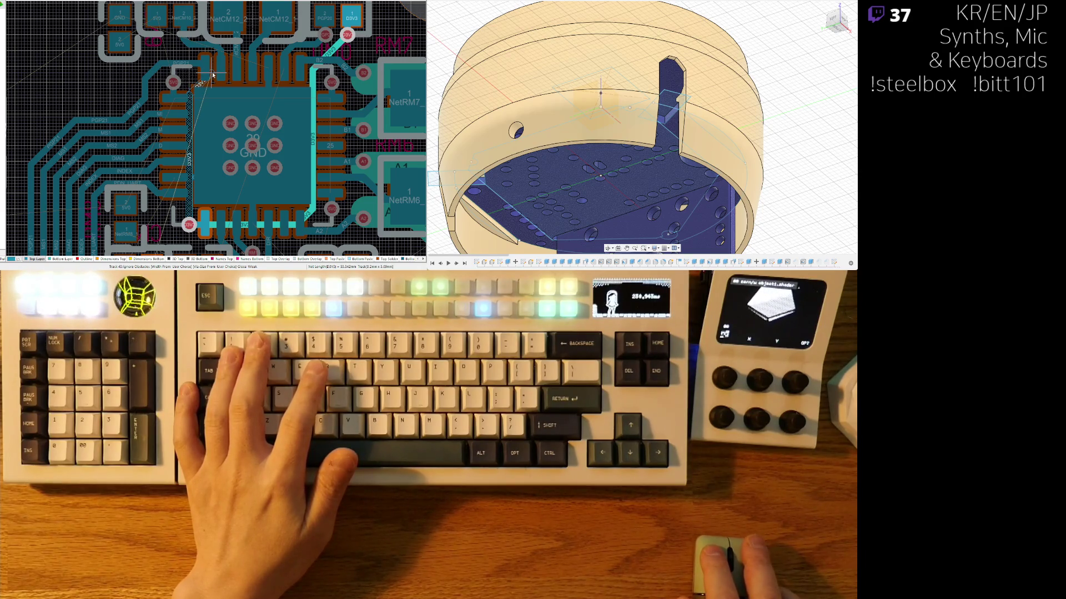
left_click(213, 74)
Step: Route D3V3 on the Bottom Layer up the IC's side and across its top, in single-layer mode
mouse_move(328, 79)
right_mouse_down()
mouse_move(339, 32)
mouse_move(336, 51)
right_mouse_up()
left_click(61, 260)
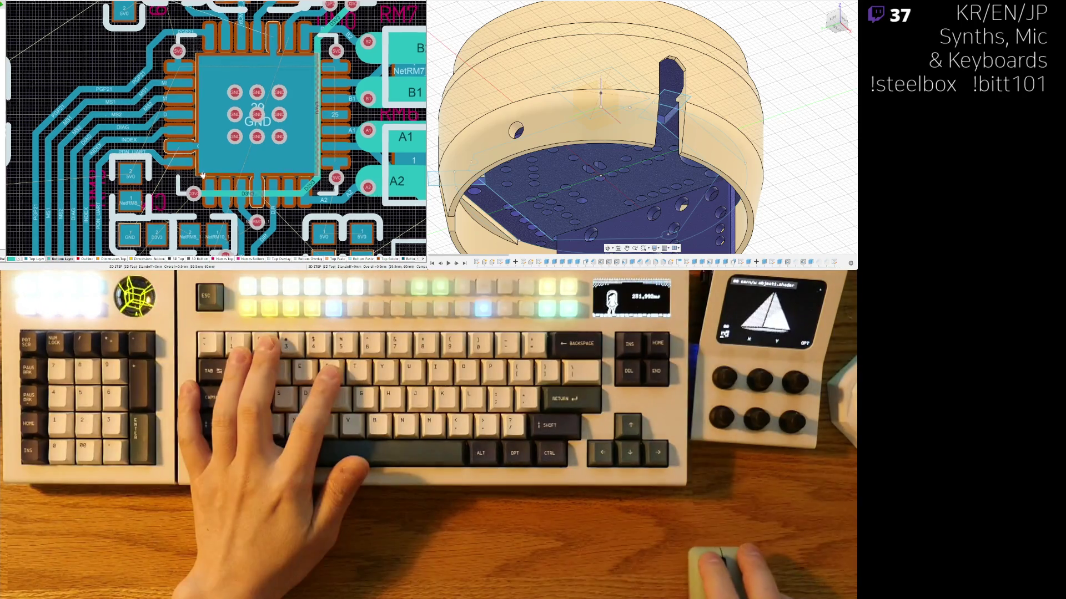
right_click_drag(193, 193, 172, 164)
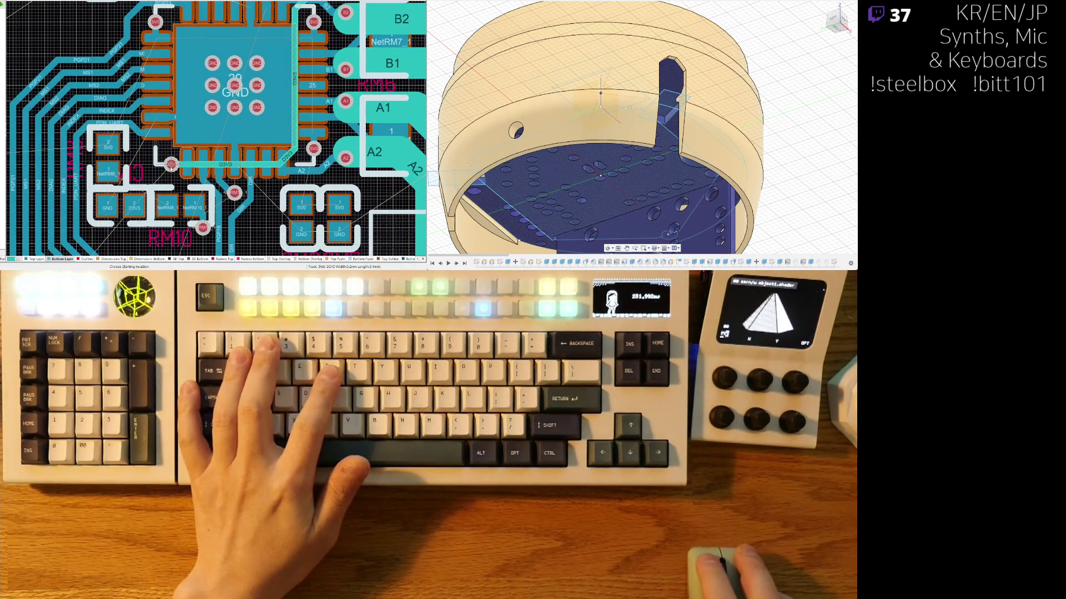
left_click(171, 165)
scroll(189, 111, "up", 3)
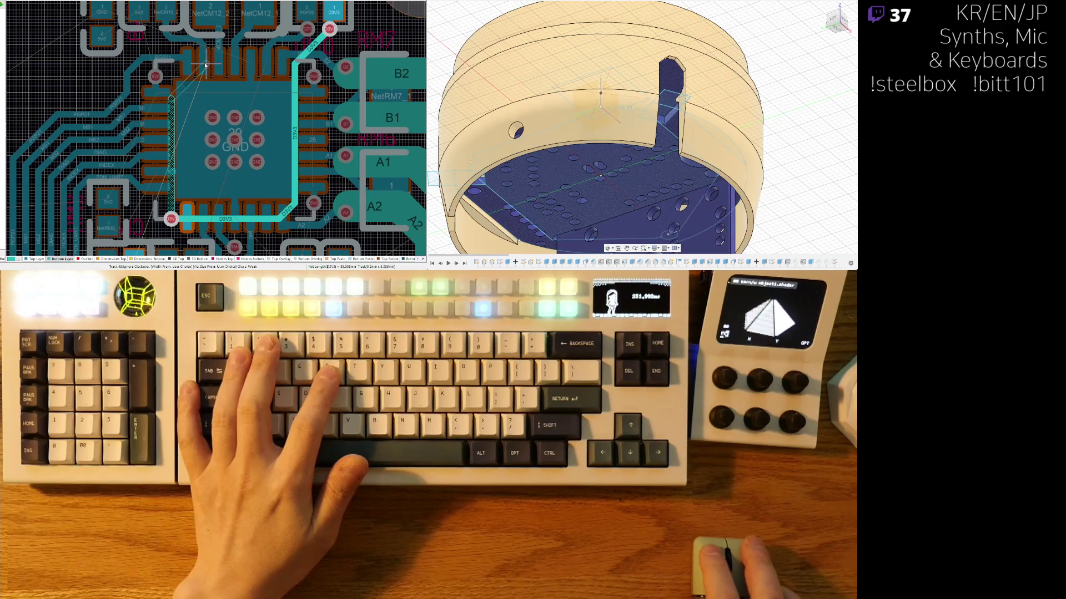
left_click(201, 66)
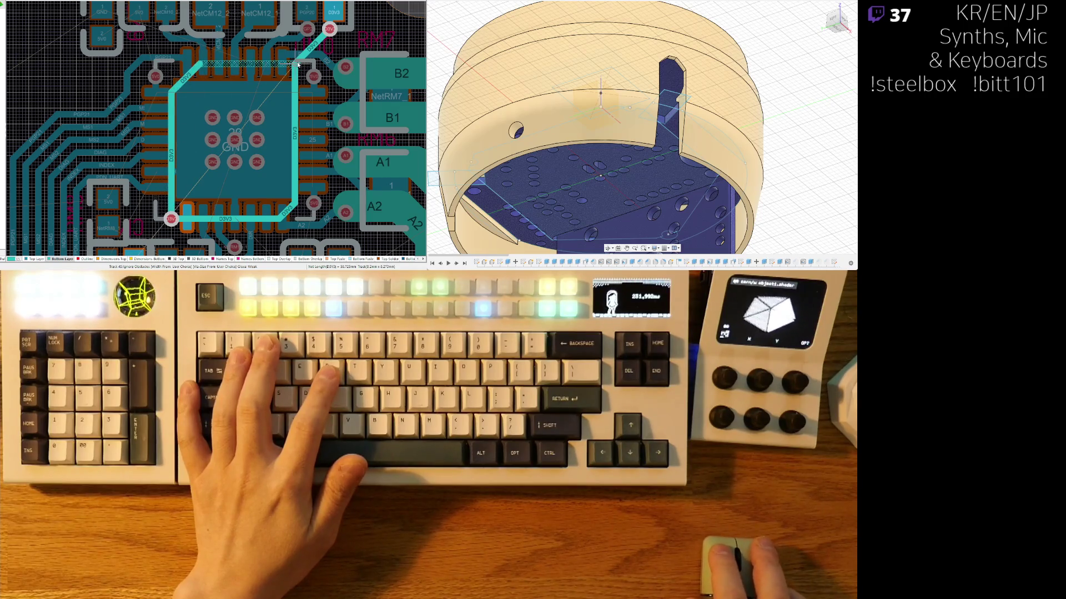
left_click(298, 65)
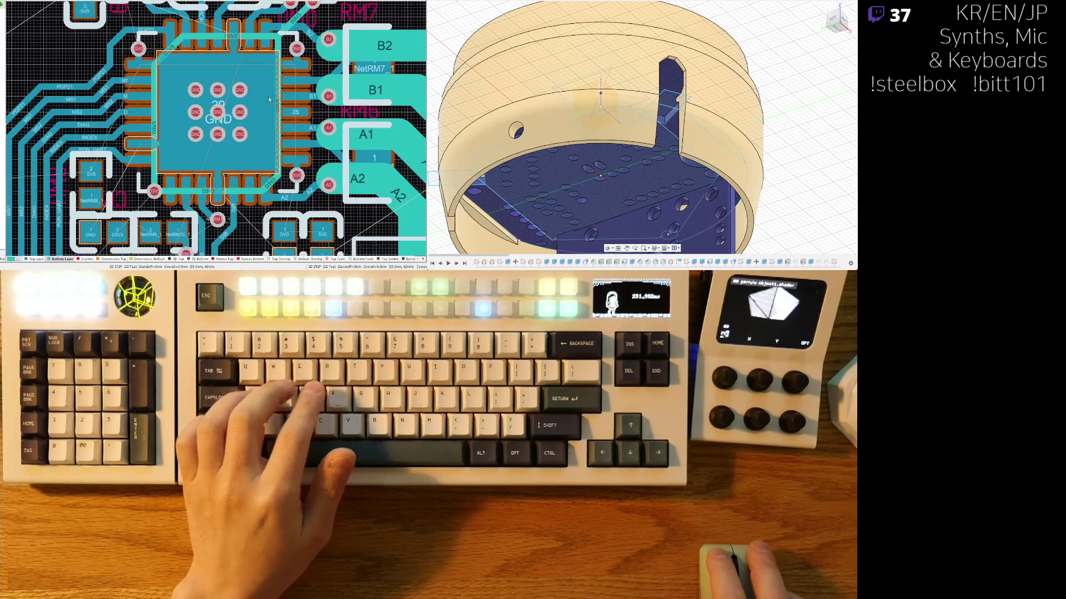
key("shift+s")
Step: Undo the last two D3V3 track segments and bring the driver IC into view
key("ctrl+z")
key("ctrl+z")
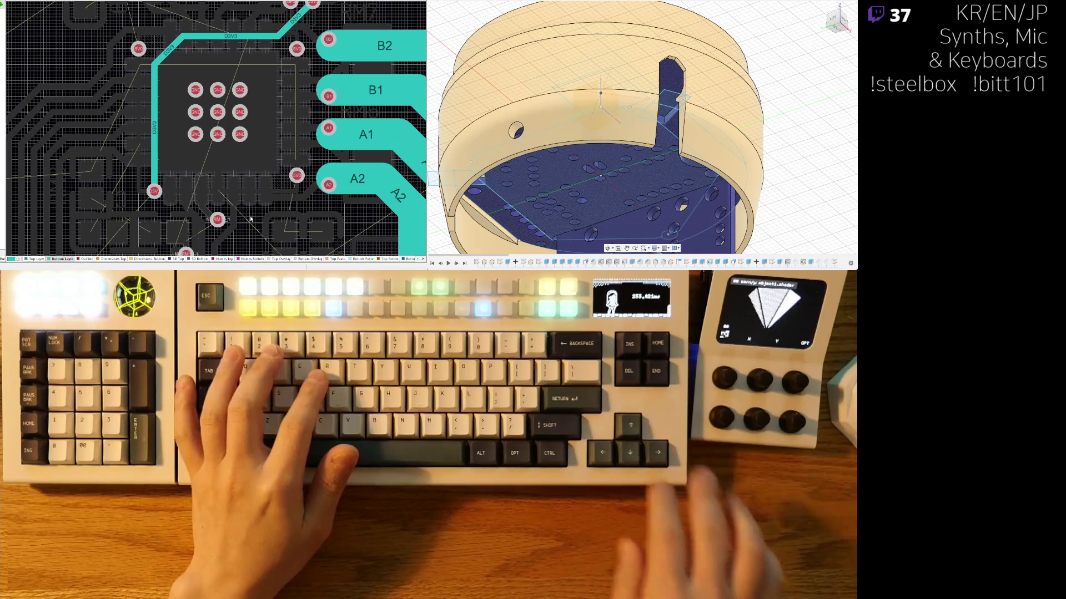
key("ctrl+z")
scroll(233, 115, "up", 1)
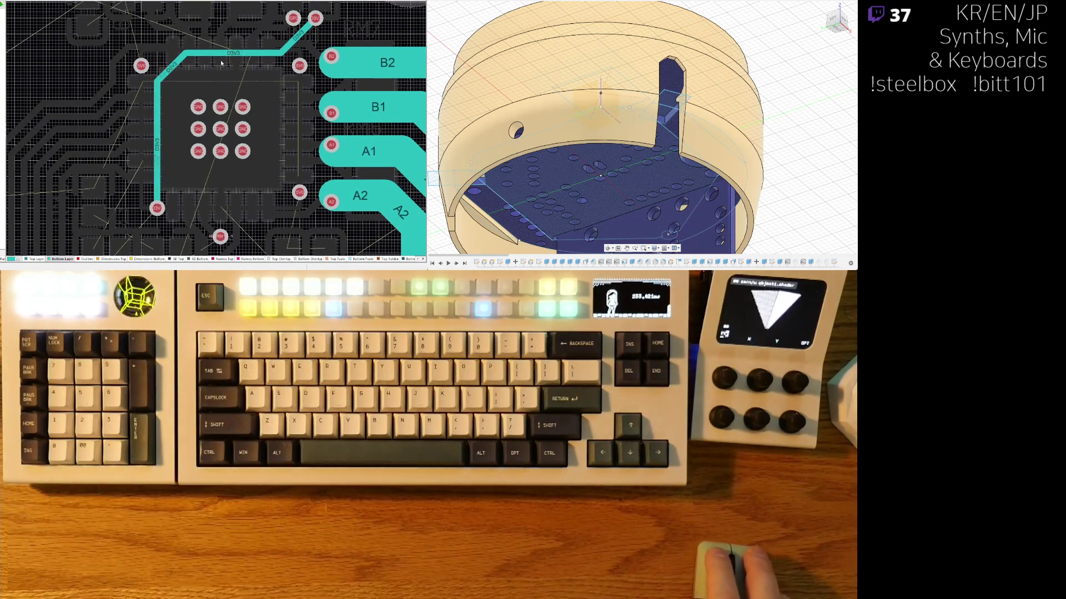
scroll(193, 96, "up", 2)
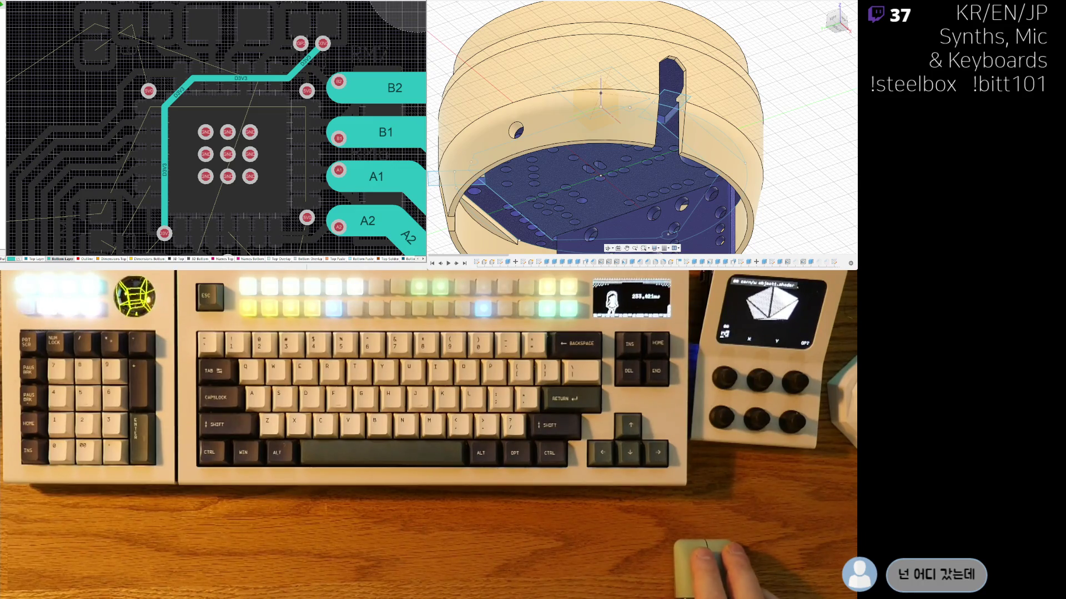
scroll(243, 87, "down", 1)
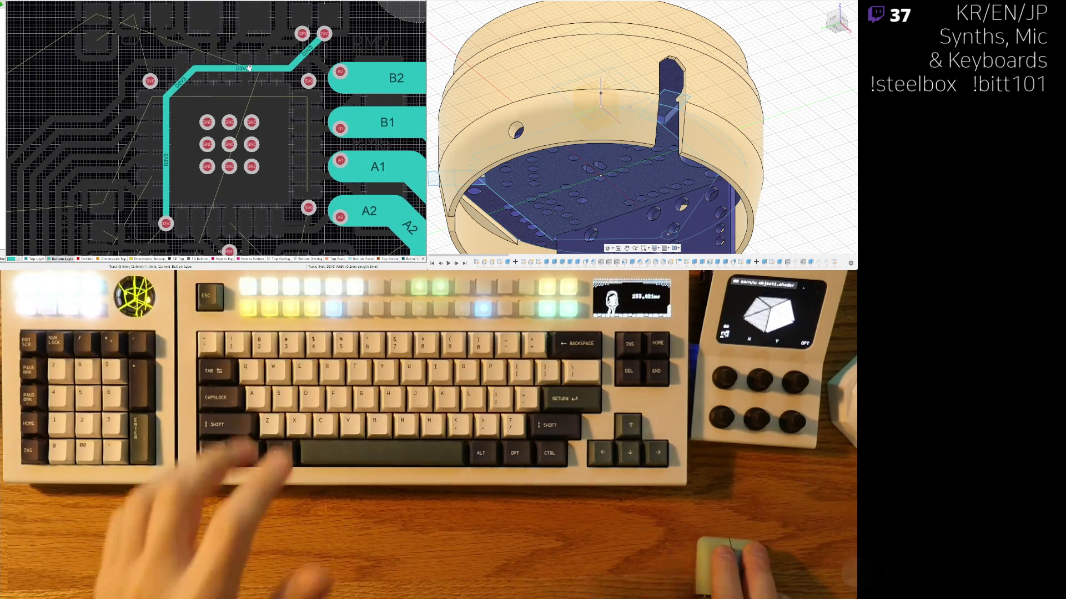
scroll(219, 63, "right", 1, "shift")
right_click_drag(220, 64, 269, 110)
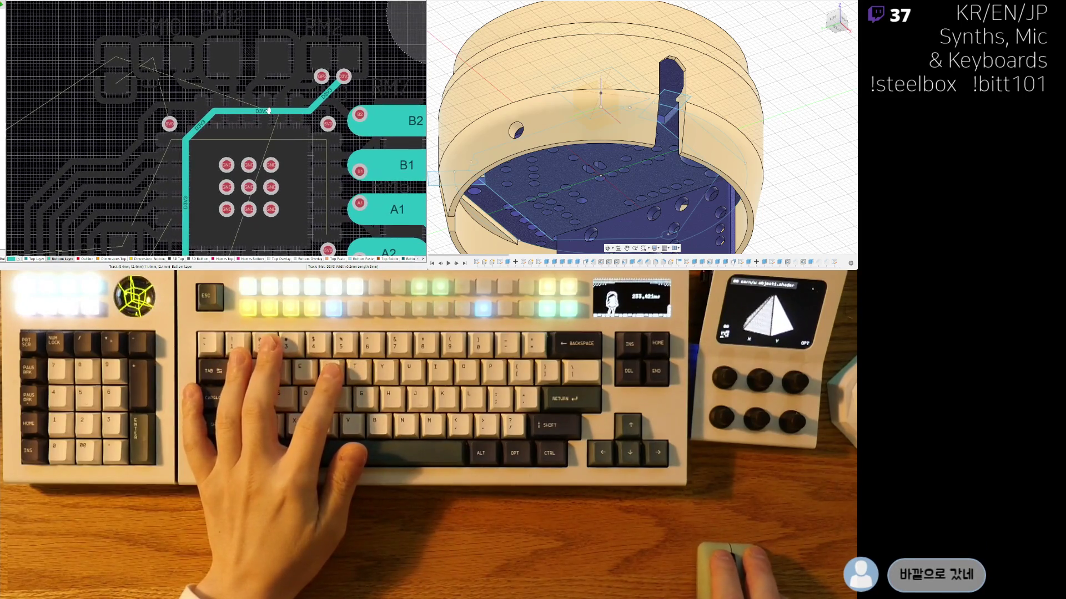
Step: Select the bottom-layer D3V3 track around the driver IC and delete it
key("ctrl+w")
left_click(339, 75)
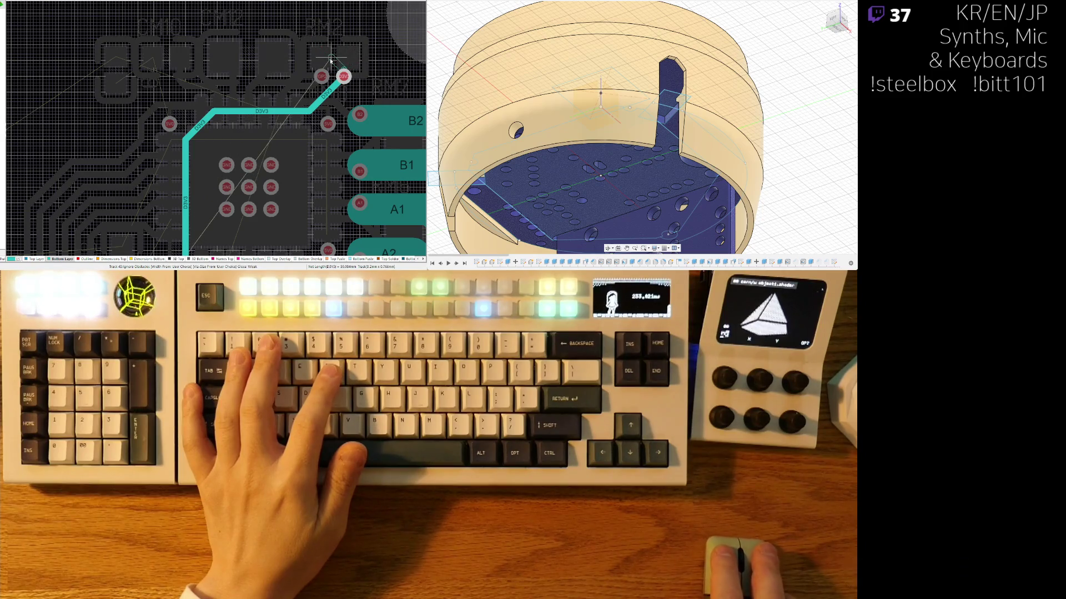
scroll(336, 63, "down", 2)
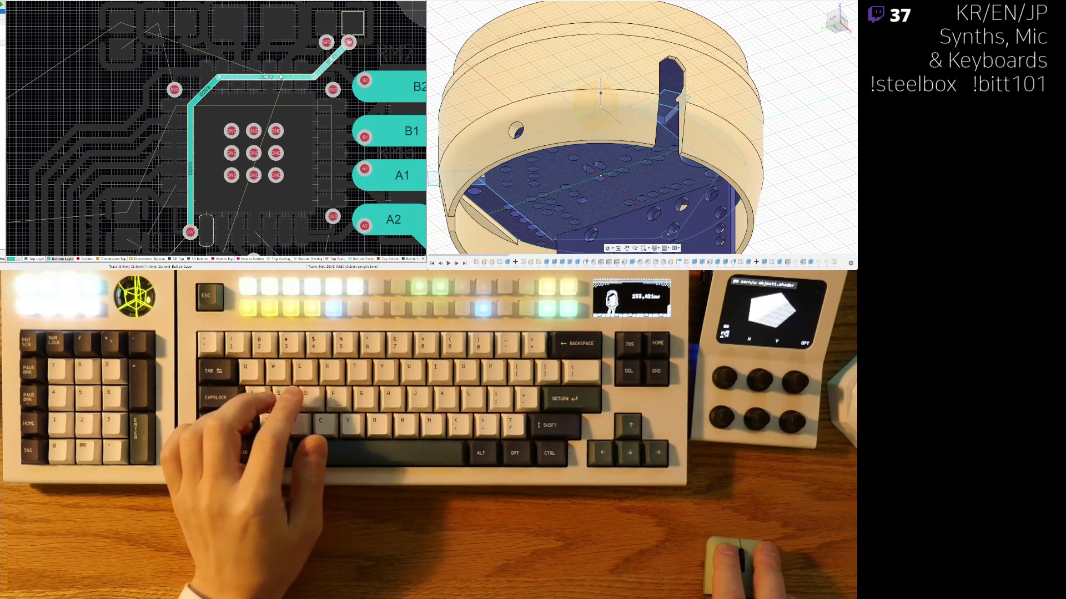
left_click(199, 113)
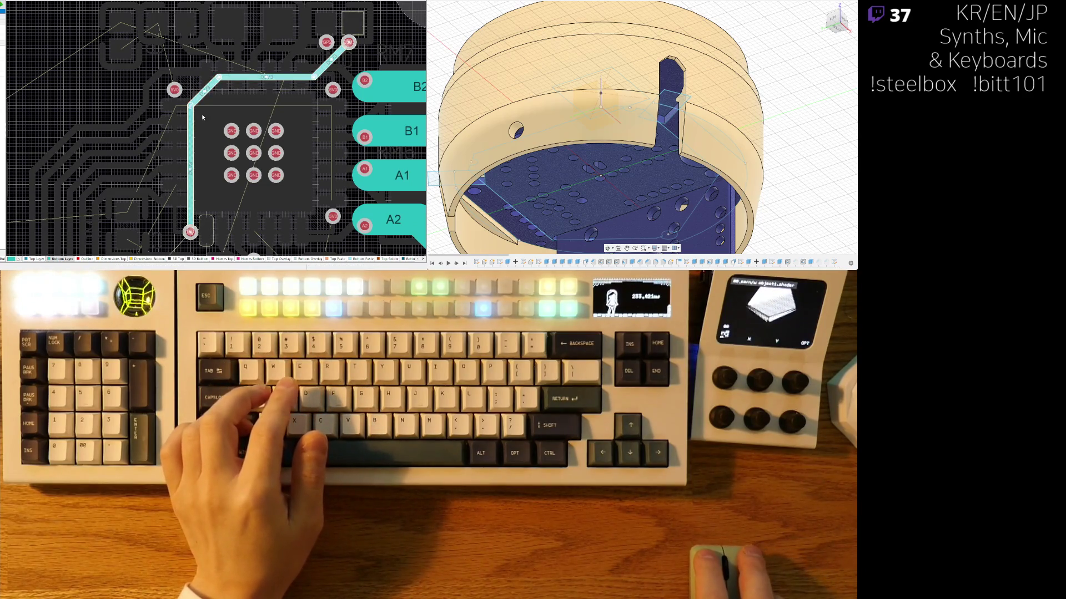
key("Delete")
key("ctrl+w")
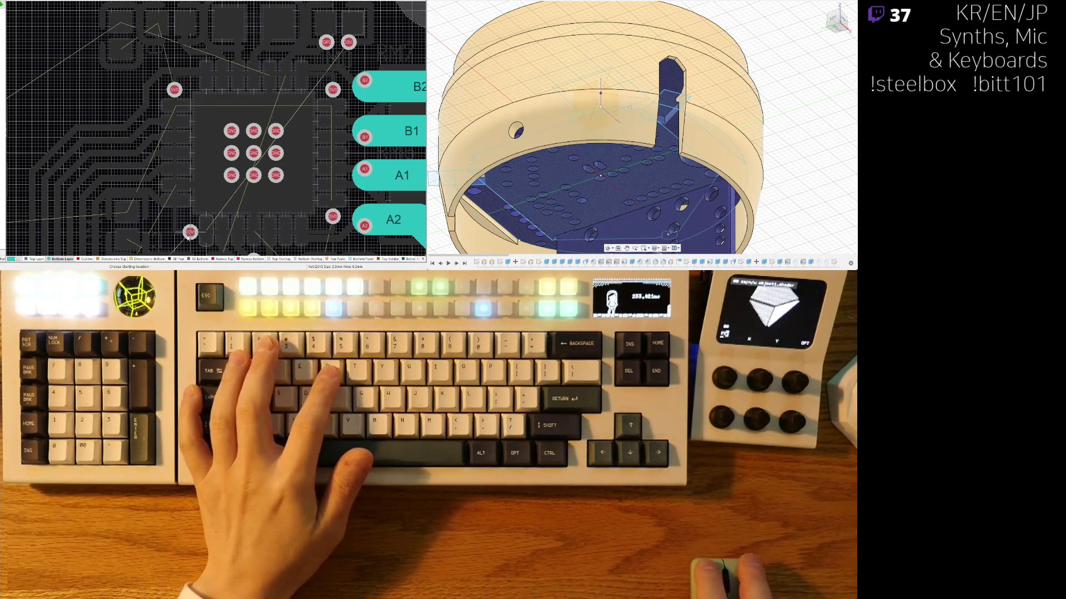
Step: Route D3V3 from its pad up beside the driver IC and across its top to RM2's via
left_click(190, 232)
left_click(123, 215)
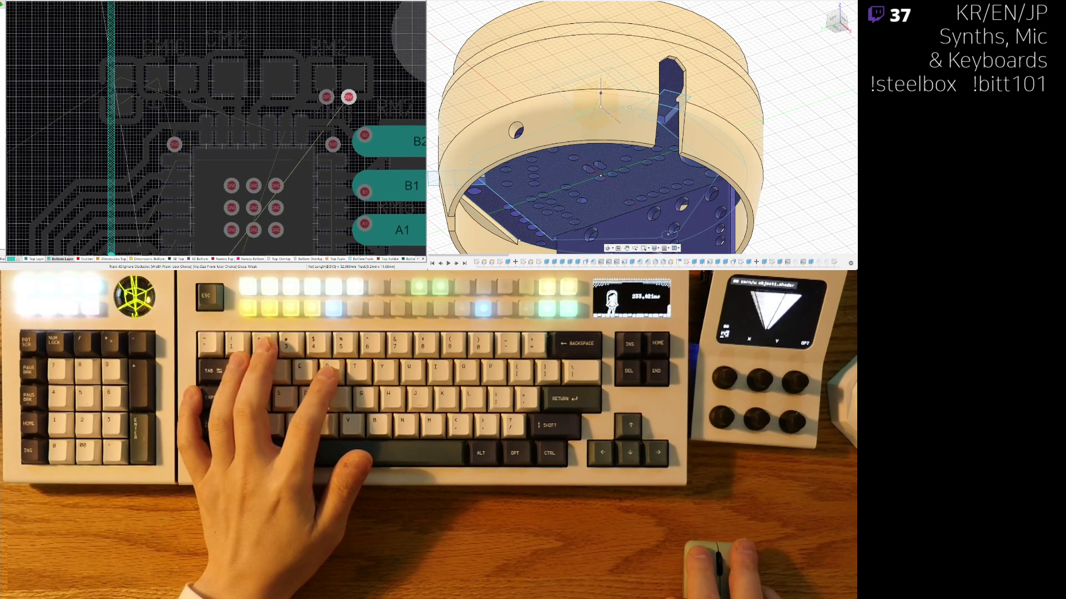
left_click(143, 93)
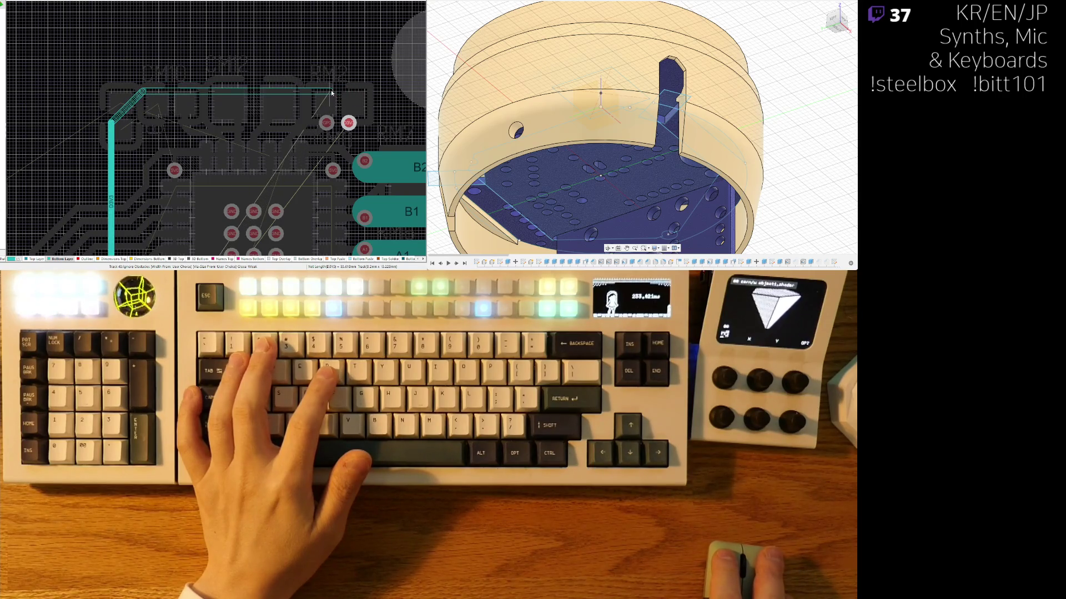
left_click(349, 92)
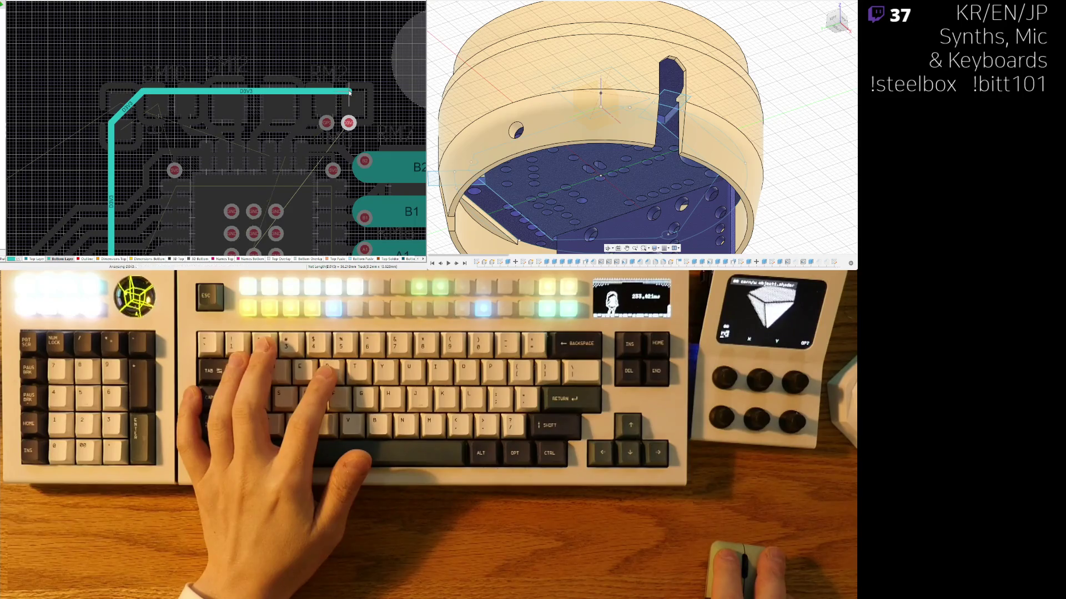
scroll(344, 138, "up", 2, "ctrl")
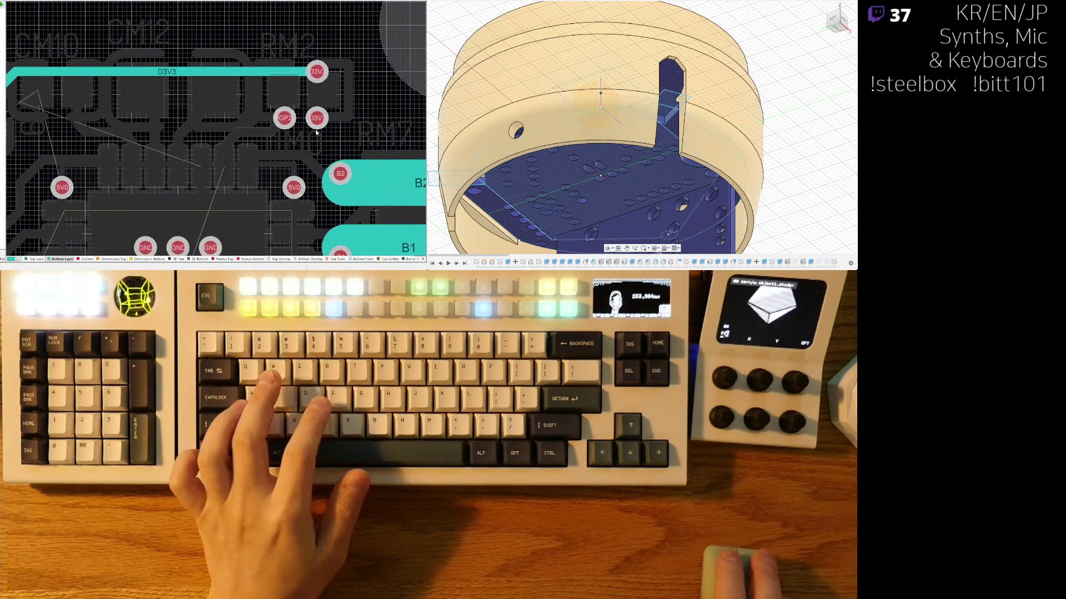
key("shift+s")
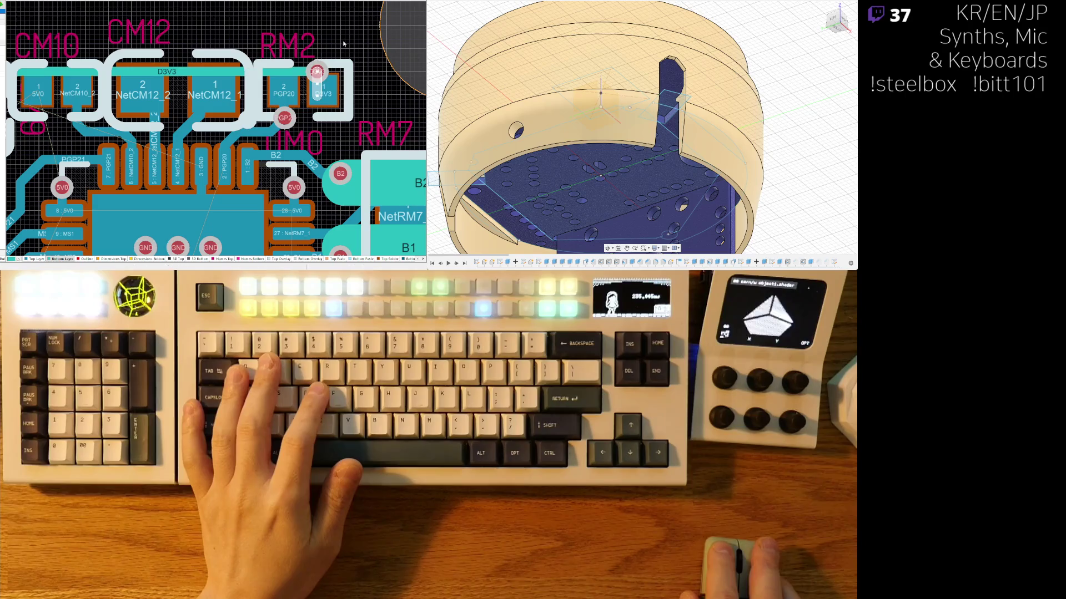
scroll(343, 42, "down", 2, "ctrl")
right_click_drag(39, 155, 182, 52)
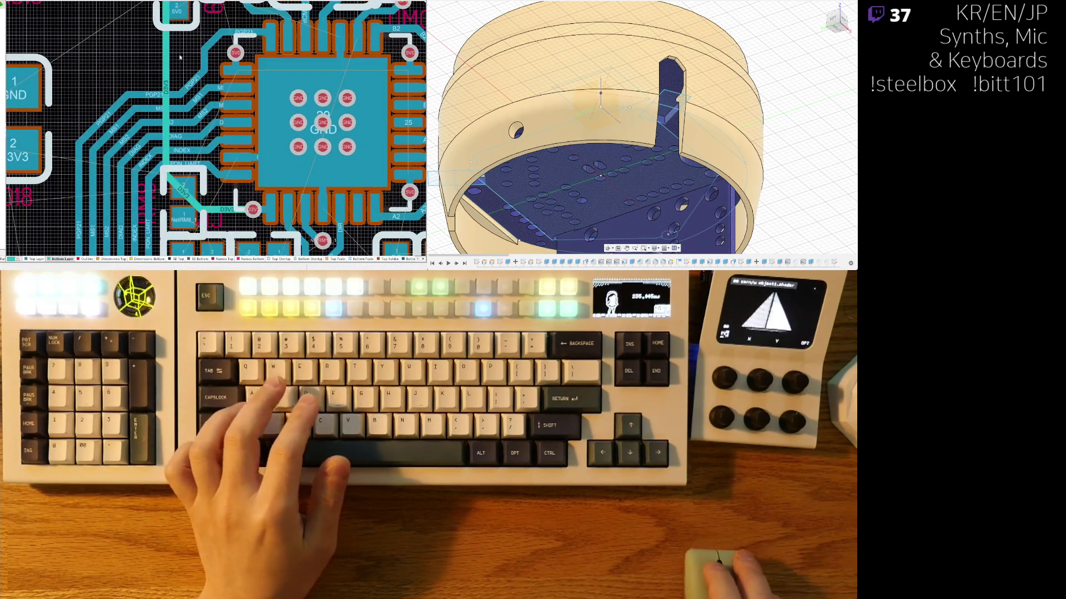
scroll(132, 250, "down", 3, "ctrl")
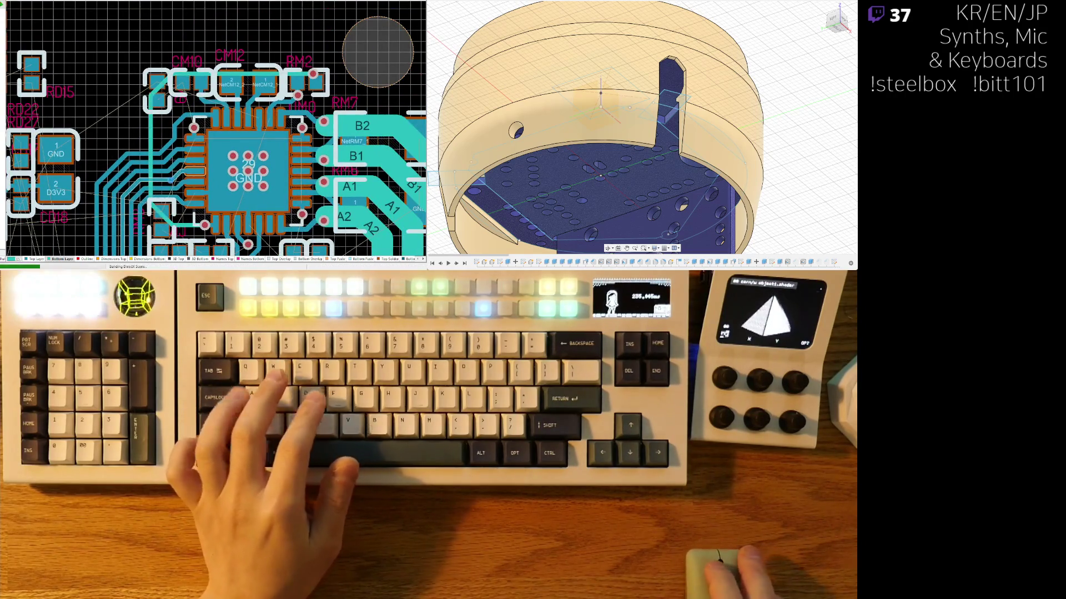
key("v")
key("b")
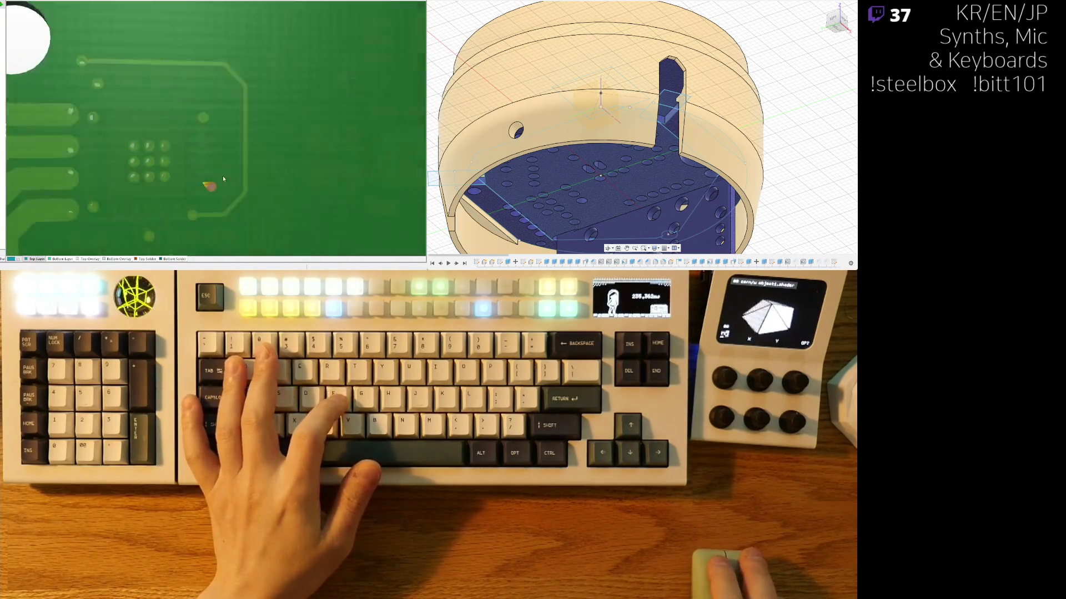
scroll(223, 178, "down", 2, "ctrl")
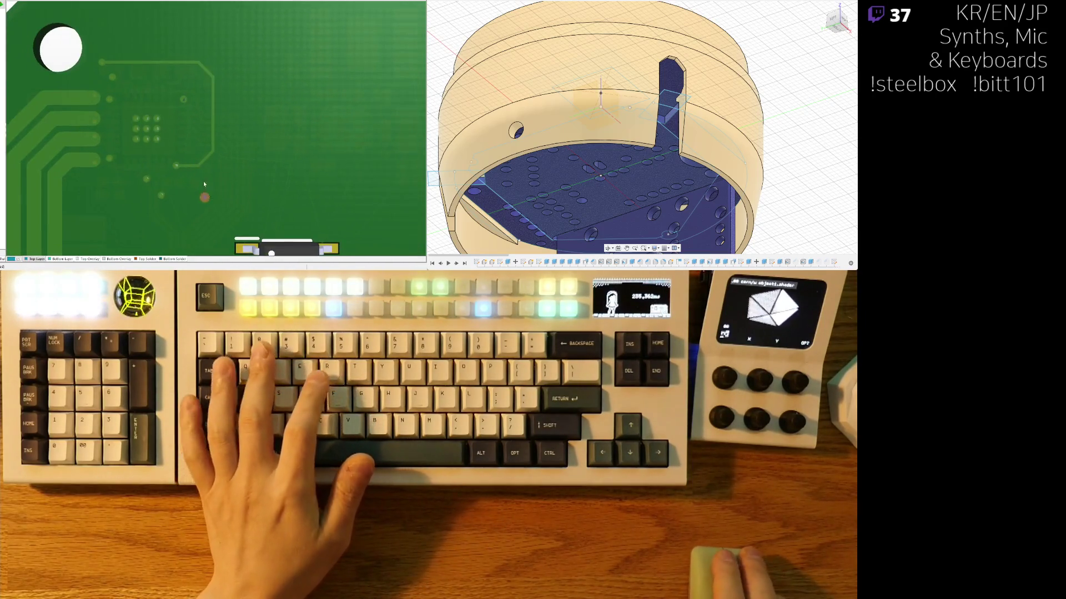
key("2")
scroll(195, 194, "up", 5, "ctrl")
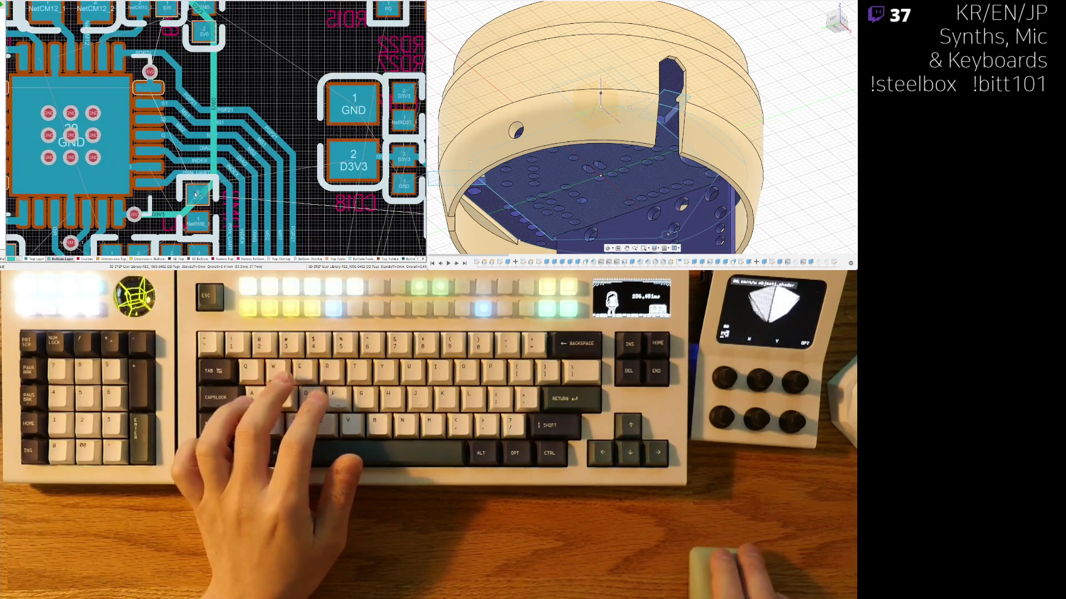
scroll(196, 194, "down", 3, "ctrl")
scroll(229, 121, "up", 1, "ctrl")
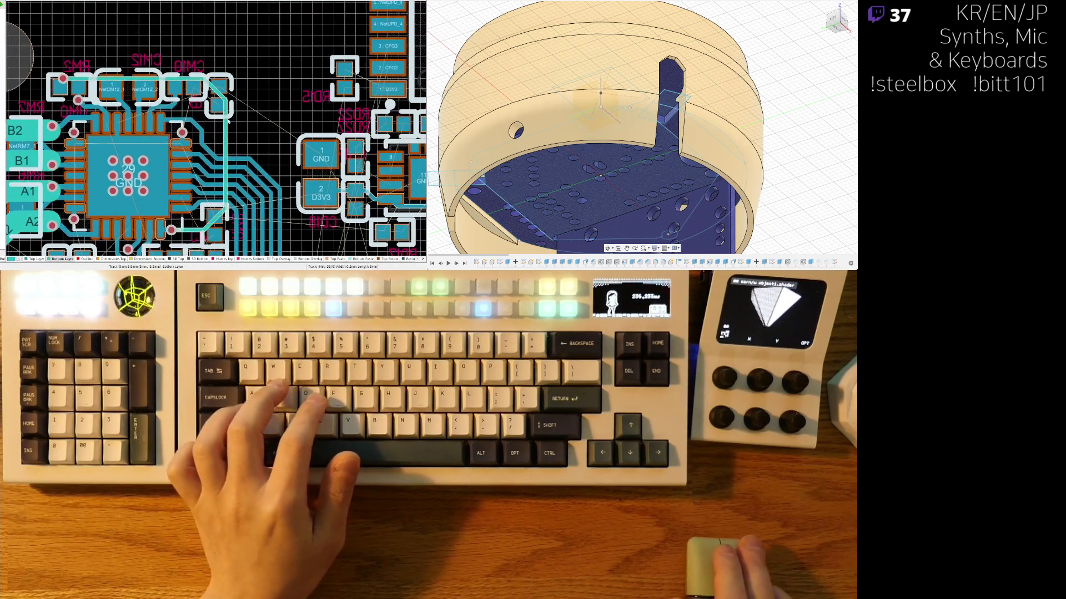
scroll(228, 121, "up", 2, "ctrl")
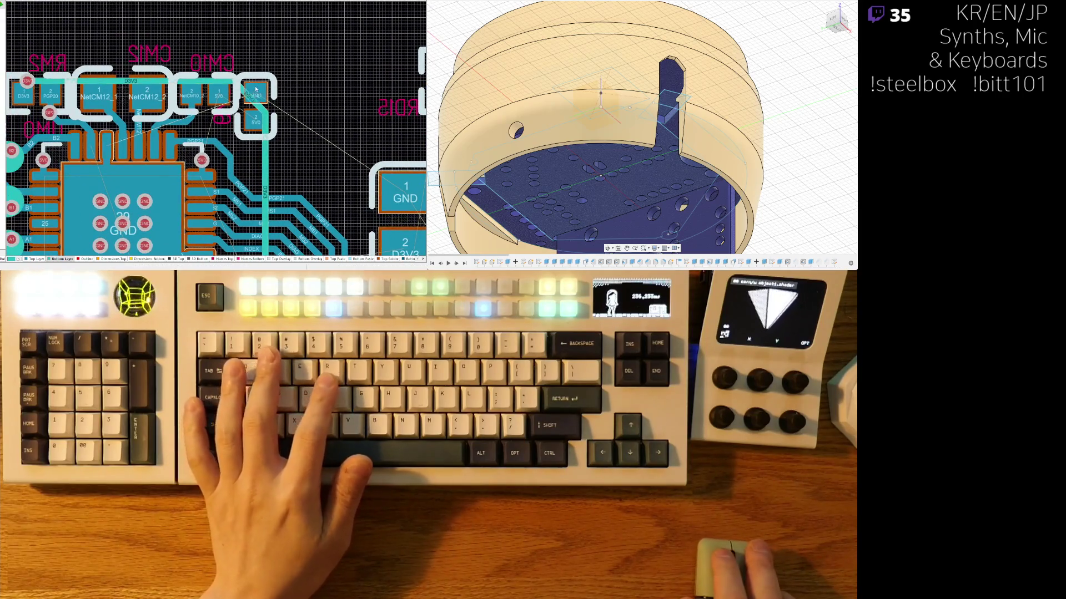
scroll(256, 89, "up", 2, "ctrl")
key("ctrl+w")
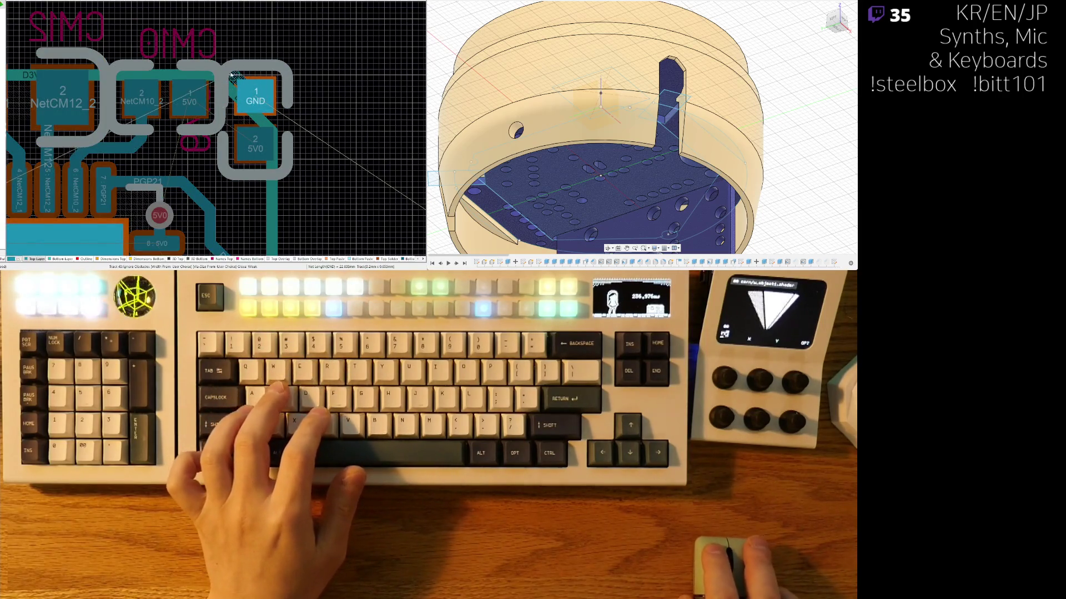
Step: Commit the GND stub from the capacitor pad beside CM10 and drop a ground via there
left_click(273, 79)
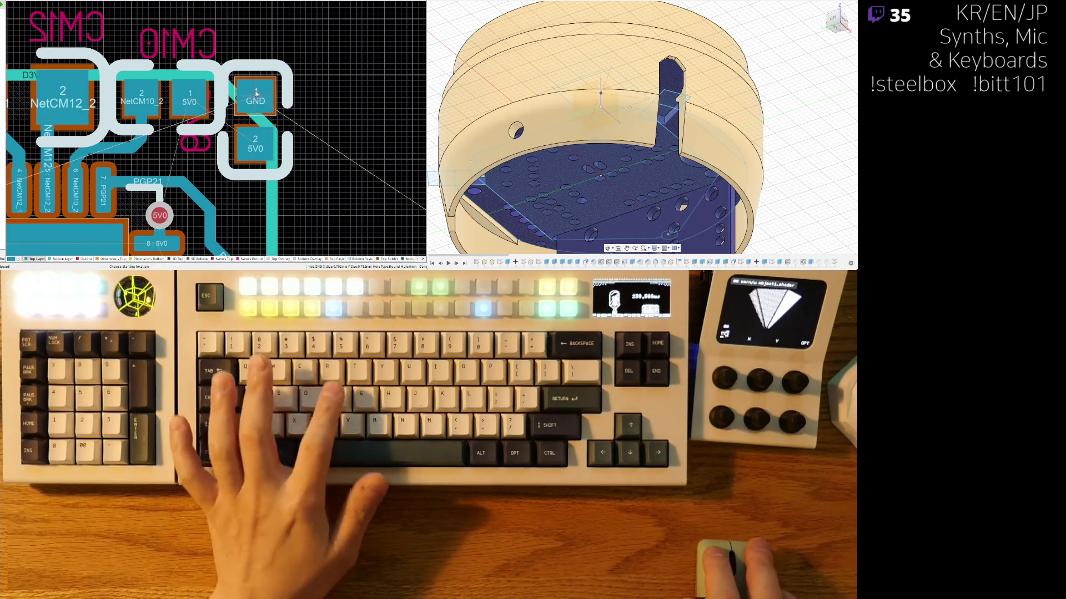
key("ctrl+z")
scroll(300, 106, "down", 1)
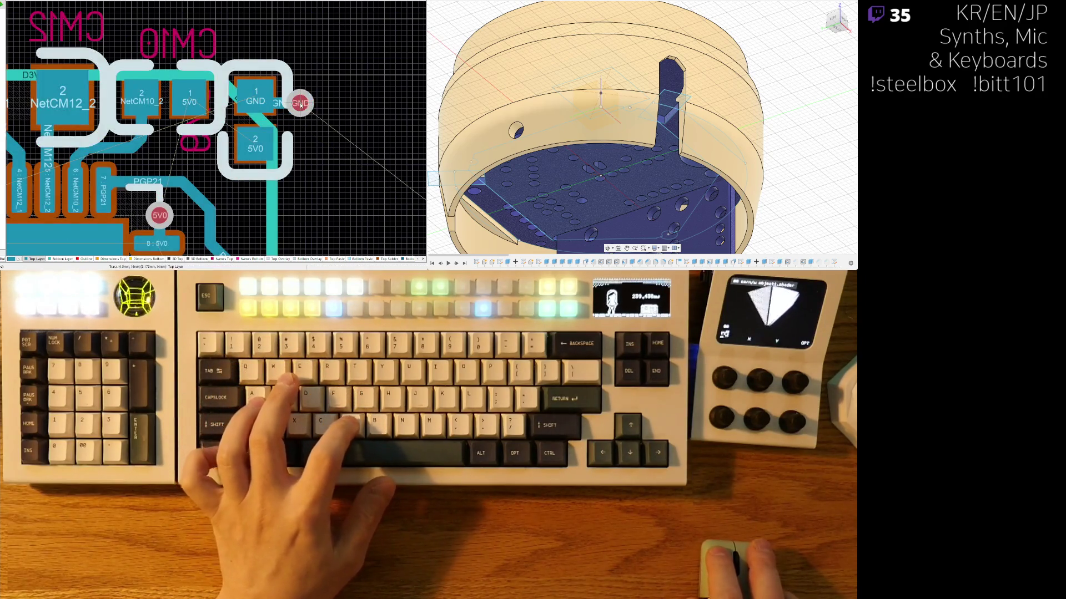
scroll(265, 107, "down", 1)
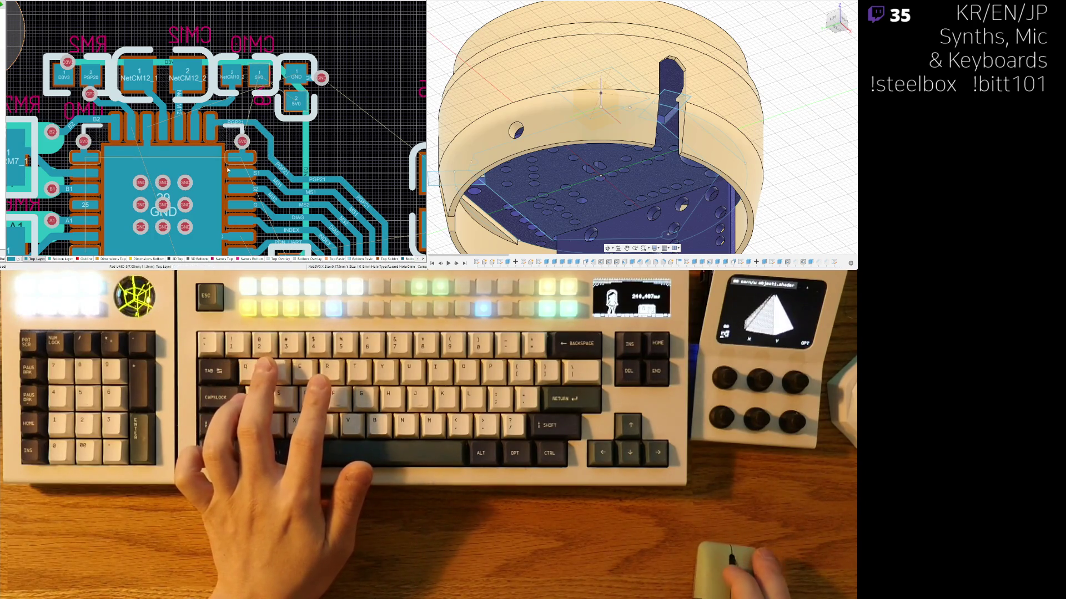
Step: Remove the via at the end of the PGP21 trace
scroll(228, 167, "down", 1)
scroll(219, 111, "up", 3, "ctrl")
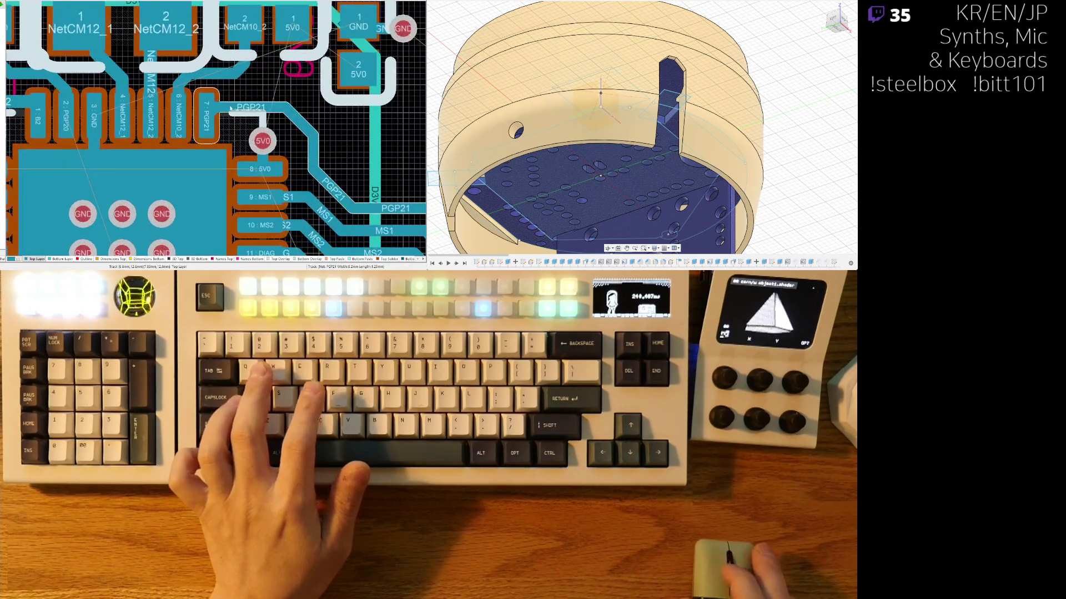
scroll(238, 107, "down", 2, "ctrl")
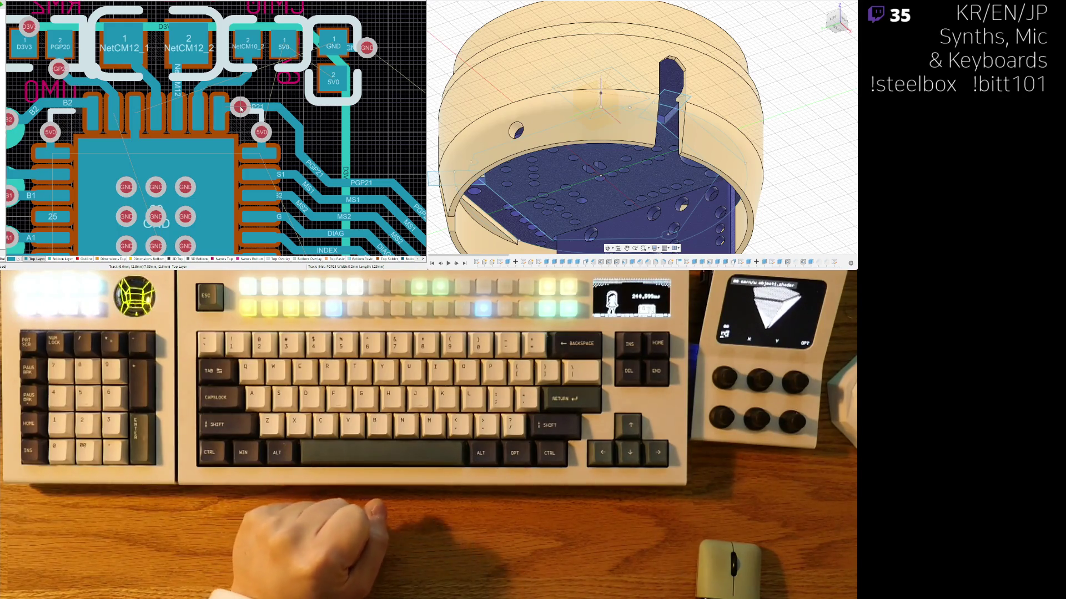
key("ctrl+z")
scroll(292, 101, "down", 2, "ctrl")
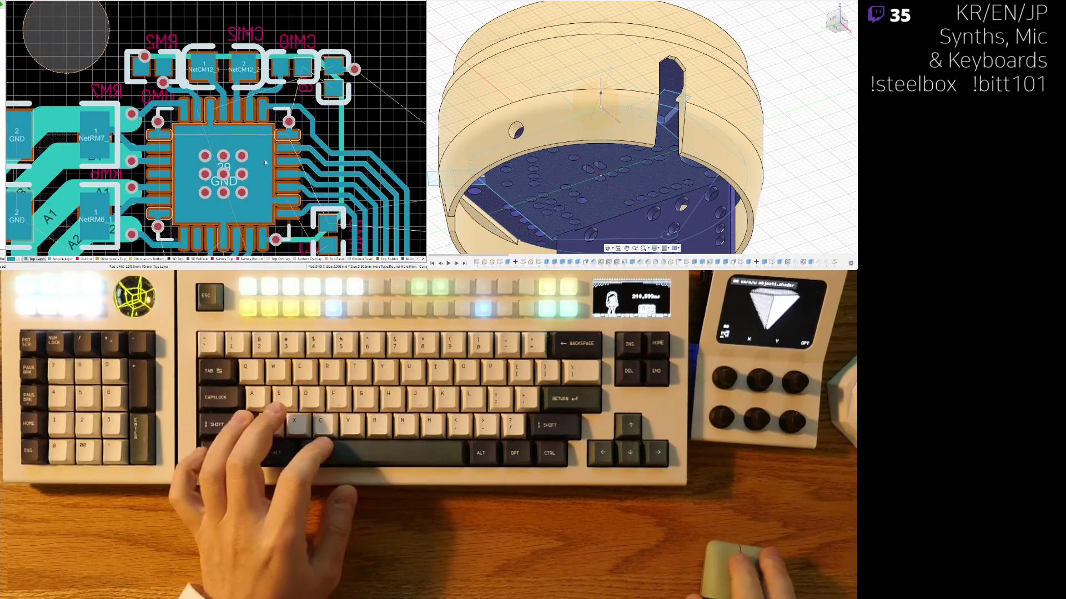
scroll(313, 143, "up", 2, "ctrl")
scroll(312, 143, "up", 1, "ctrl")
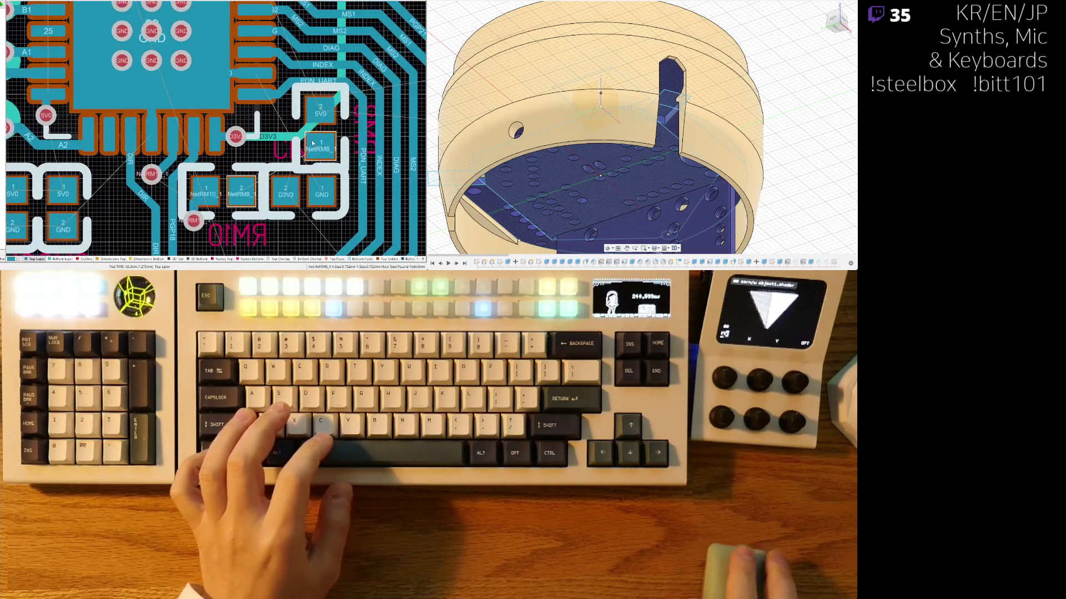
scroll(283, 161, "up", 1)
scroll(282, 161, "up", 1, "ctrl")
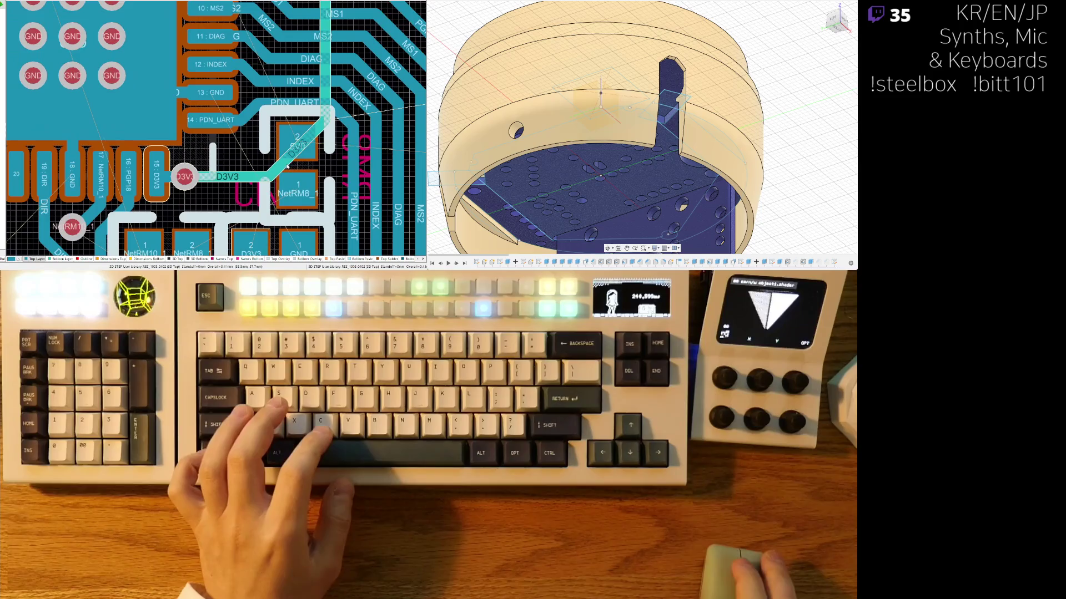
Step: Route a short track from RM8's 5V0 pad and end it with a new via
key("ctrl+w")
left_click(286, 149)
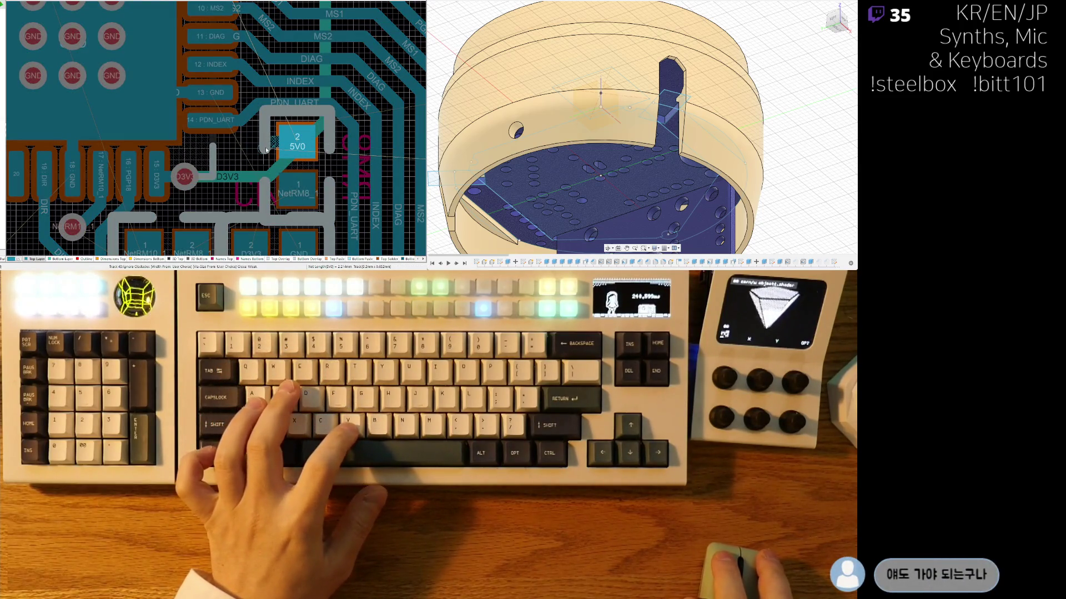
key("2")
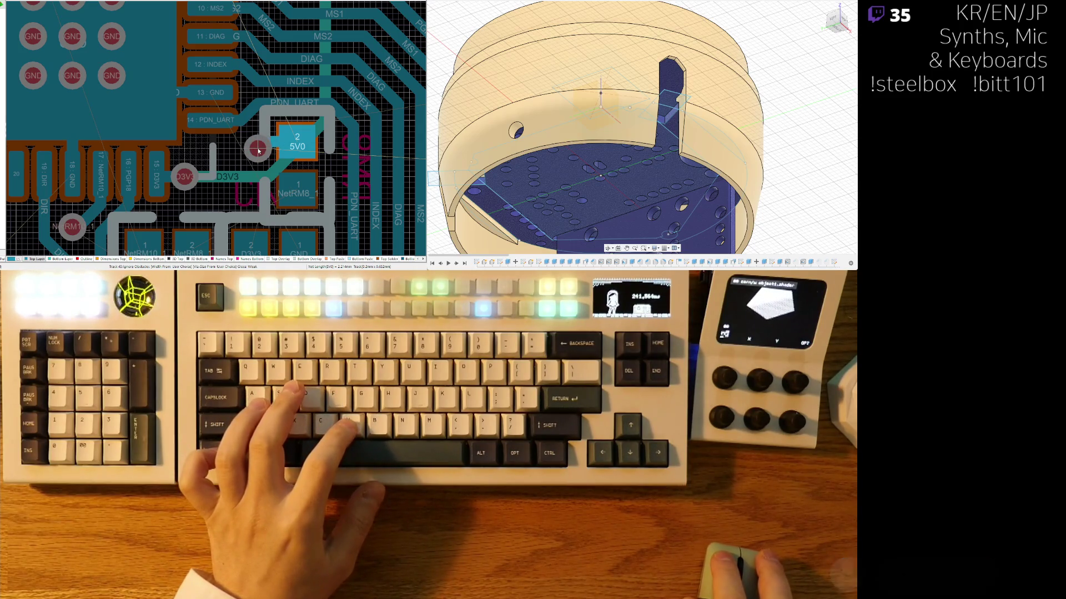
left_click(272, 150)
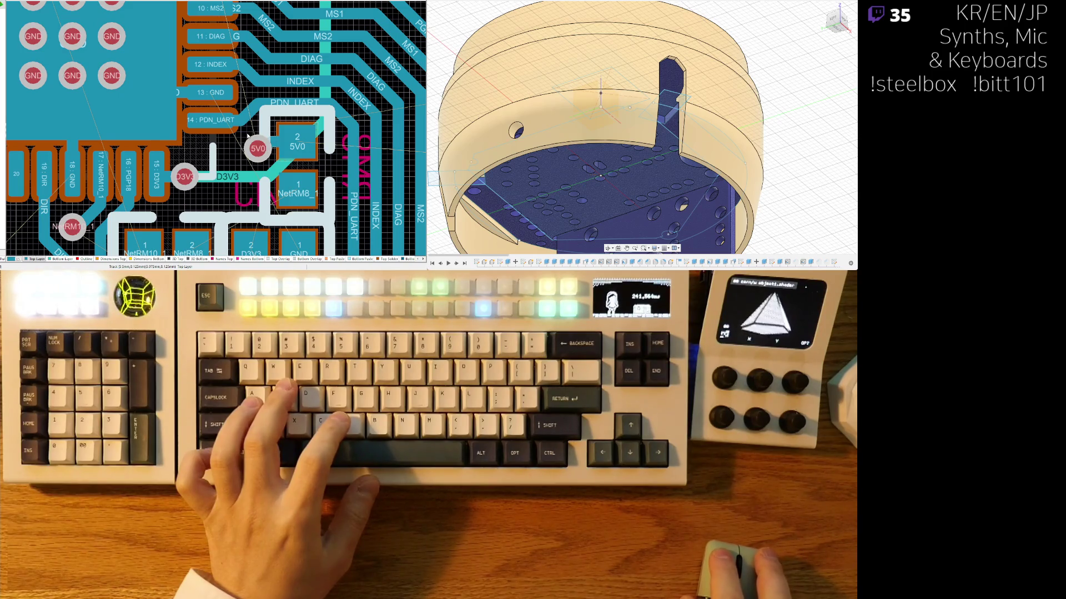
Step: Connect the 5V0 via back to the 5V0 pad and shift the diagonal D3V3 segment right
left_click(271, 142)
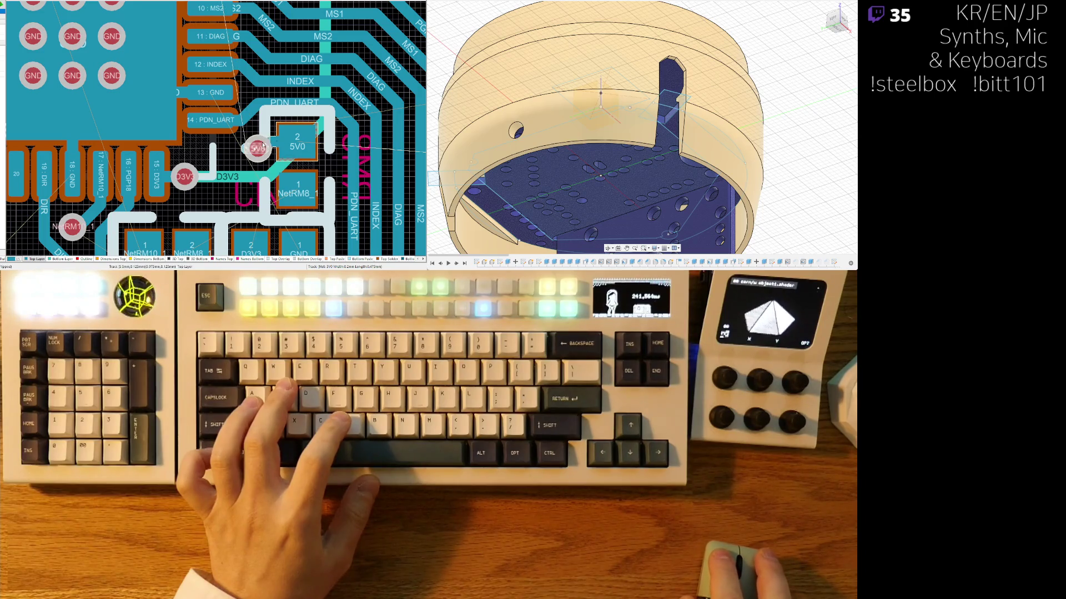
left_click(253, 147)
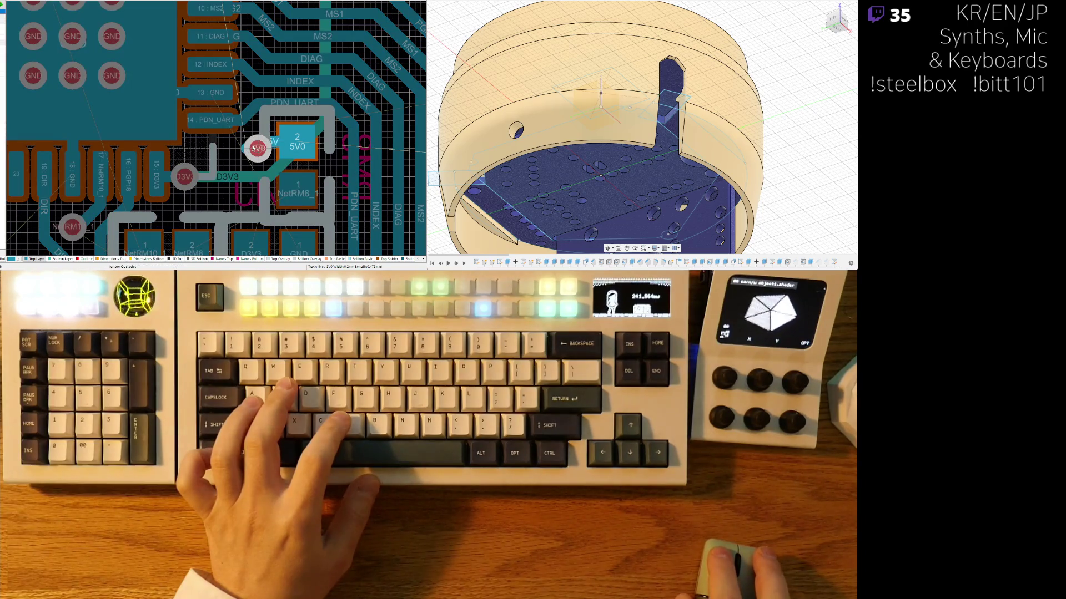
right_click(247, 149)
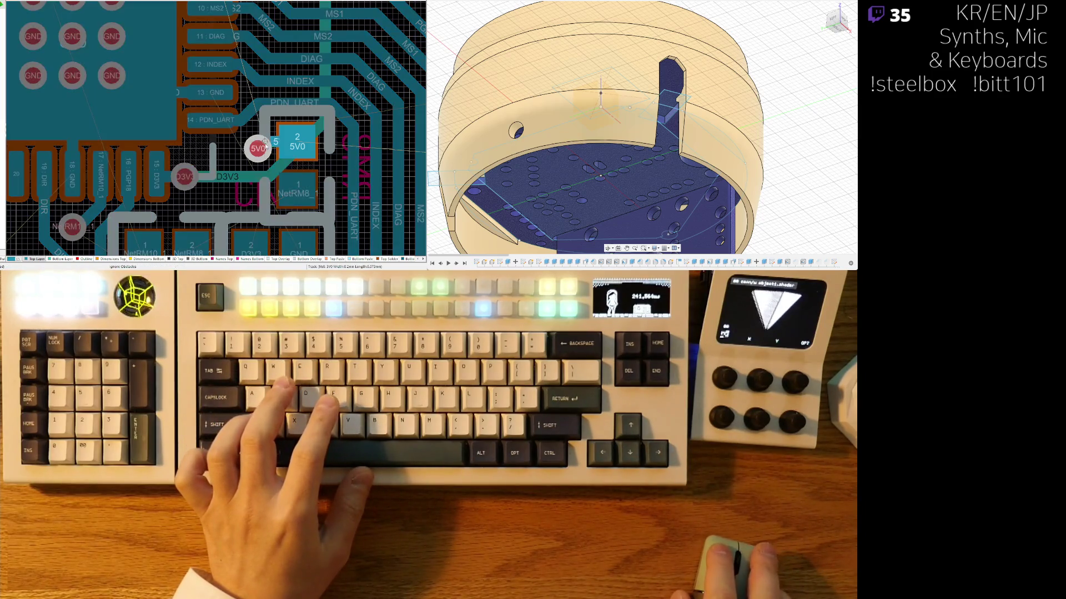
left_click(266, 154)
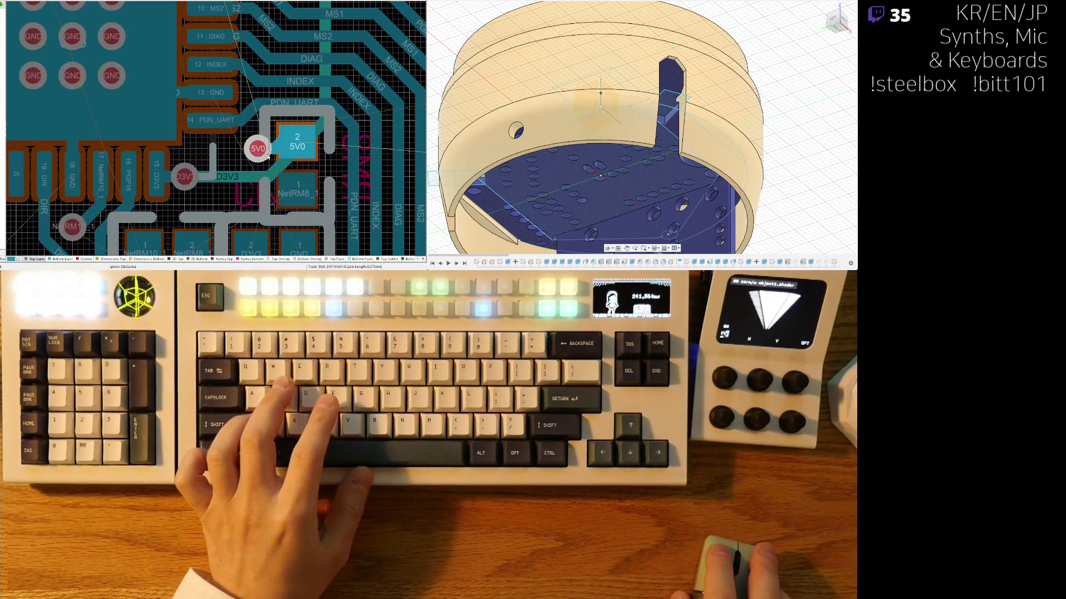
left_click(297, 146)
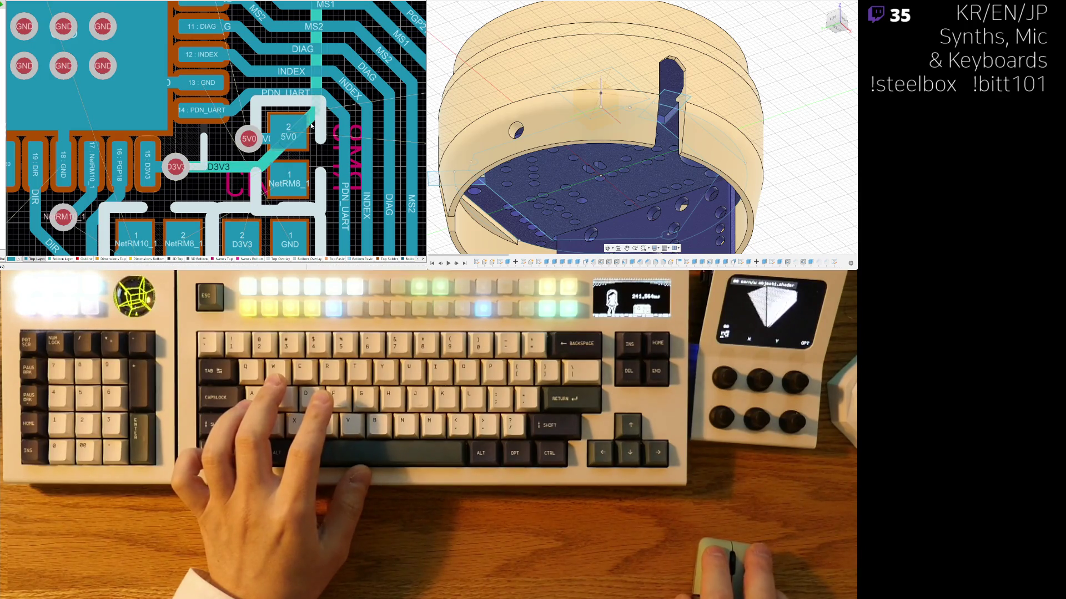
left_click_drag(301, 127, 322, 147)
Step: Straighten the diagonal D3V3 track segment into a horizontal run
scroll(319, 141, "down", 3, "ctrl")
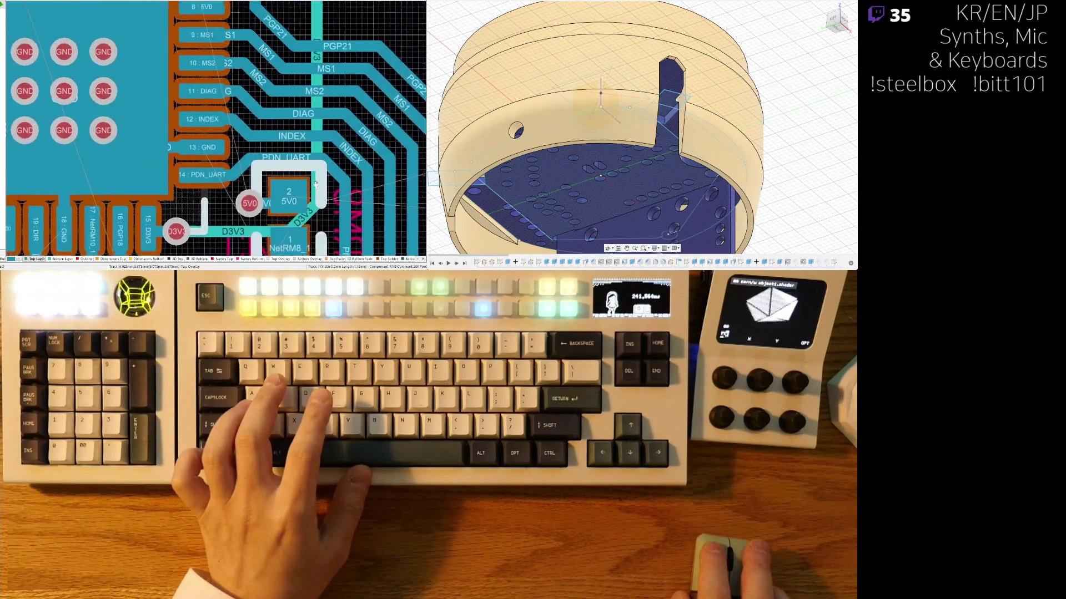
scroll(324, 153, "up", 3, "ctrl")
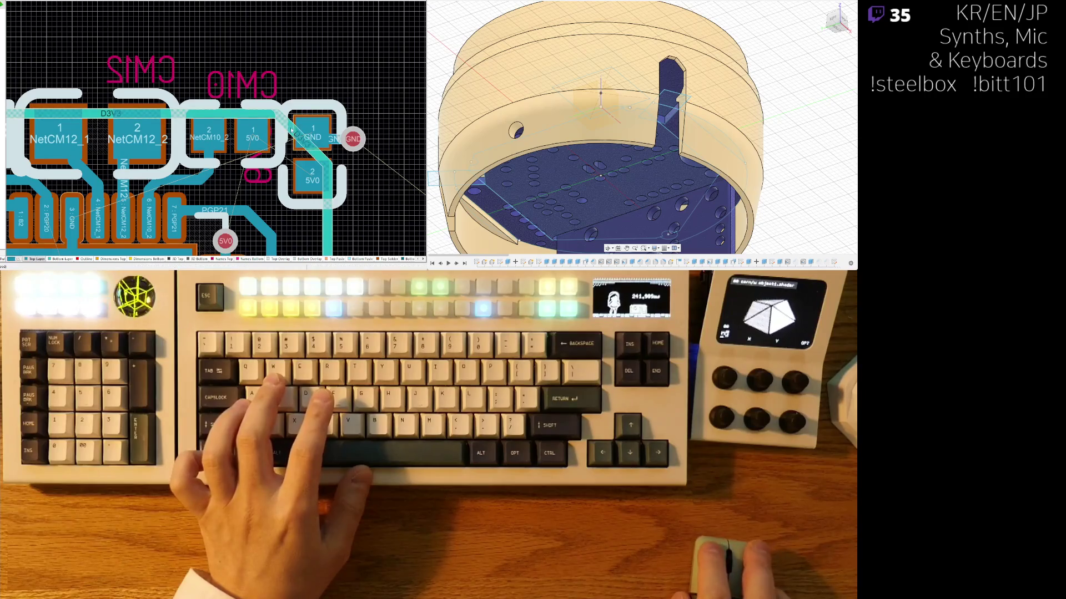
left_click_drag(283, 114, 301, 115)
scroll(291, 121, "down", 3, "ctrl")
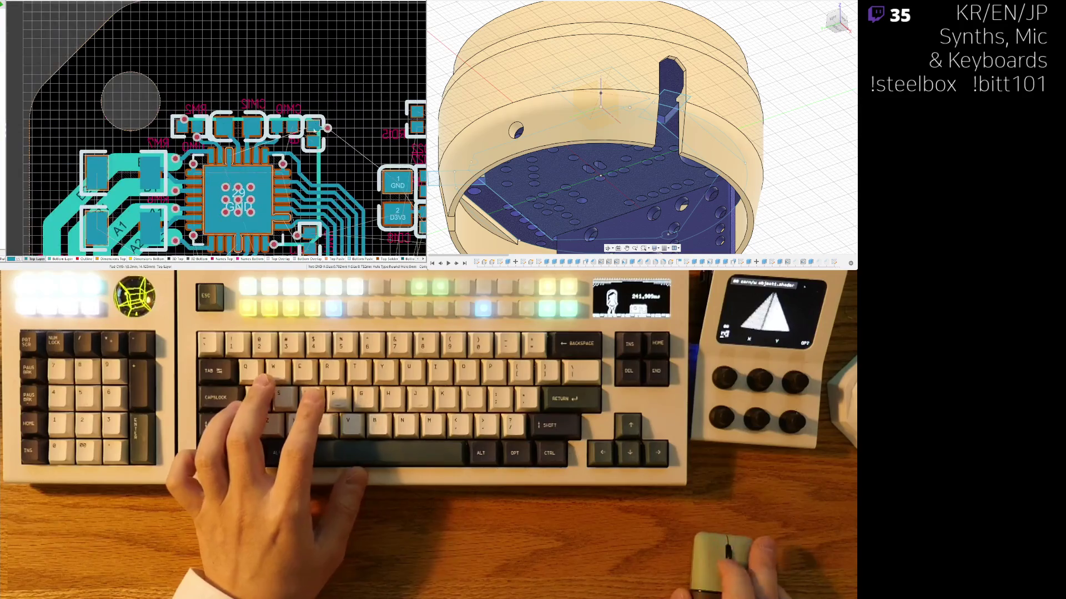
scroll(281, 127, "up", 3, "ctrl")
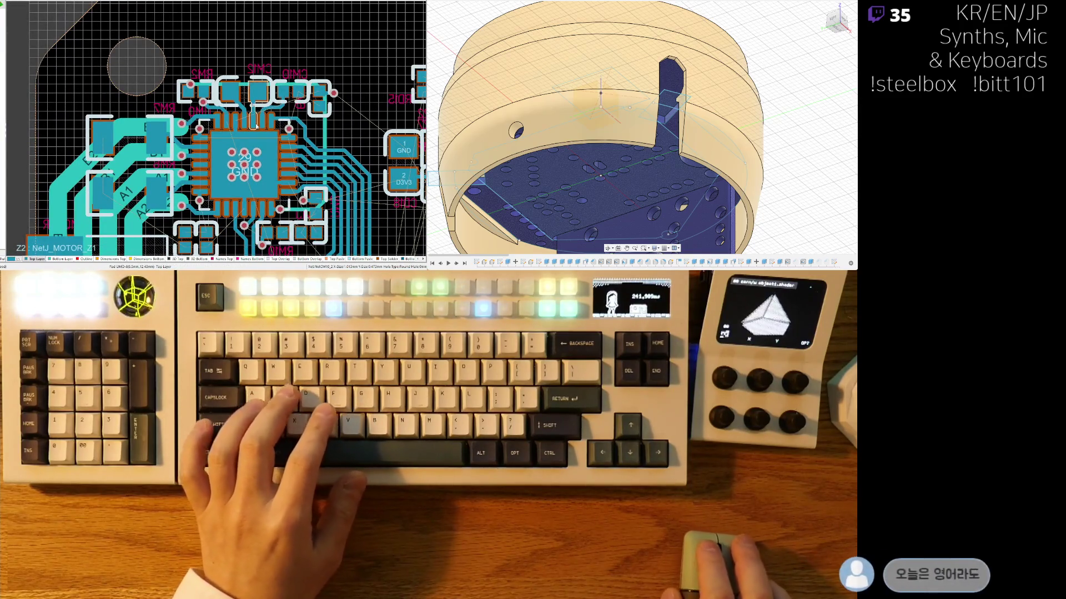
scroll(194, 147, "up", 2, "ctrl")
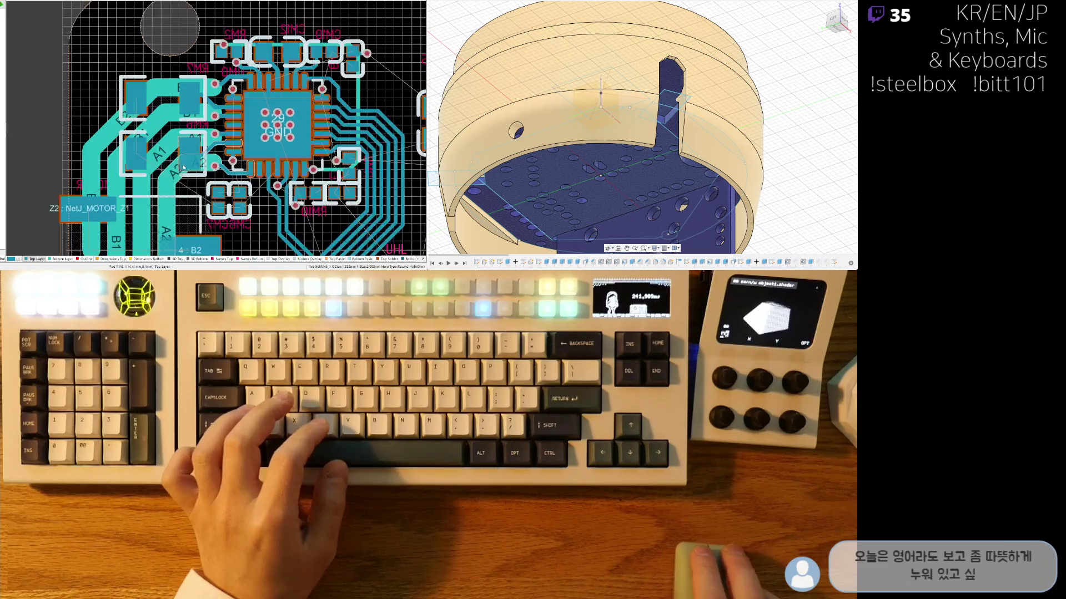
scroll(217, 145, "down", 2, "ctrl")
scroll(191, 186, "up", 3, "ctrl")
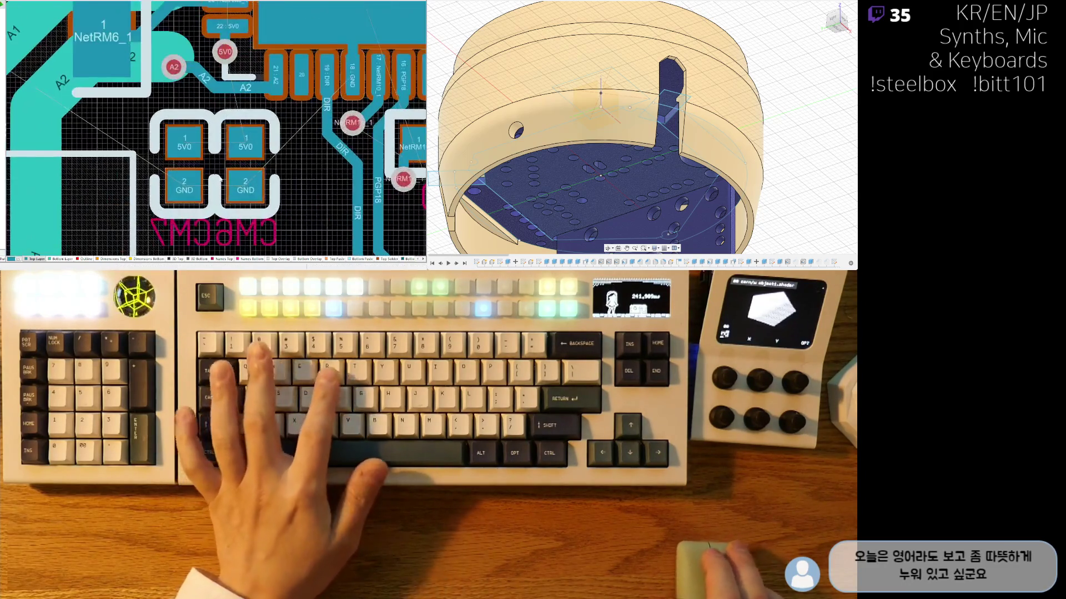
Step: Route the left capacitor's GND pad down to a new ground via
key("ctrl+w")
left_click(191, 186)
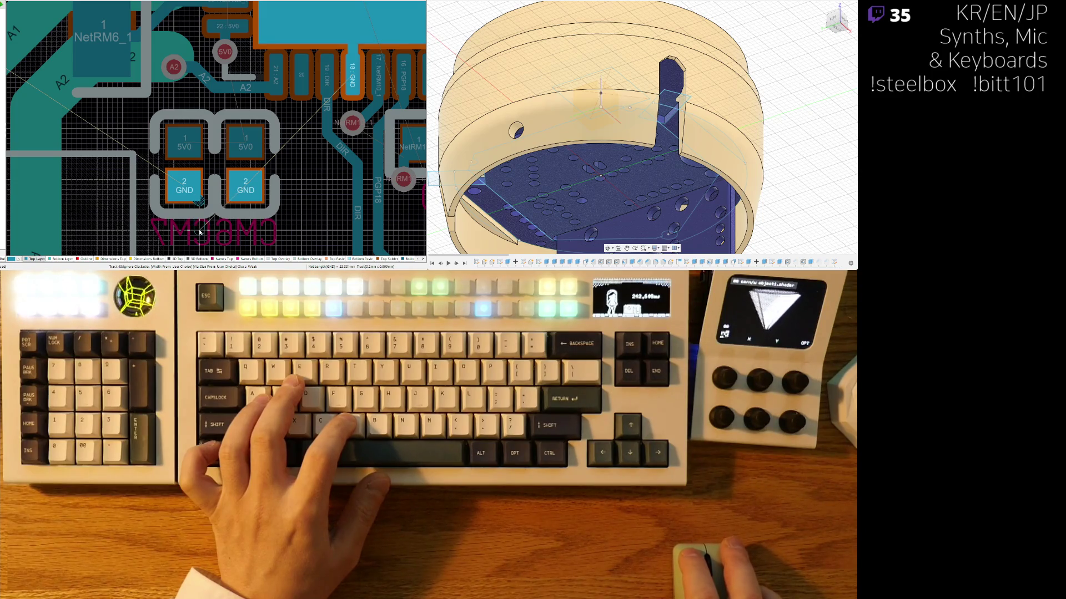
key("2")
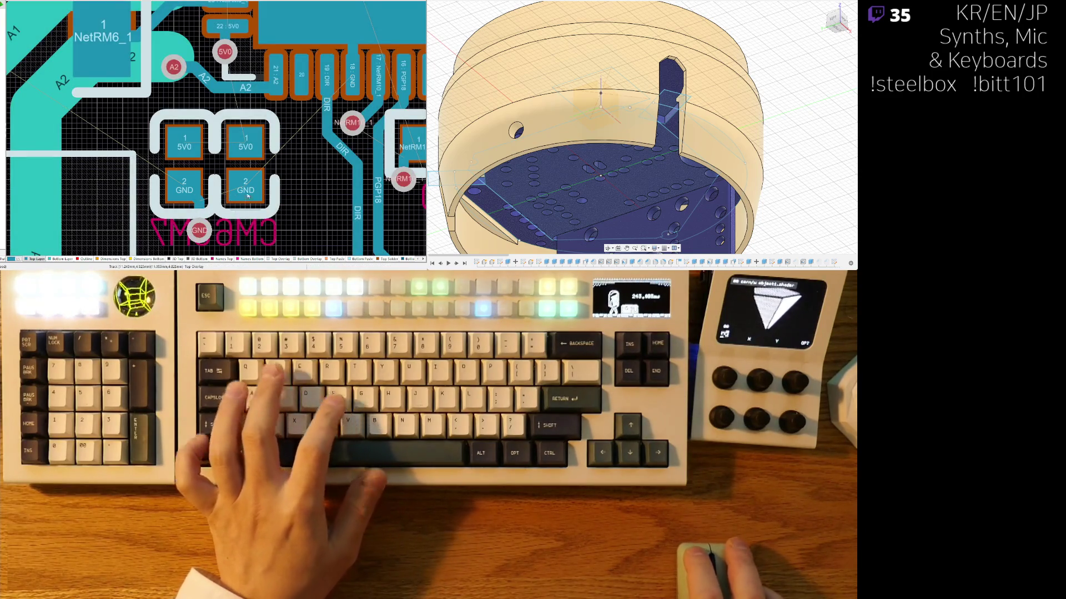
left_click(226, 233)
key("Escape")
Step: Shift the right 5V0/GND capacitor slightly to the left
left_click_drag(254, 173, 242, 166)
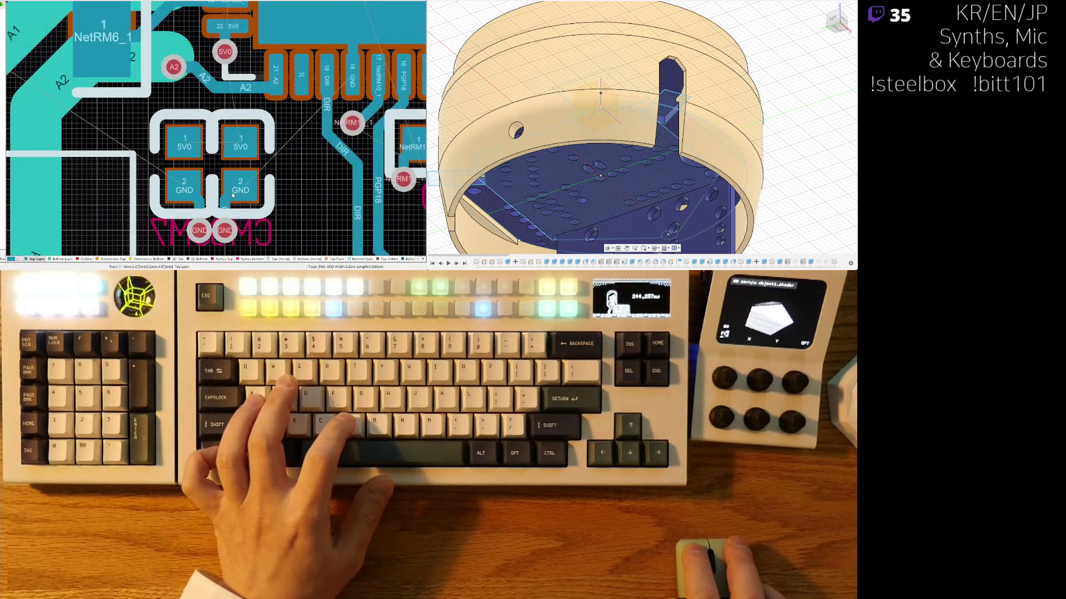
scroll(232, 195, "down", 2, "ctrl")
key("ctrl+w")
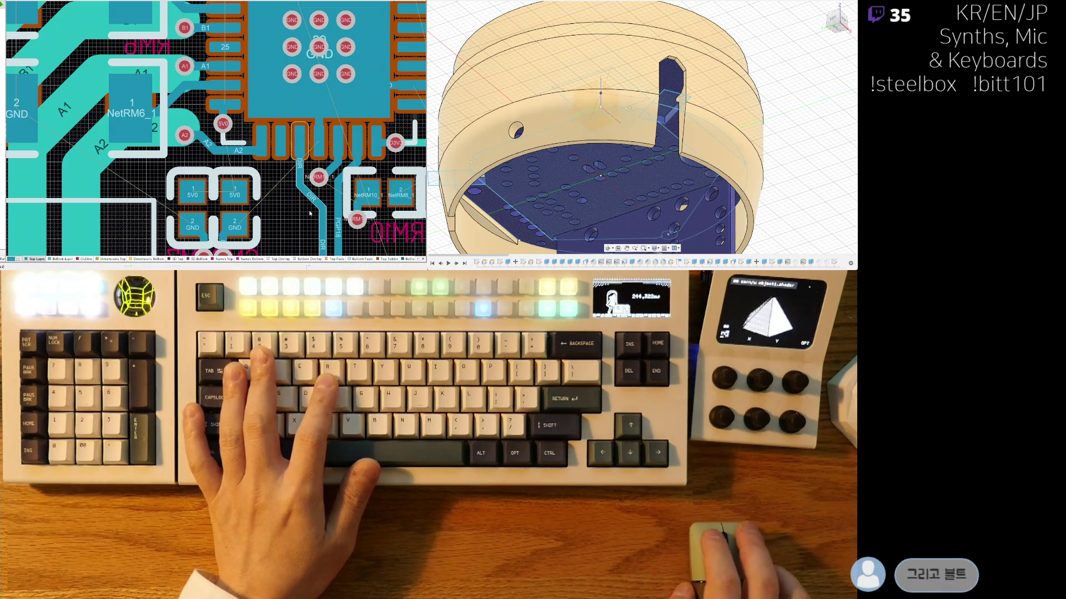
Step: Route the horizontal PGP20 segment out from its driver chip pad
scroll(198, 183, "down", 1, "ctrl")
scroll(200, 172, "down", 2, "ctrl")
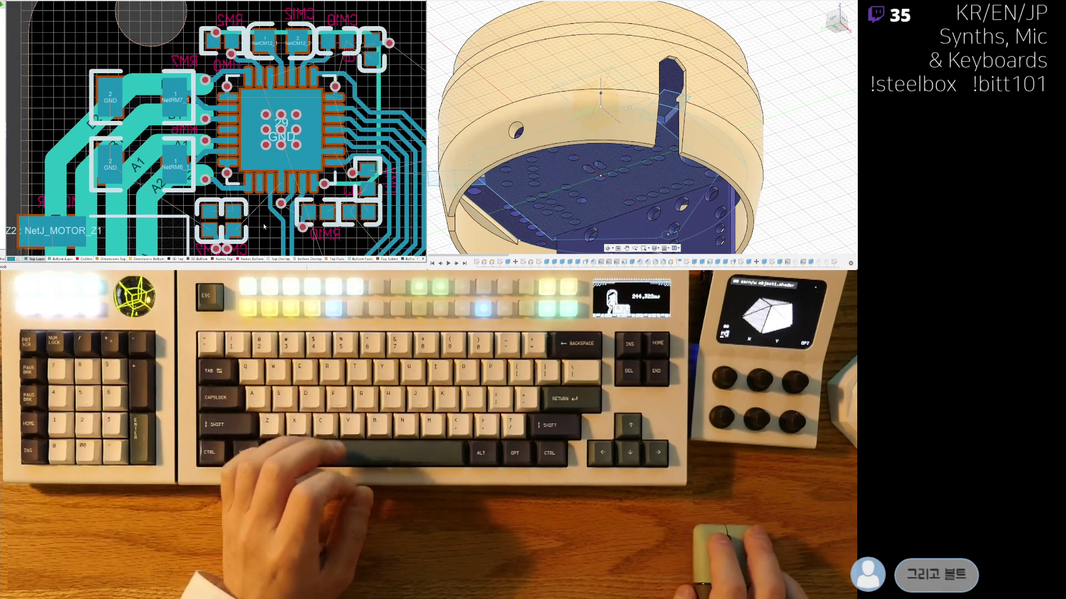
scroll(167, 173, "up", 5, "ctrl")
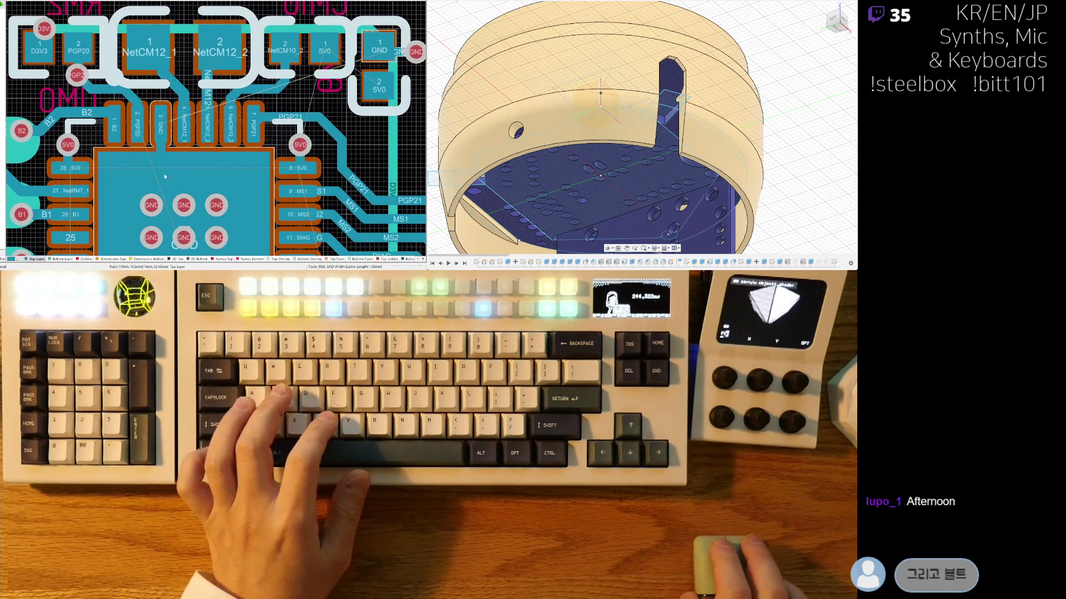
right_click_drag(184, 141, 226, 123)
scroll(195, 118, "down", 2, "ctrl")
right_click_drag(224, 174, 208, 177)
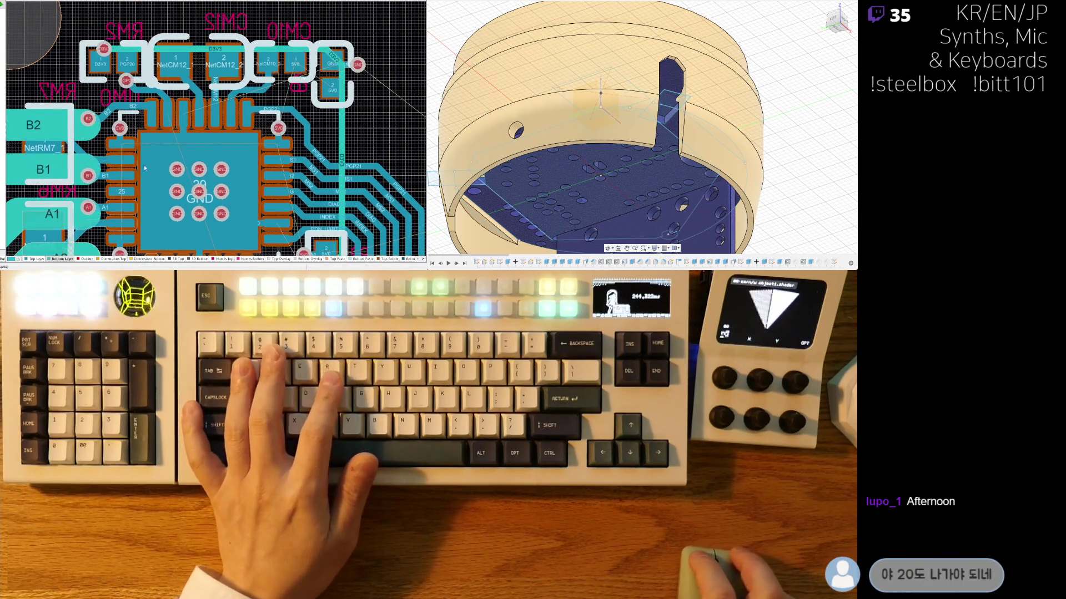
key("ctrl+w")
left_click(133, 62)
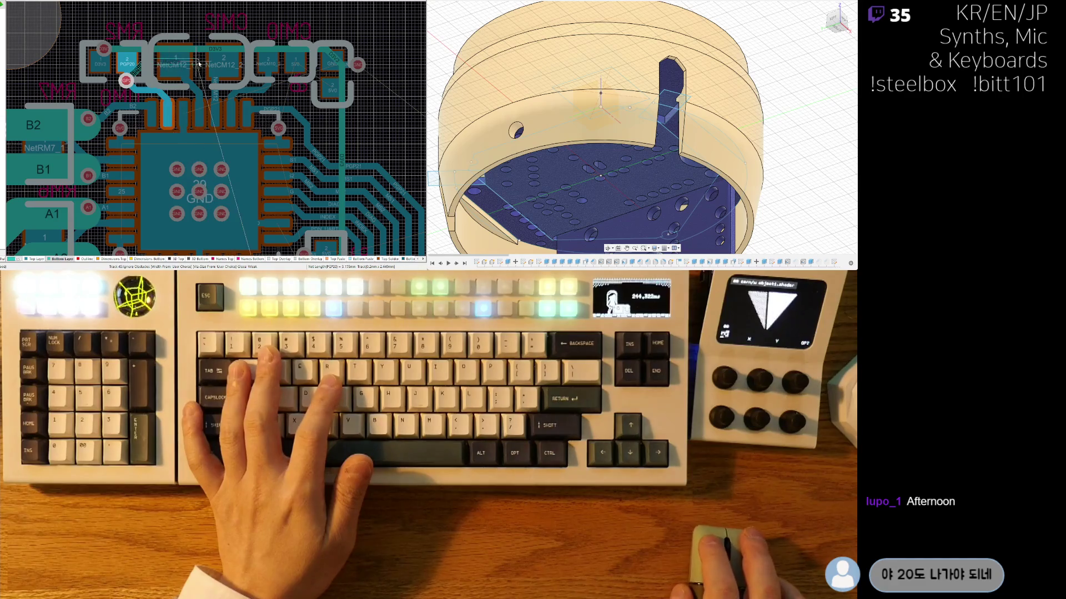
left_click(328, 74)
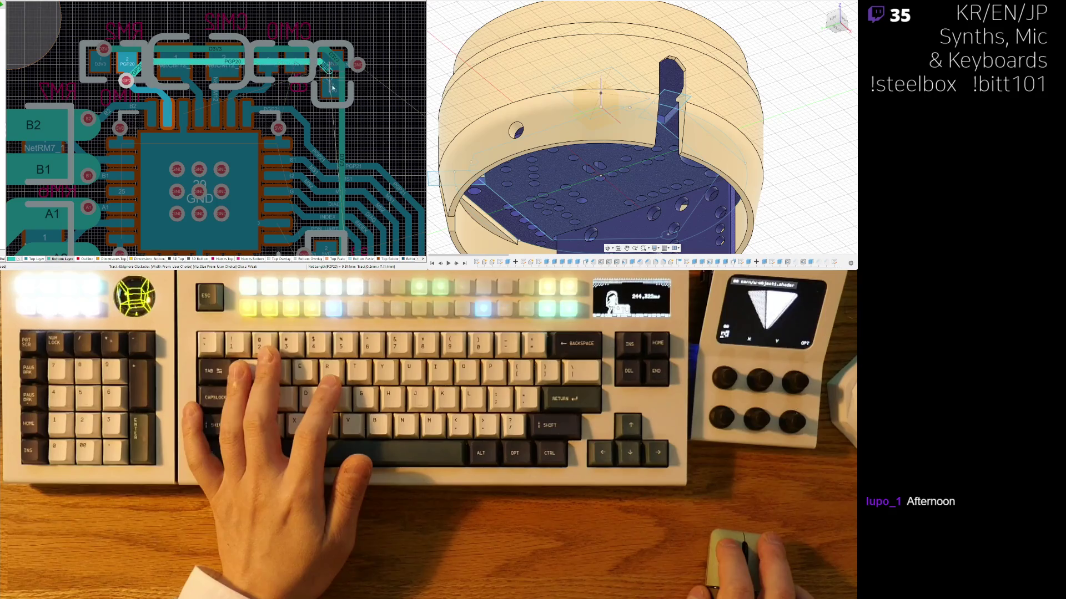
scroll(329, 119, "up", 2, "ctrl")
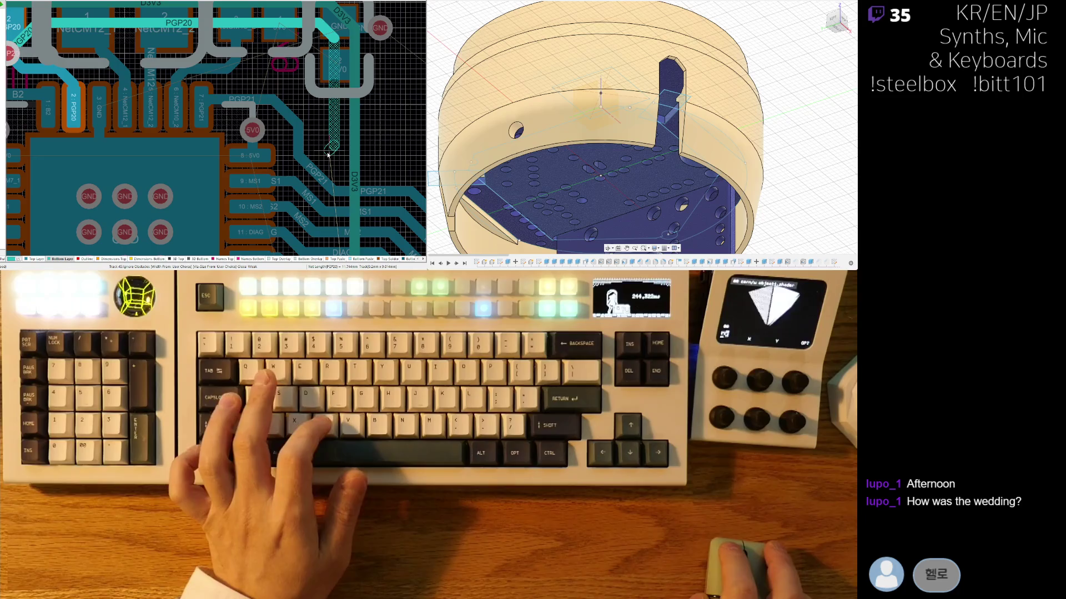
key("2")
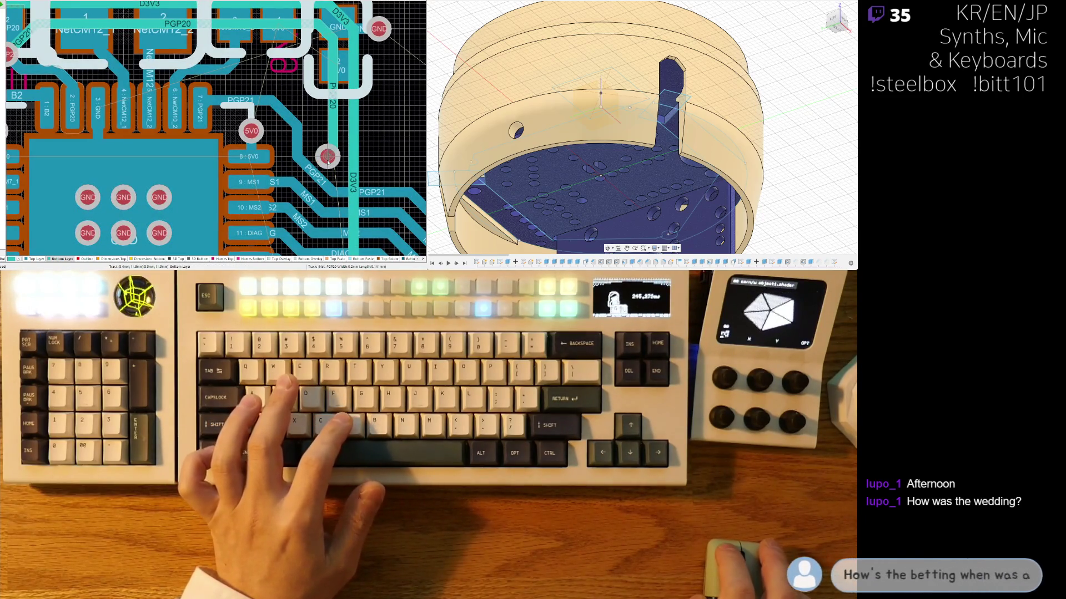
key("BackSpace")
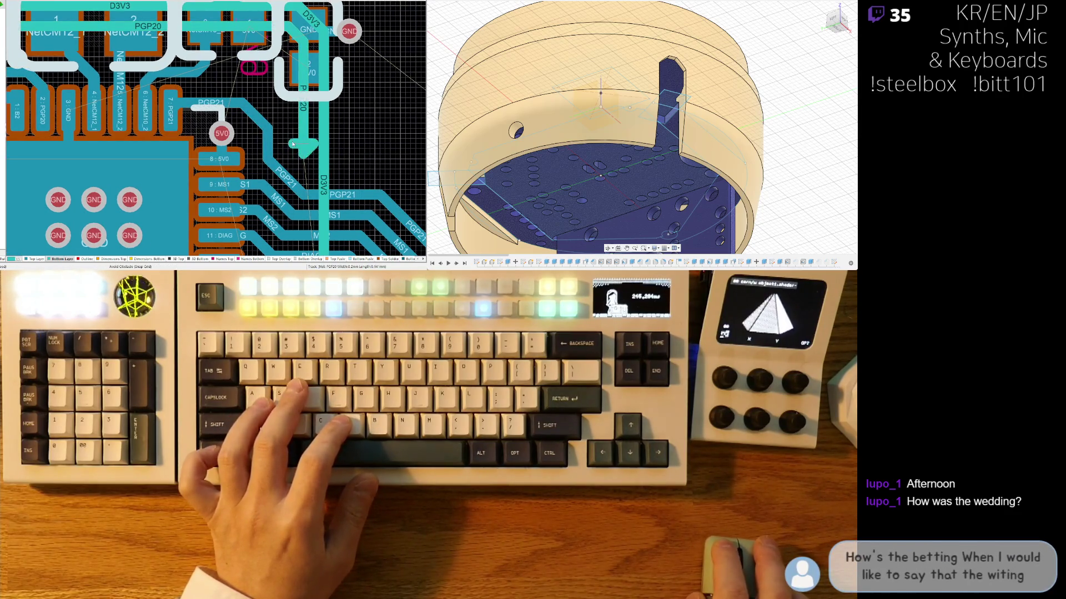
key("Escape")
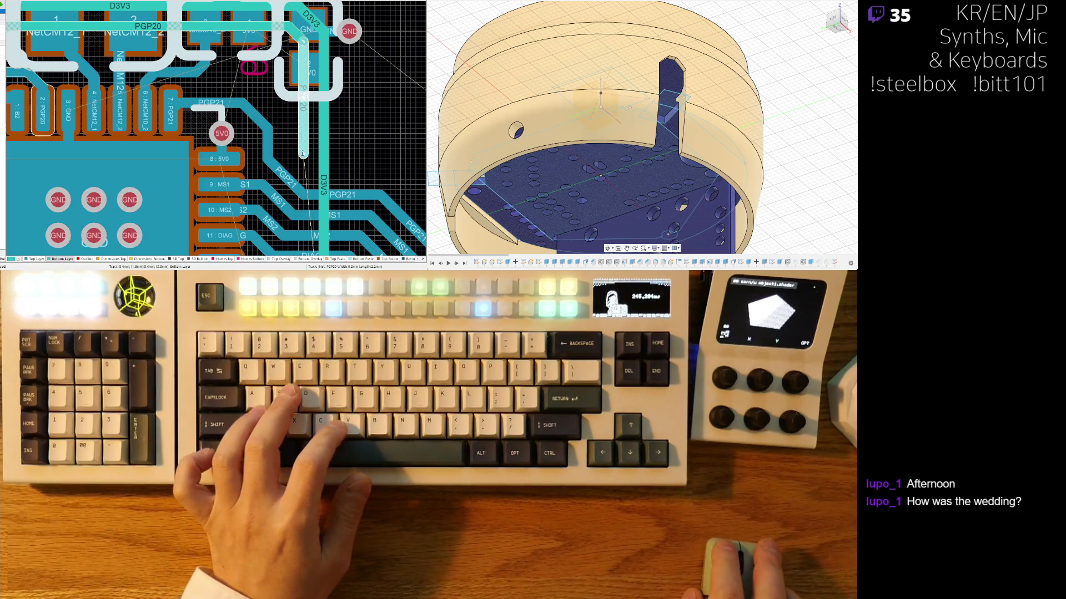
Step: Extend the vertical PGP20 track downward and place a via at its end
left_click_drag(303, 114, 296, 134)
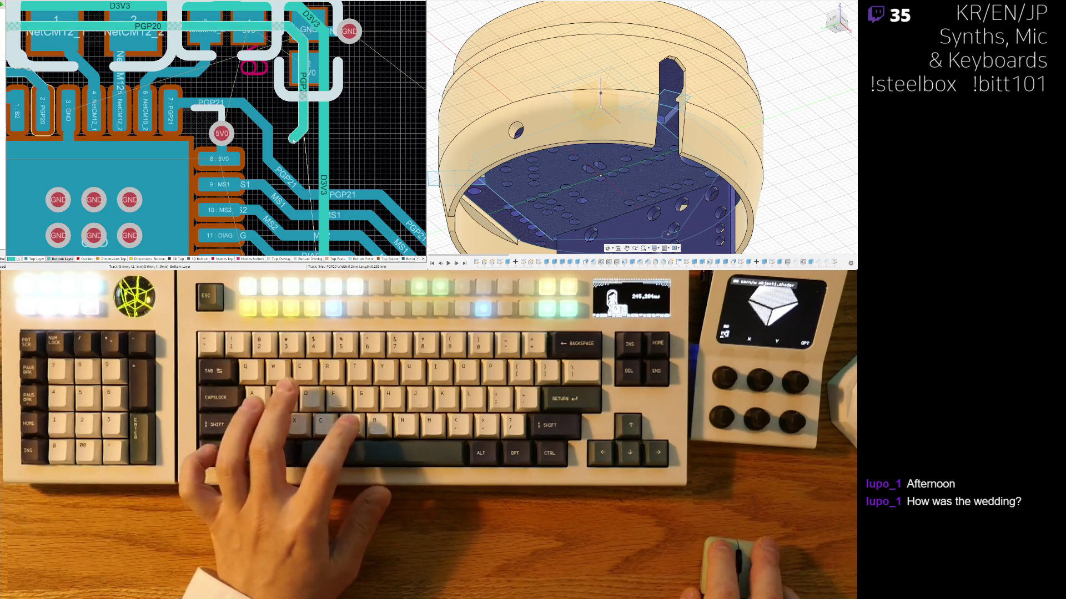
left_click(298, 134)
scroll(315, 158, "down", 3)
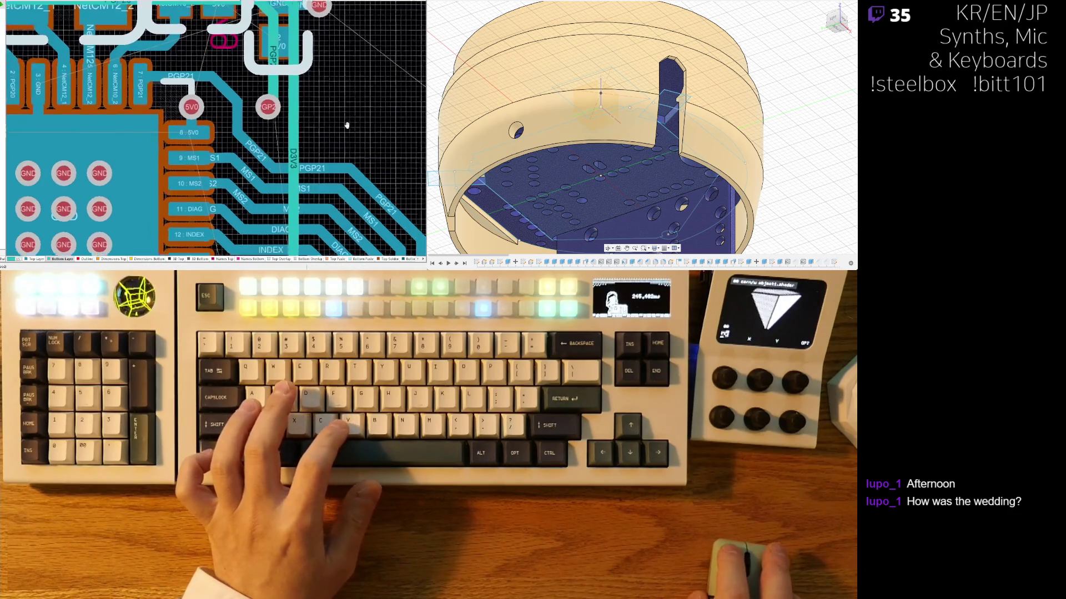
scroll(320, 133, "up", 2)
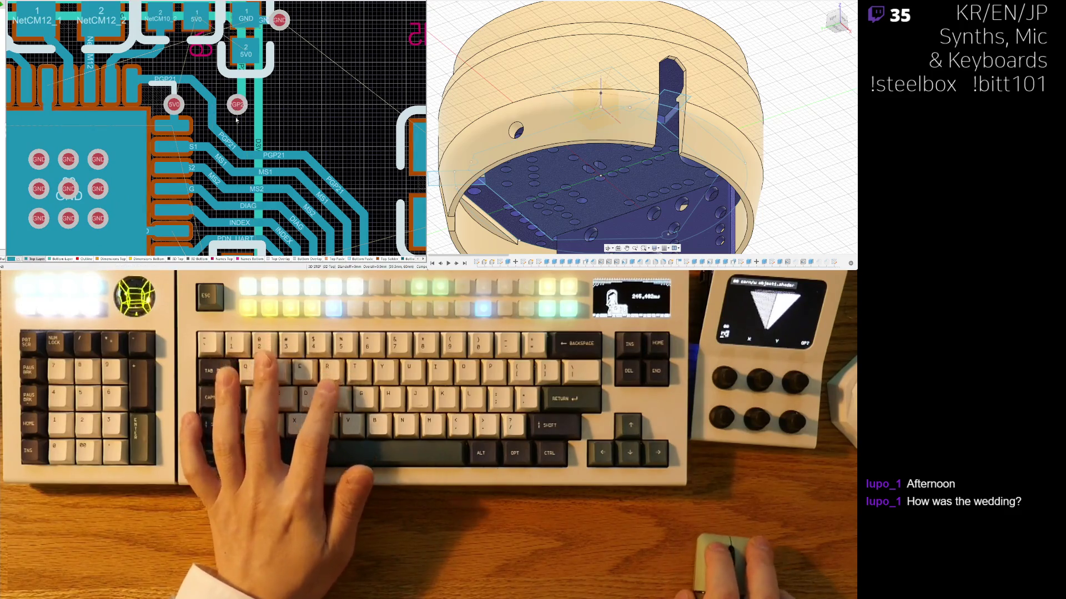
Step: Continue PGP20 from the GP2 via with horizontal, diagonal and downward segments along the board
left_click(237, 104)
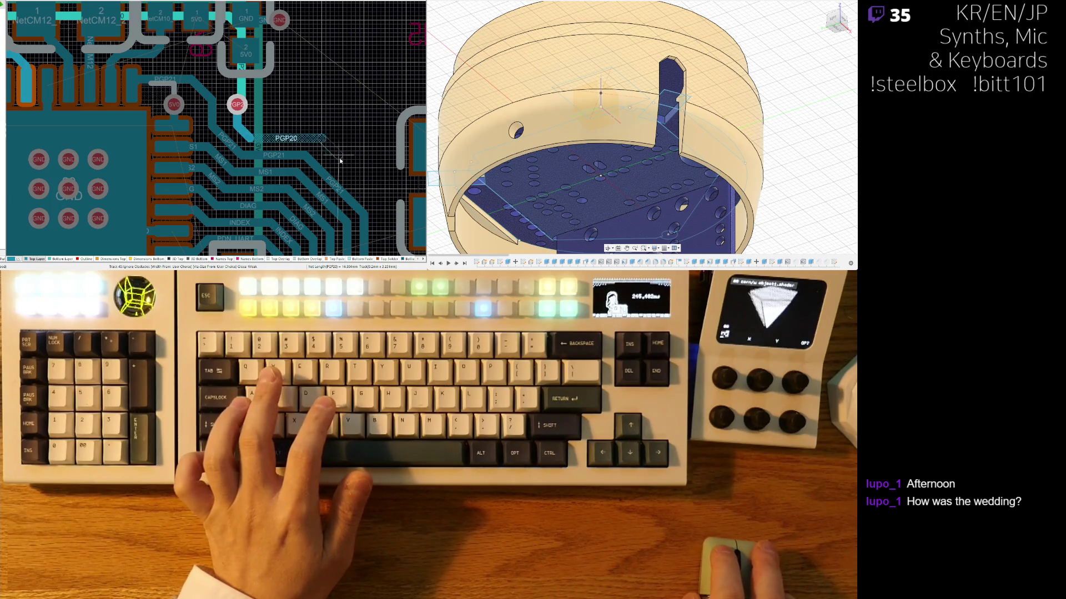
left_click(340, 166)
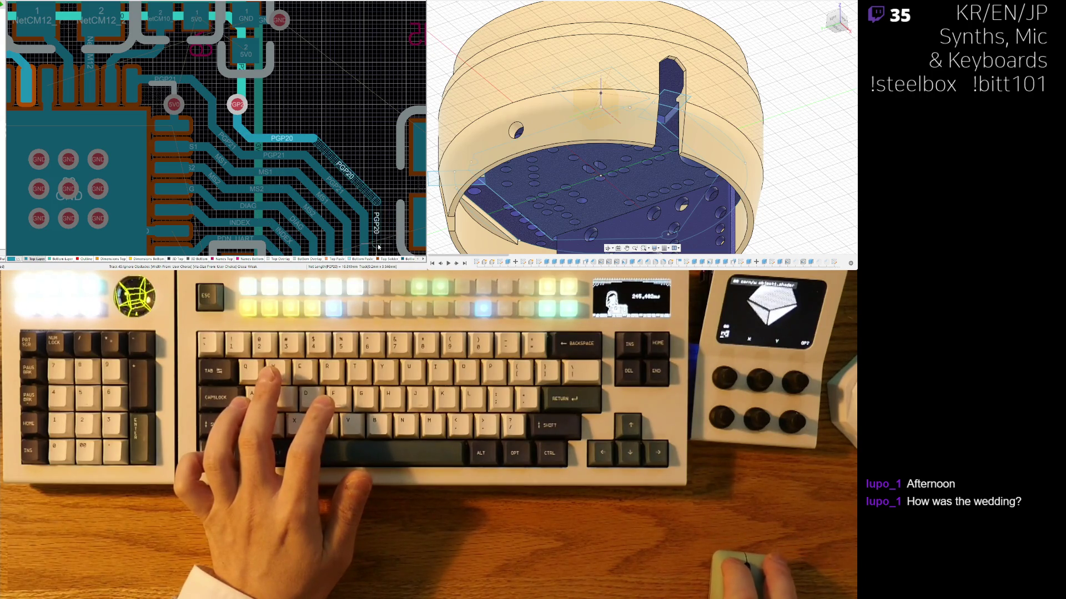
left_click(382, 248)
right_click_drag(391, 198, 313, 139)
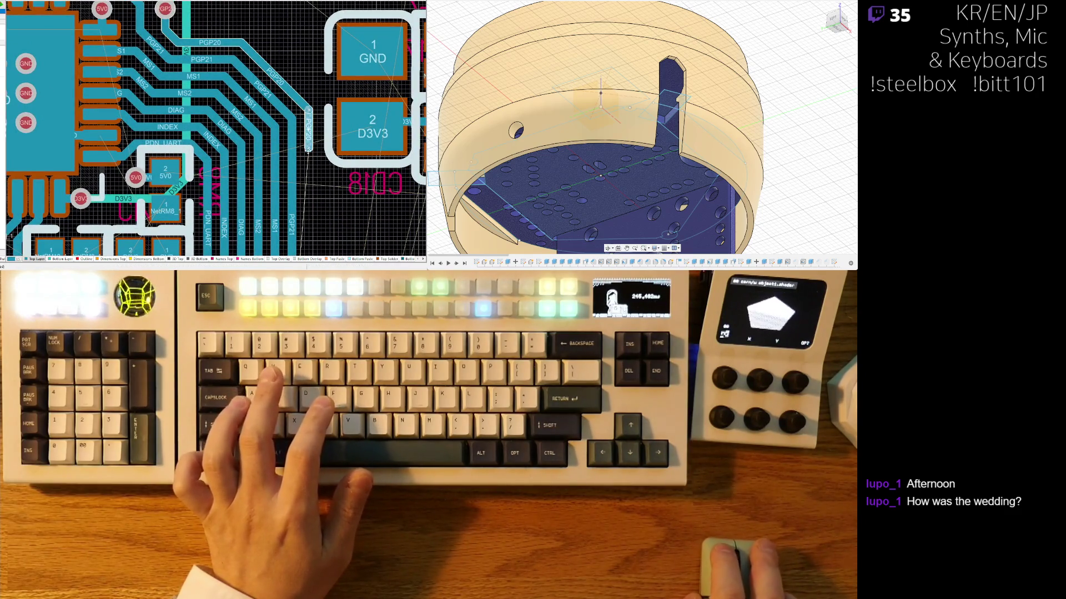
scroll(308, 239, "down", 5)
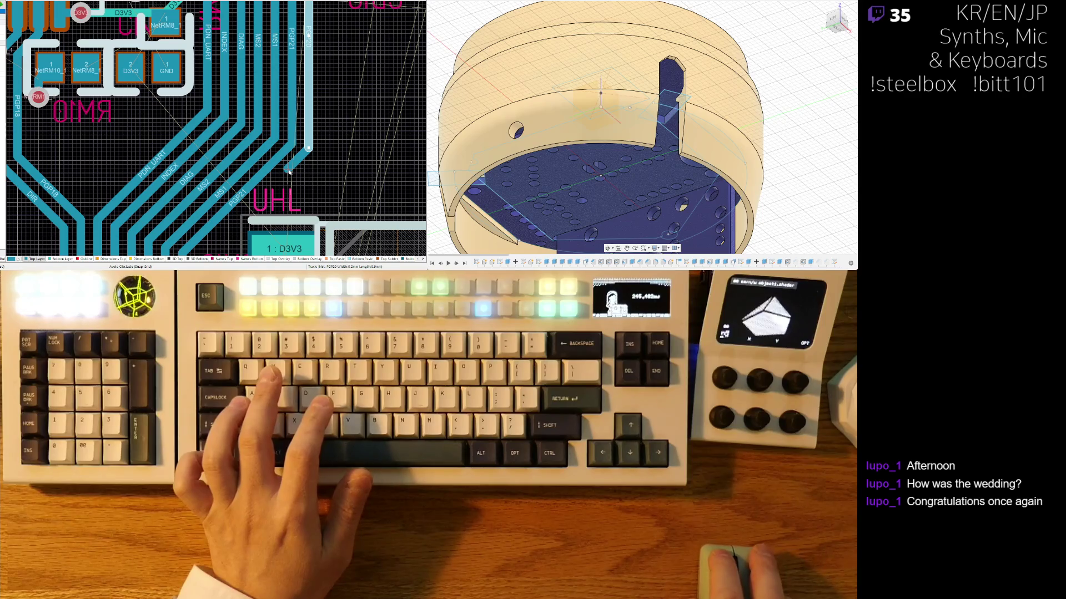
left_click(289, 174)
right_click_drag(289, 174, 314, 123)
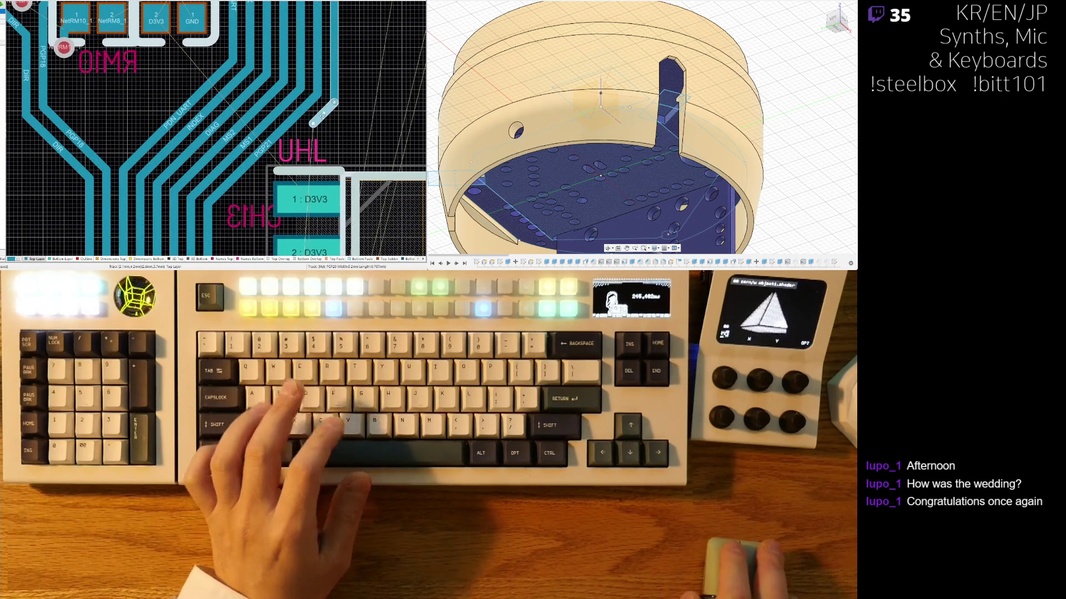
scroll(224, 201, "down", 3)
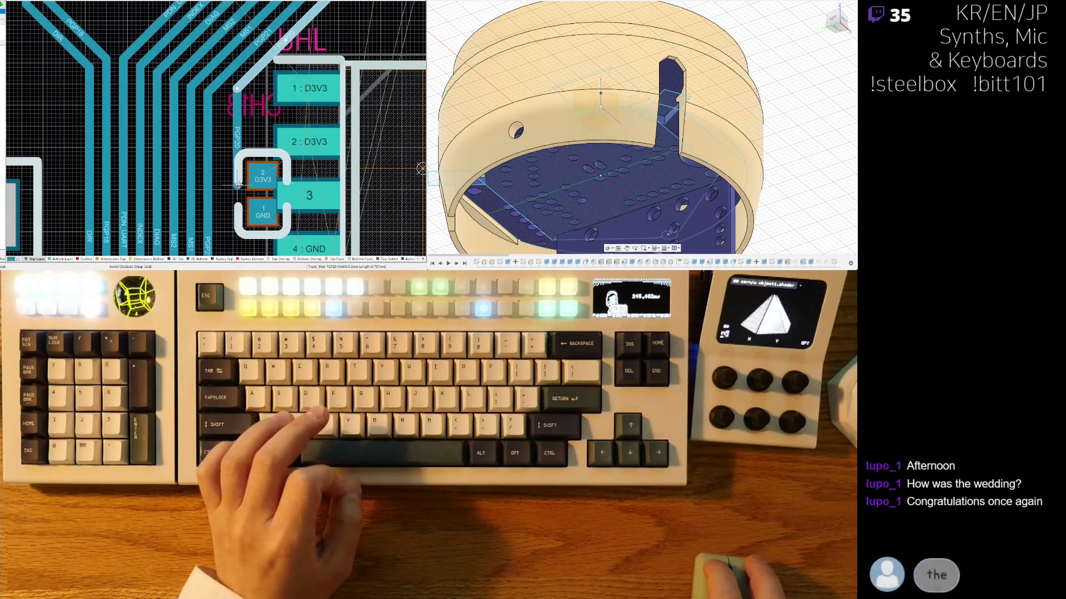
left_click(225, 201)
scroll(233, 136, "down", 1)
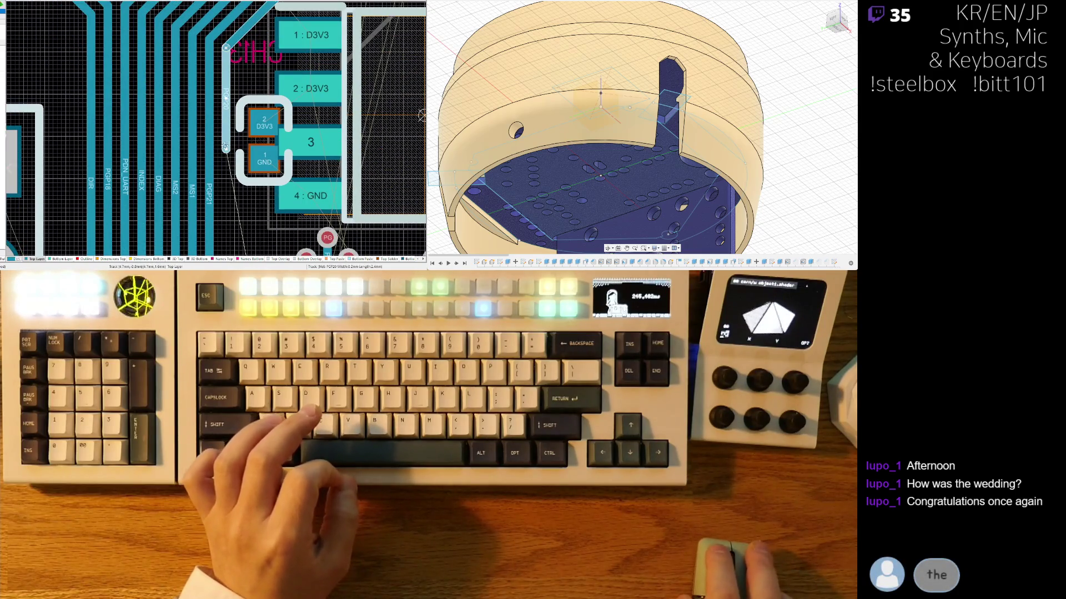
scroll(226, 191, "down", 2)
scroll(226, 200, "down", 1)
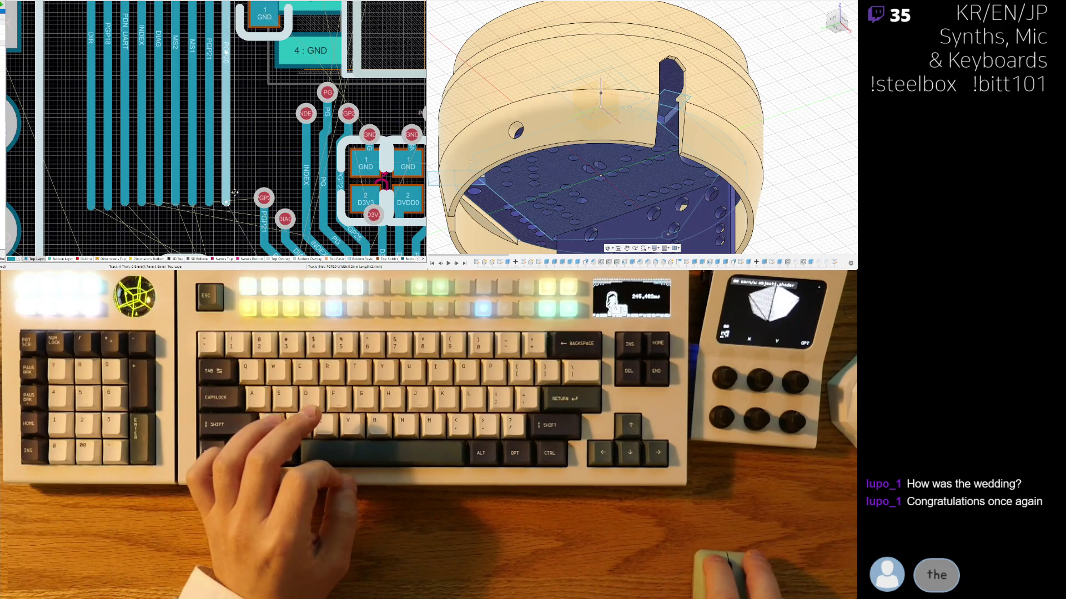
Step: Box-select and delete the two stray vias and short track near DIAG
scroll(265, 148, "down", 2, "ctrl")
scroll(244, 111, "up", 3, "ctrl")
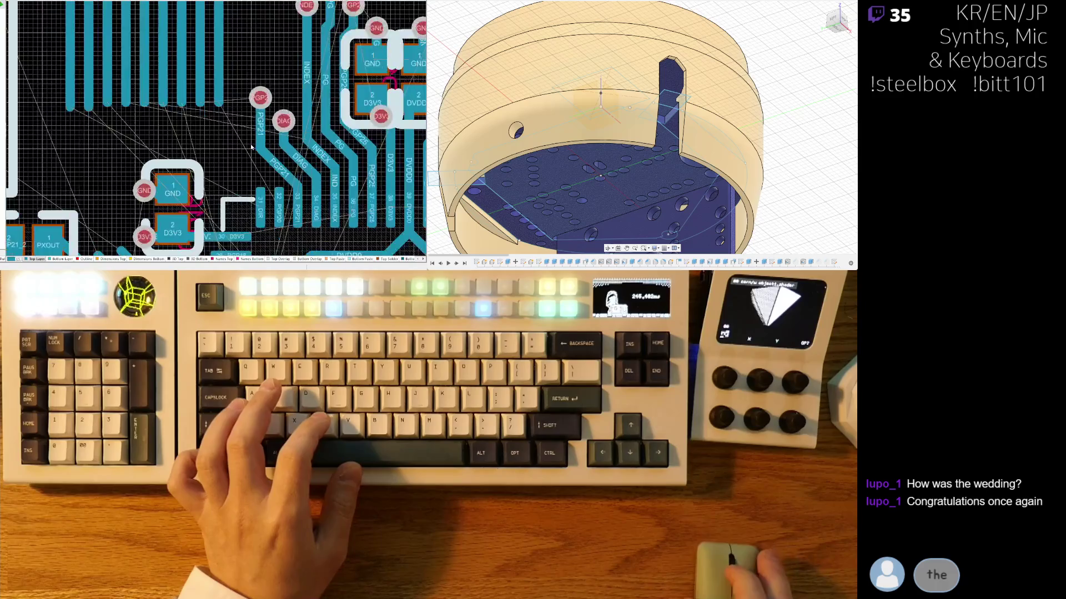
scroll(251, 147, "up", 2)
scroll(267, 194, "down", 2)
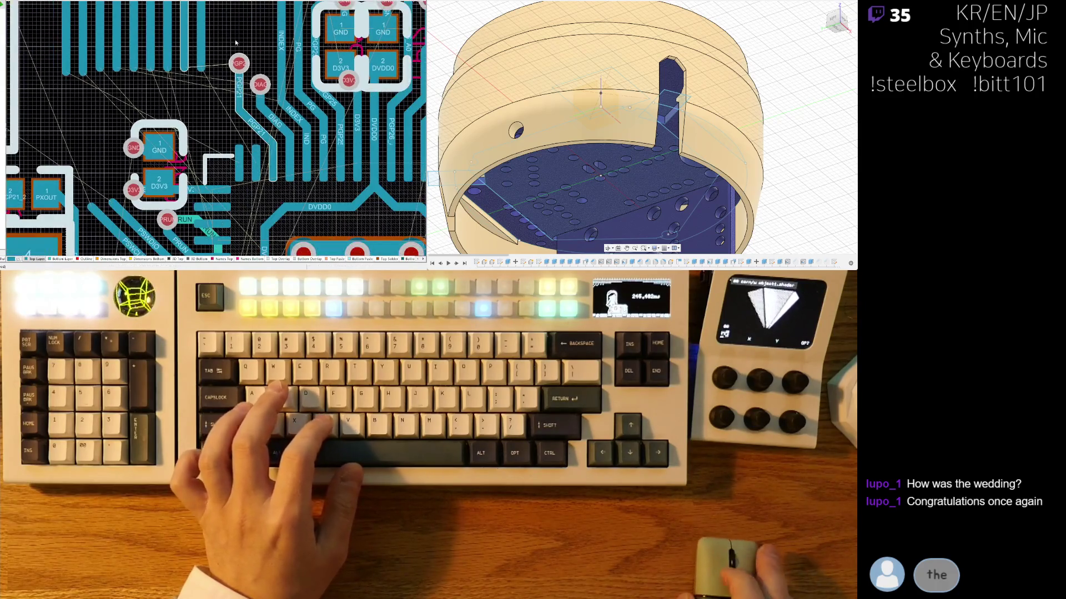
left_click(230, 32)
left_click(270, 150)
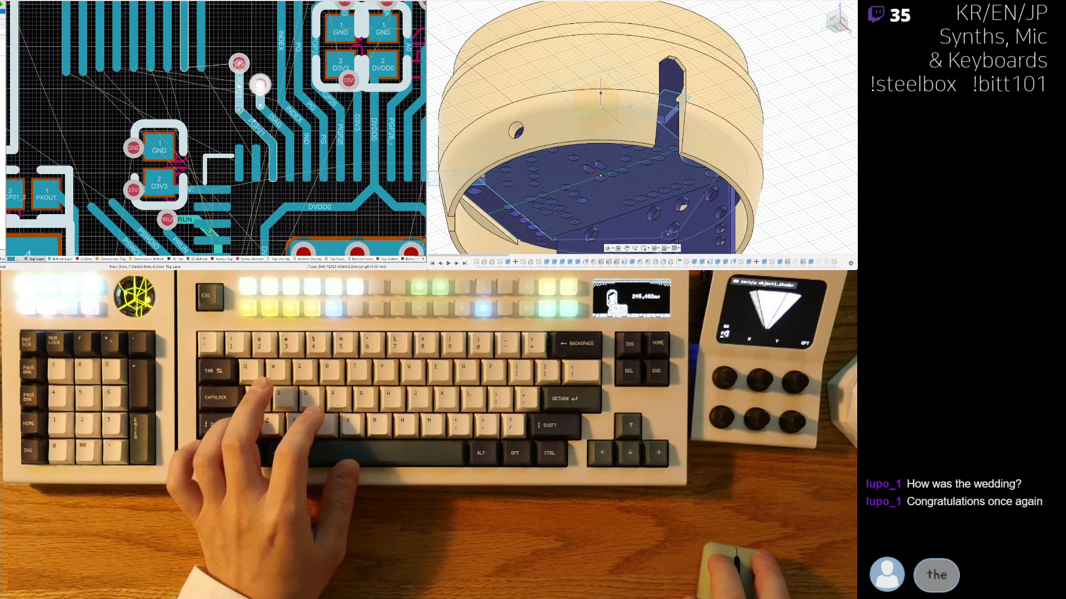
key("Delete")
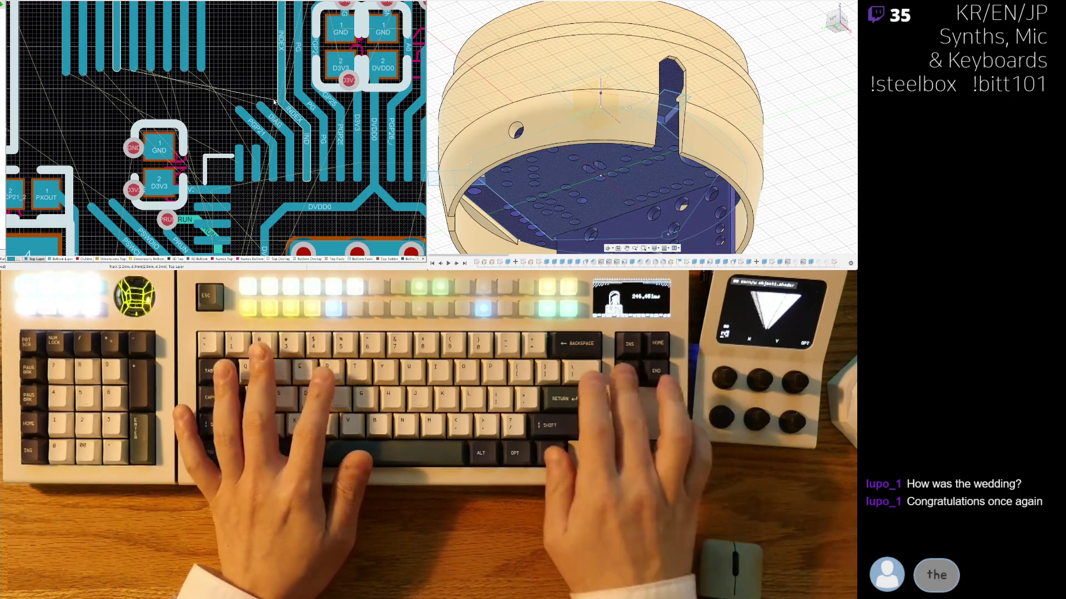
Step: Drag the PGP21 track segment's end up and to the left
left_click(221, 99)
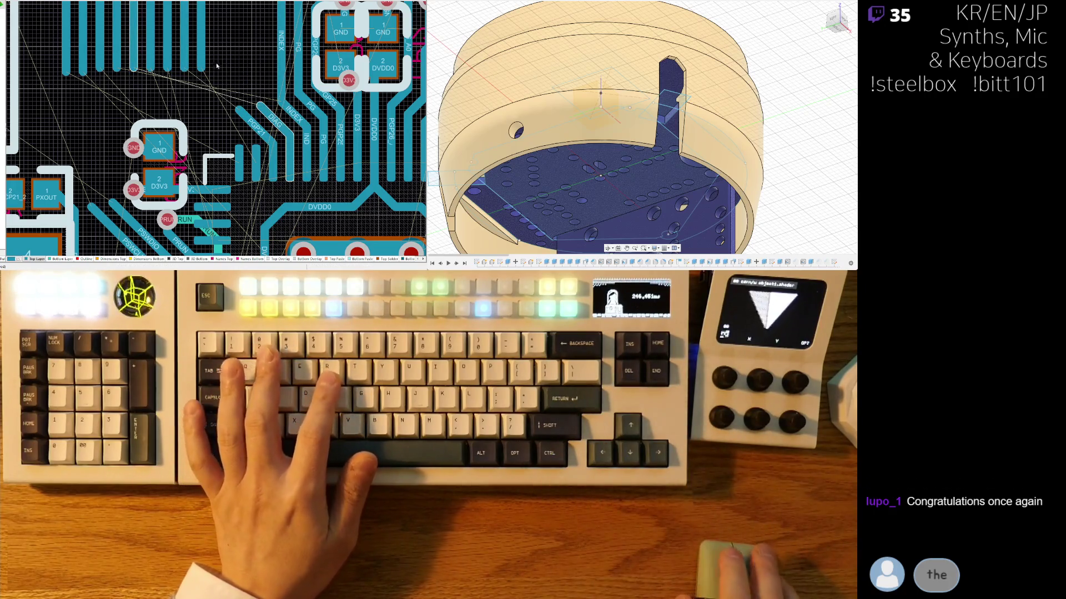
left_click(240, 111)
left_click_drag(239, 108, 202, 72)
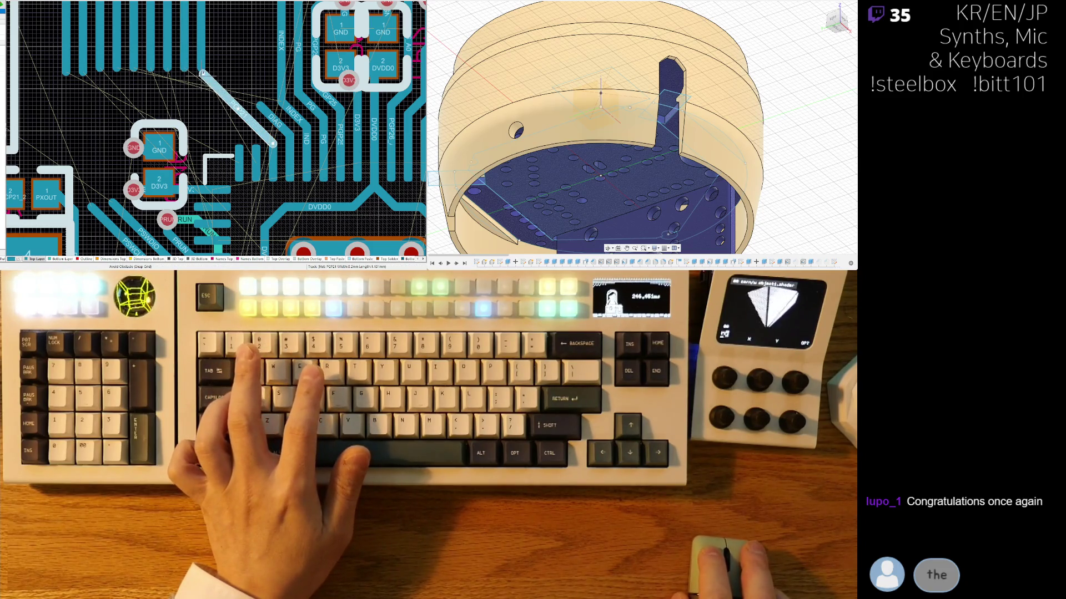
left_click(204, 60)
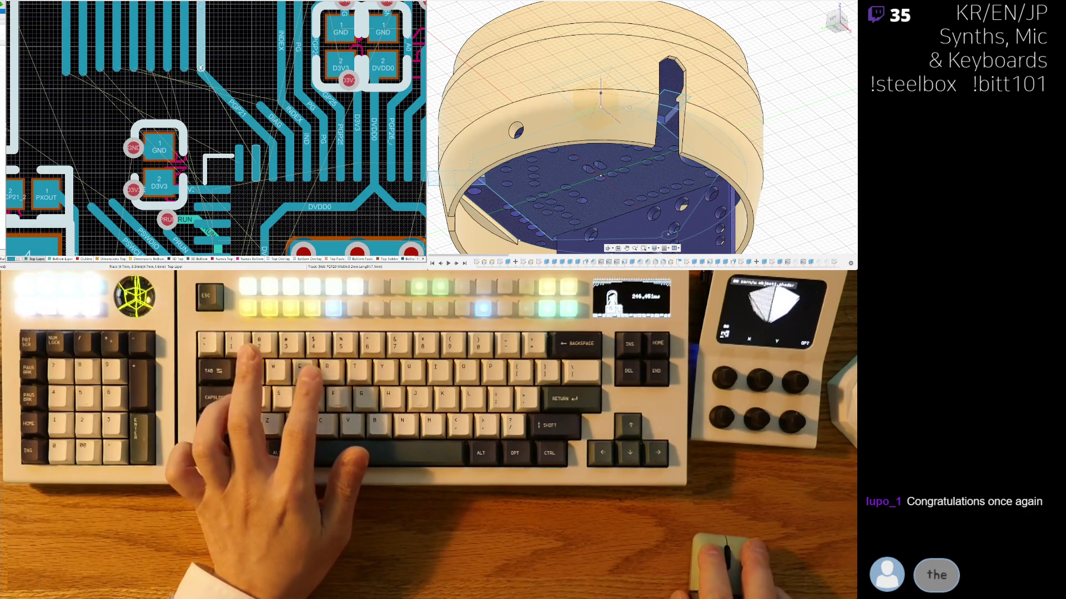
scroll(221, 92, "up", 4, "ctrl")
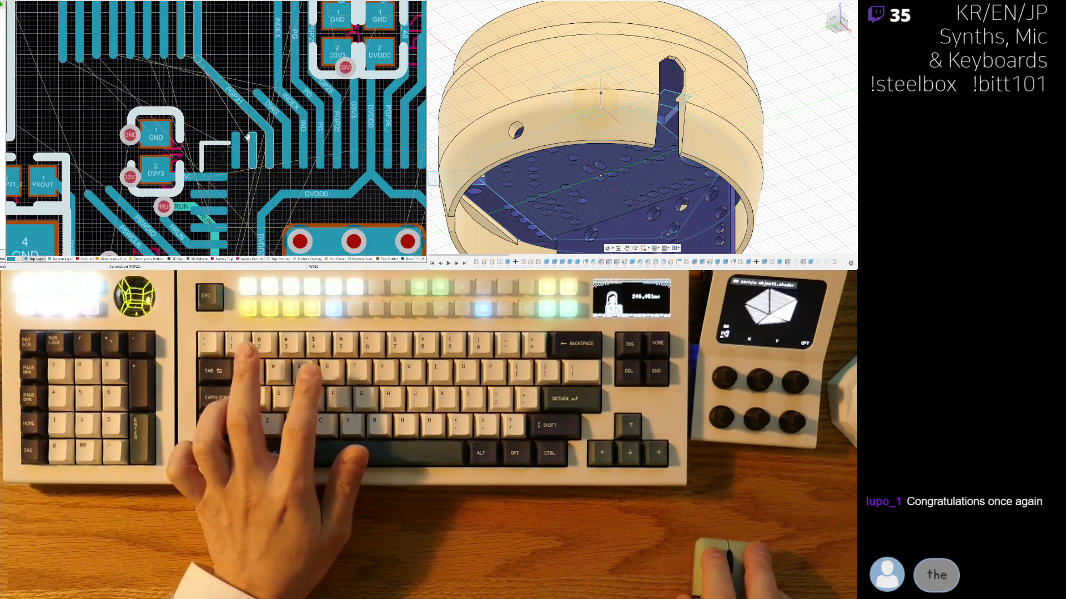
scroll(261, 119, "down", 5, "ctrl")
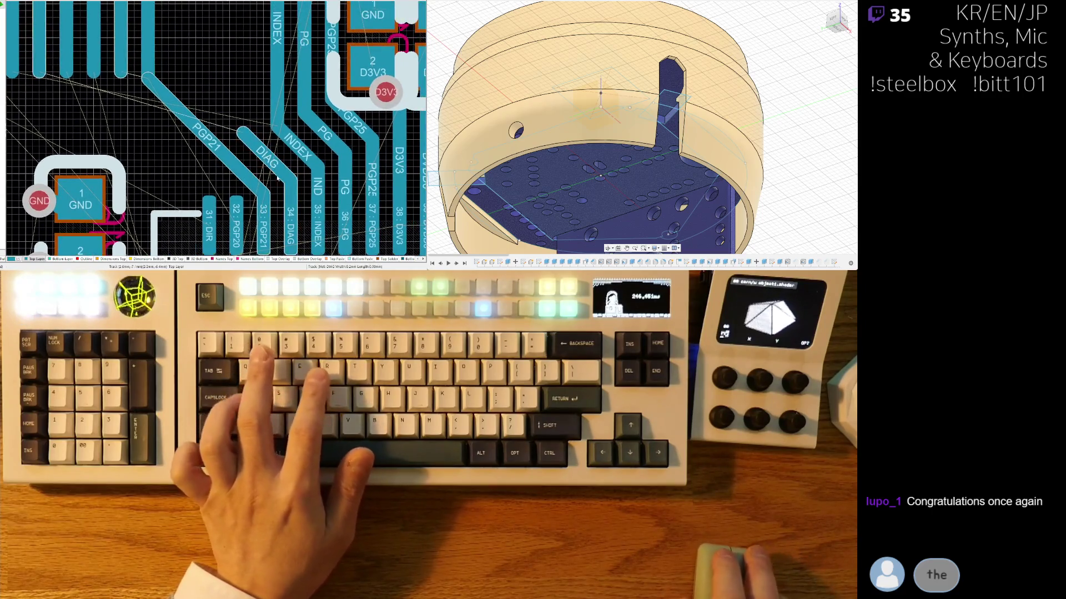
scroll(245, 189, "down", 2, "ctrl")
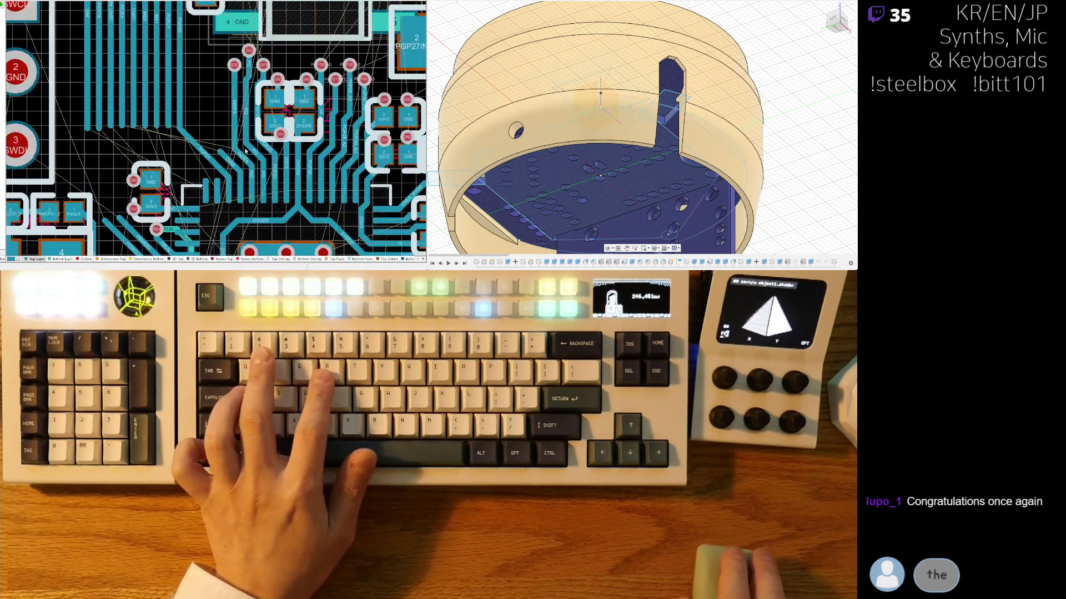
scroll(261, 172, "up", 3, "ctrl")
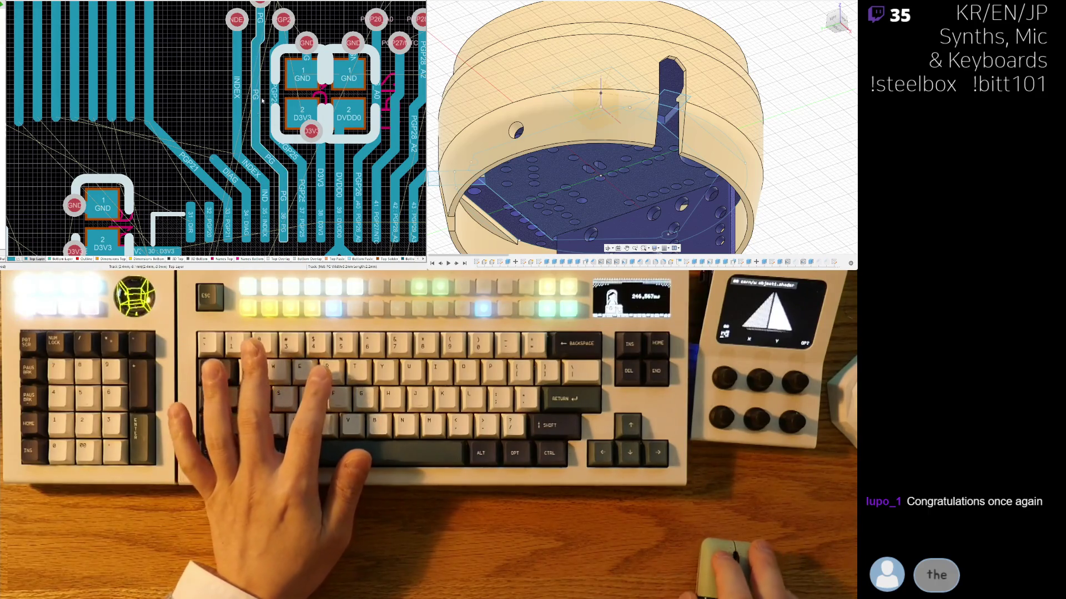
scroll(269, 117, "up", 2)
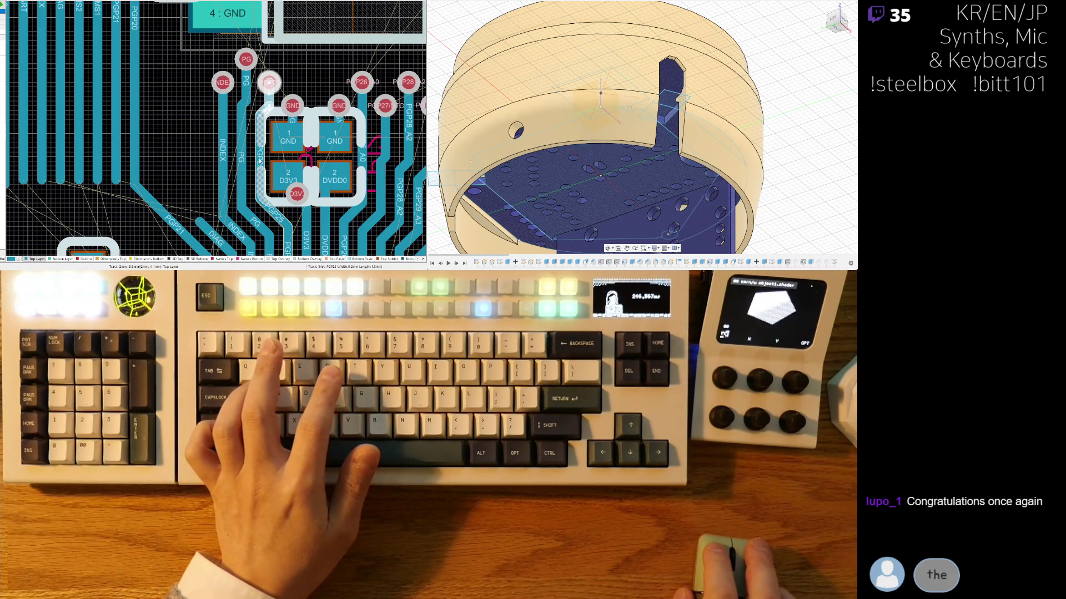
scroll(214, 111, "down", 2, "ctrl")
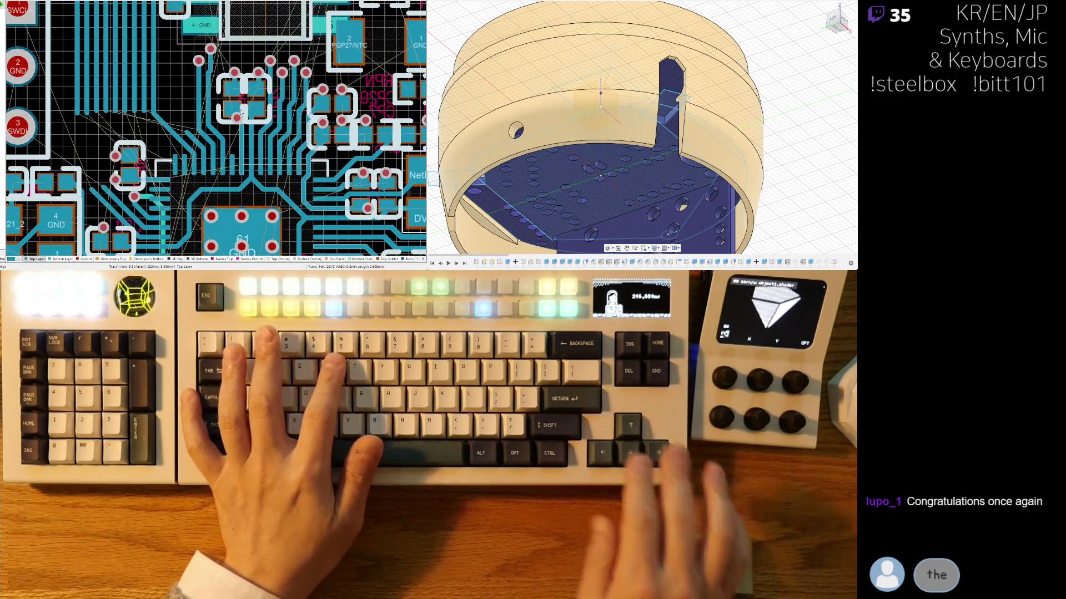
left_click(231, 158)
scroll(231, 158, "down", 5, "ctrl")
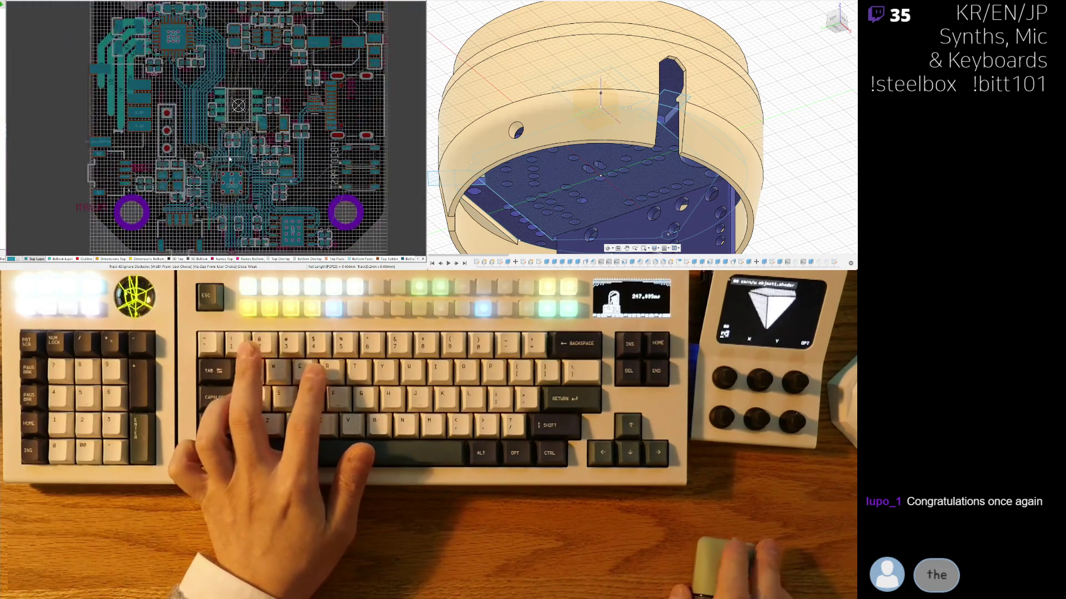
Step: Reshape the upper end of the PGP21 track into a shorter, cleaner path
scroll(235, 161, "up", 6, "ctrl")
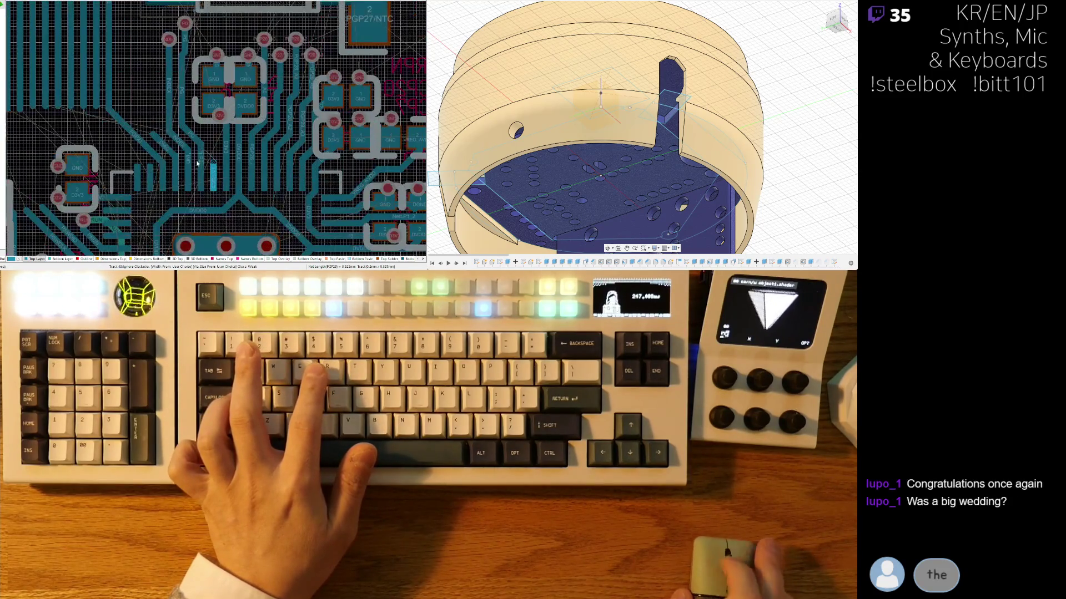
right_click_drag(231, 145, 207, 176)
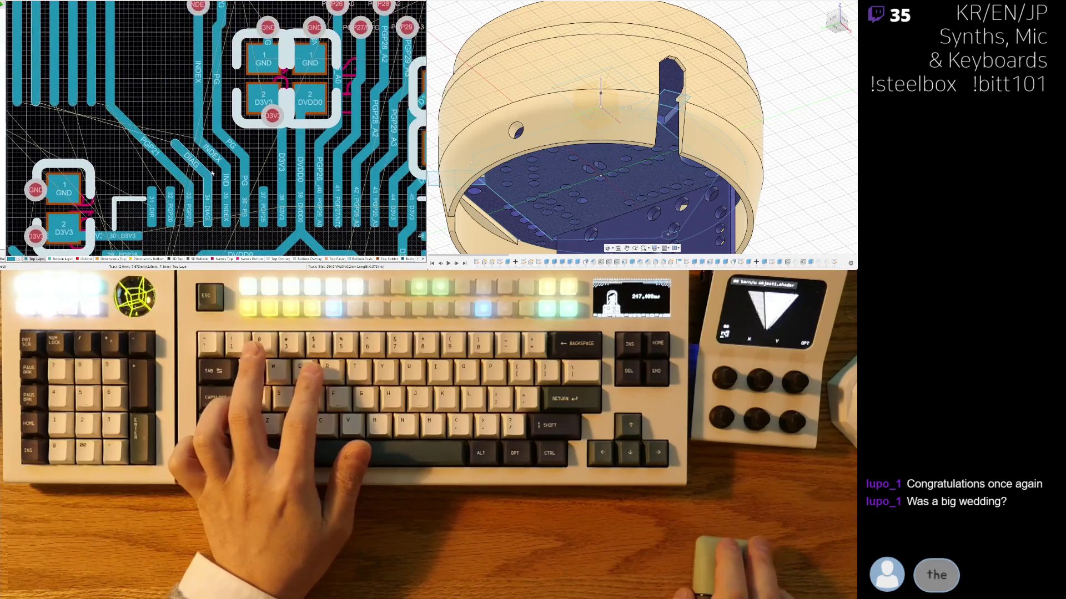
mouse_move(230, 150)
left_mouse_down()
mouse_move(236, 143)
mouse_move(179, 173)
left_mouse_up()
left_click_drag(128, 123, 124, 120)
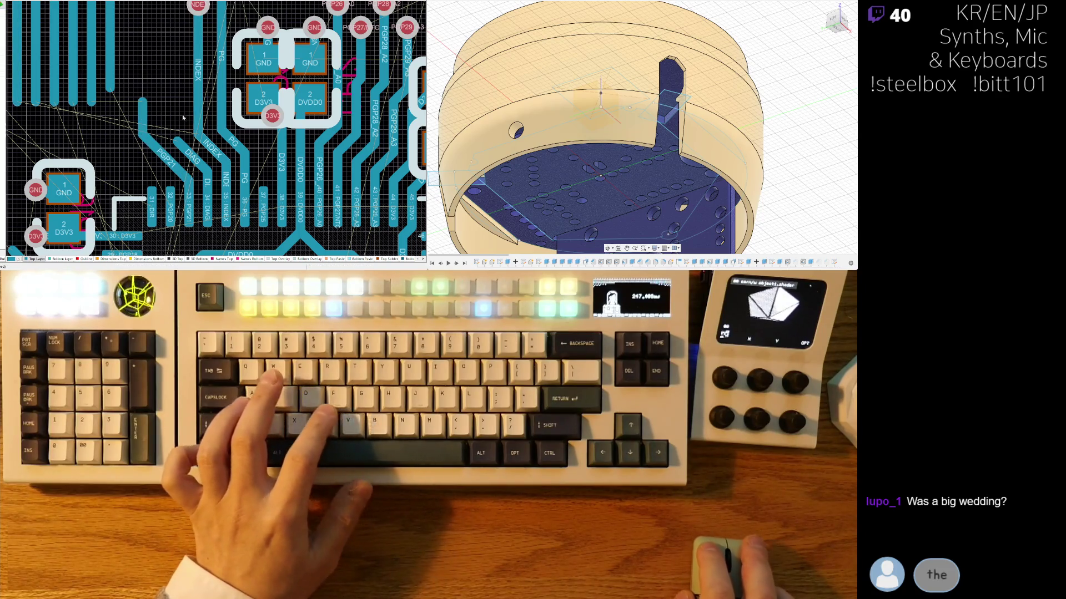
scroll(183, 107, "down", 3)
scroll(199, 109, "up", 3)
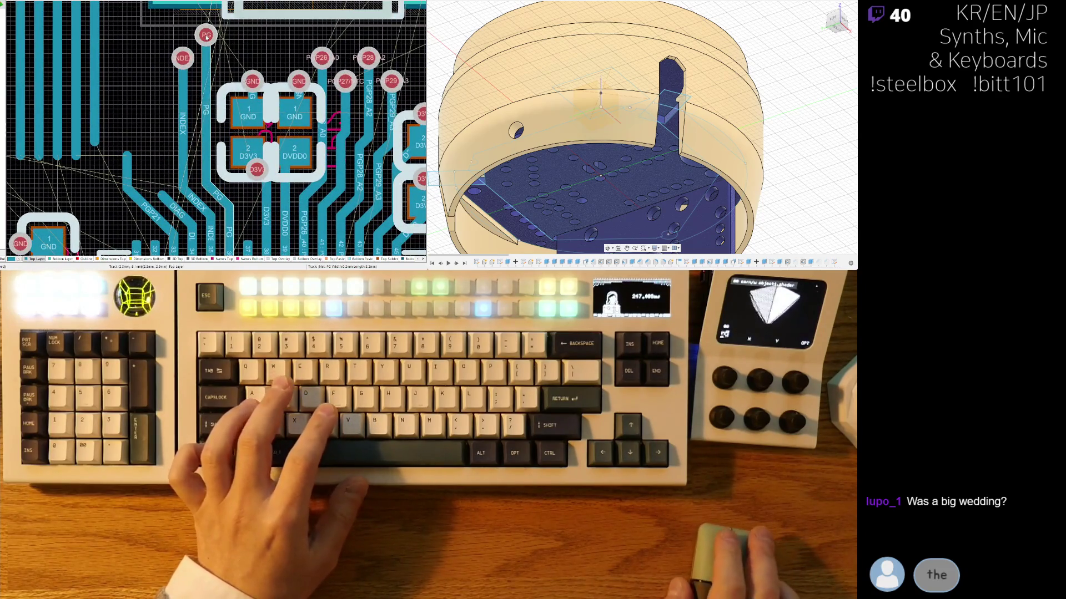
scroll(206, 37, "down", 2)
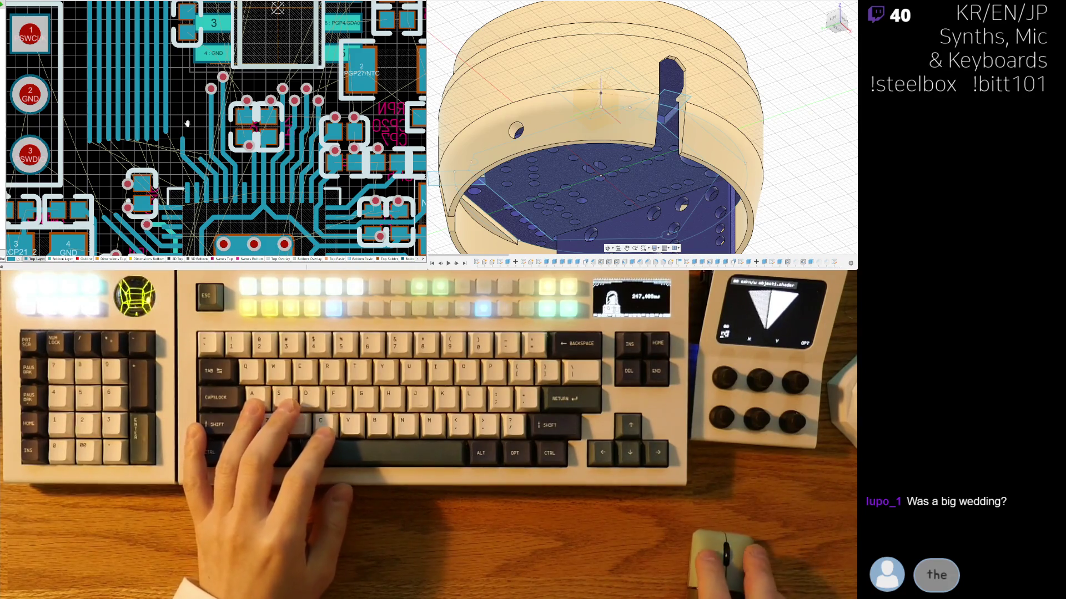
scroll(185, 139, "down", 10)
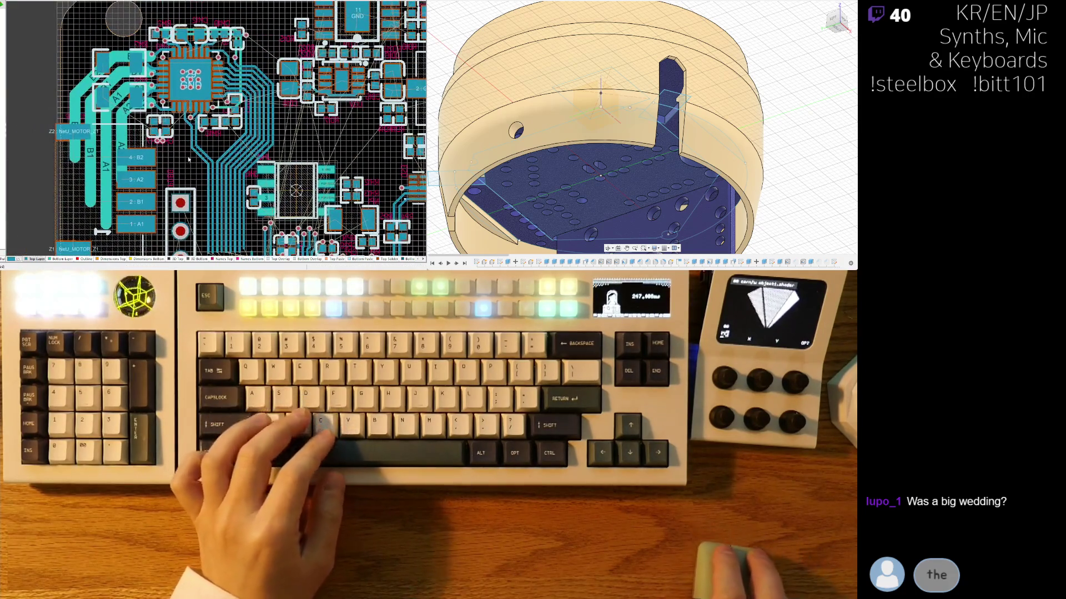
Step: Flip the board view and zoom in over the driver IC pins
scroll(294, 125, "up", 6, "ctrl")
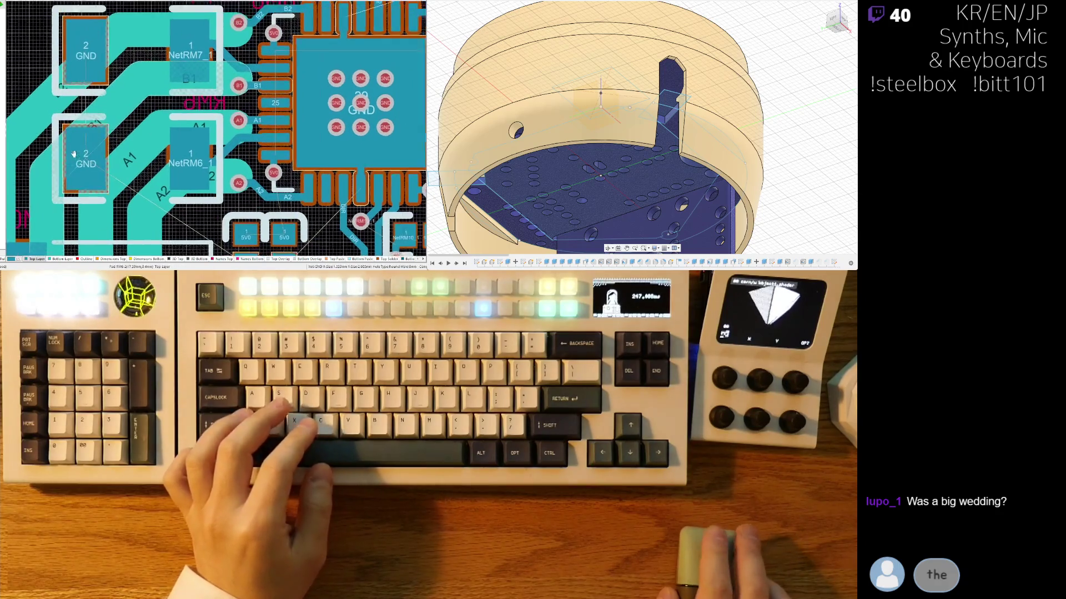
key("ctrl+f")
right_click_drag(180, 200, 187, 213)
scroll(139, 65, "up", 2, "ctrl")
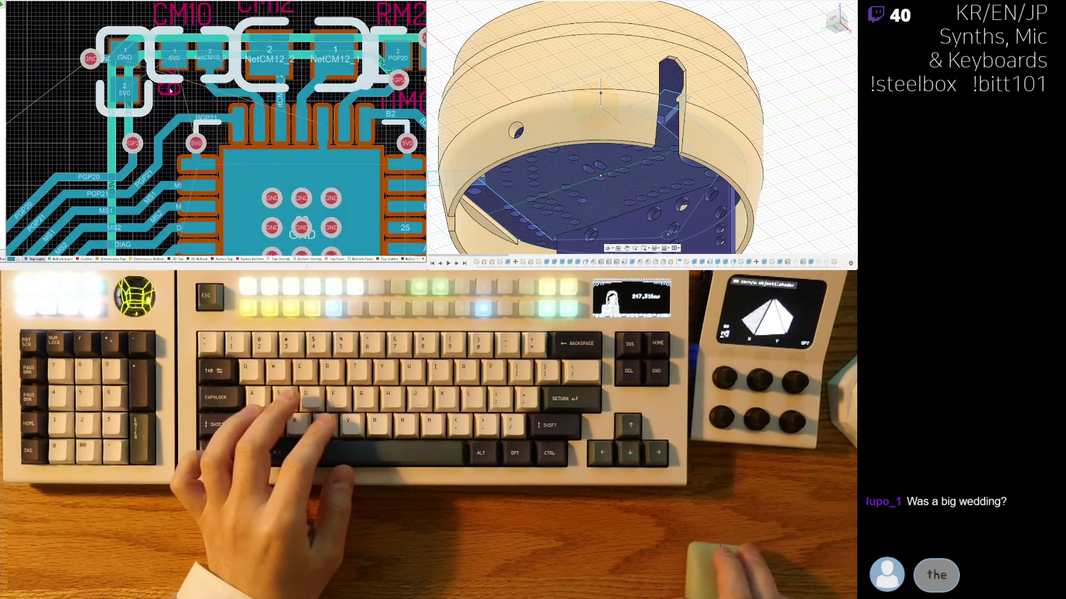
scroll(156, 81, "up", 3)
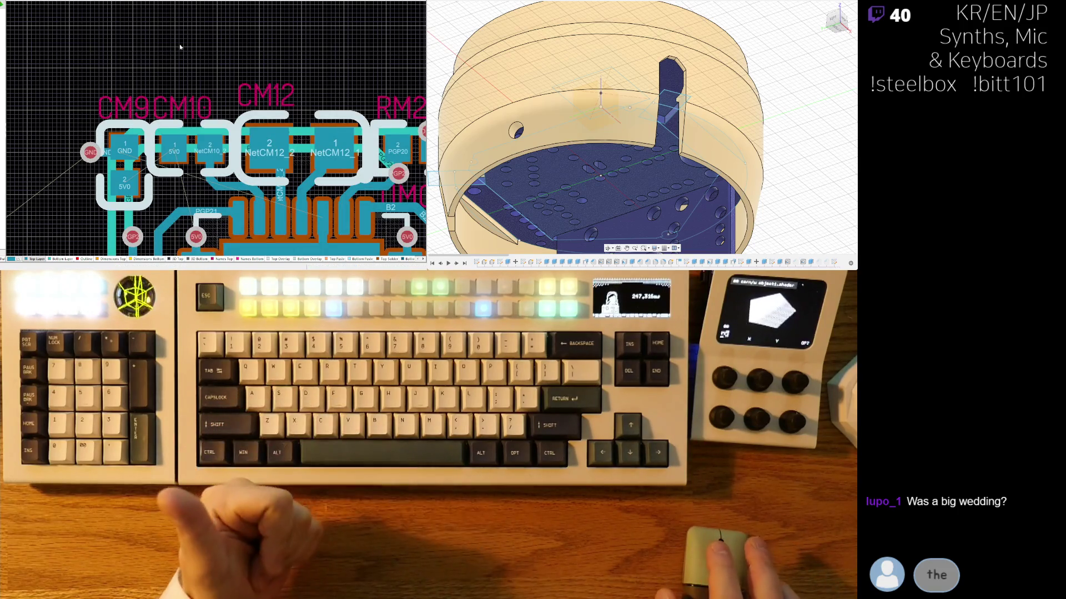
scroll(239, 112, "down", 3, "ctrl")
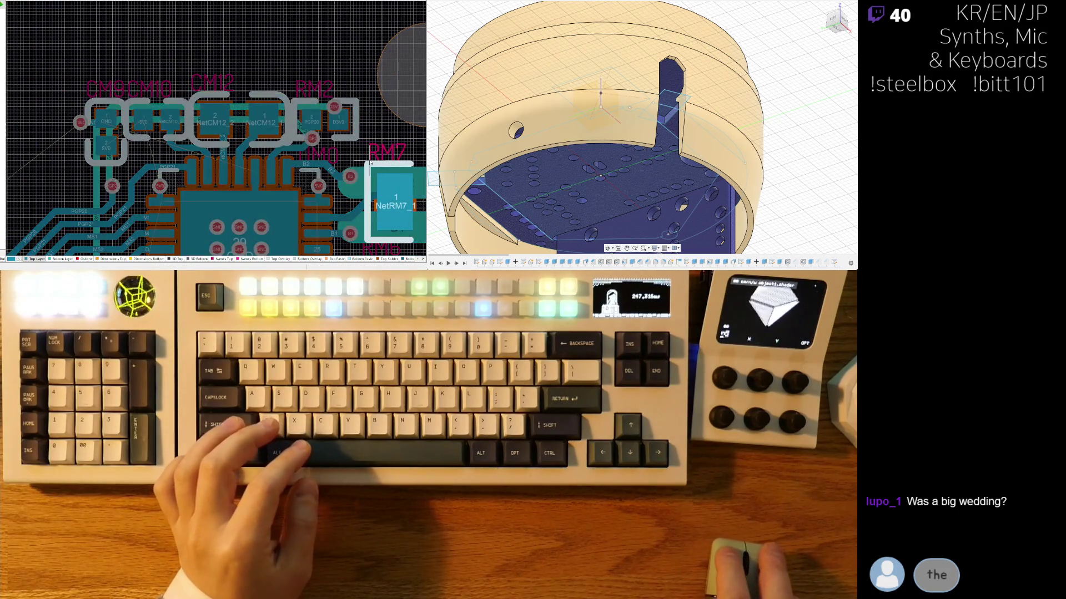
scroll(311, 166, "down", 2)
scroll(273, 177, "right", 2, "shift")
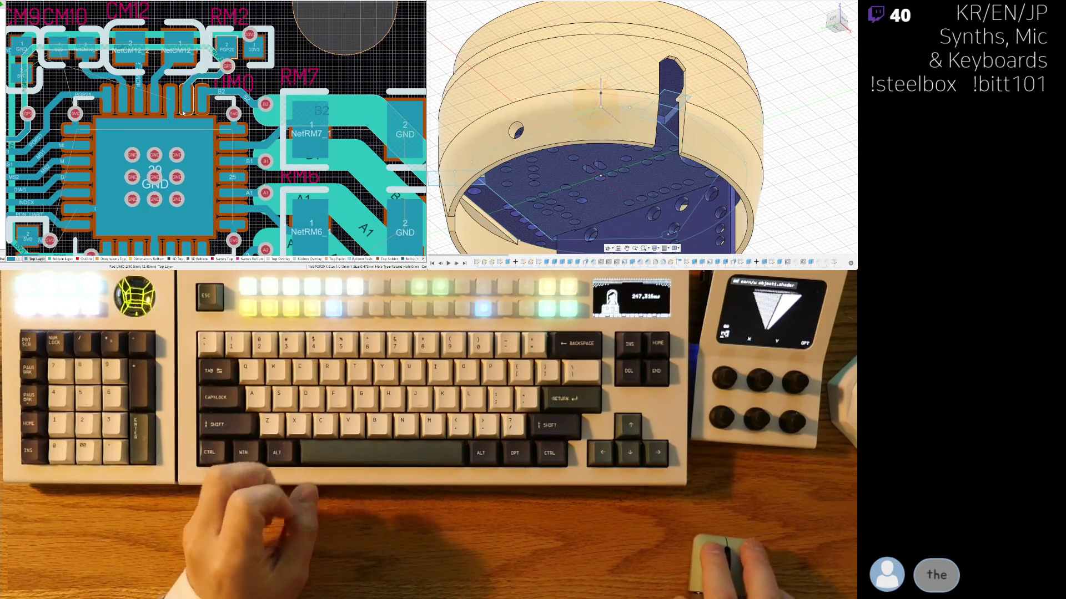
scroll(279, 58, "down", 2)
scroll(279, 58, "left", 2, "shift")
scroll(272, 97, "down", 3)
scroll(272, 97, "left", 1, "shift")
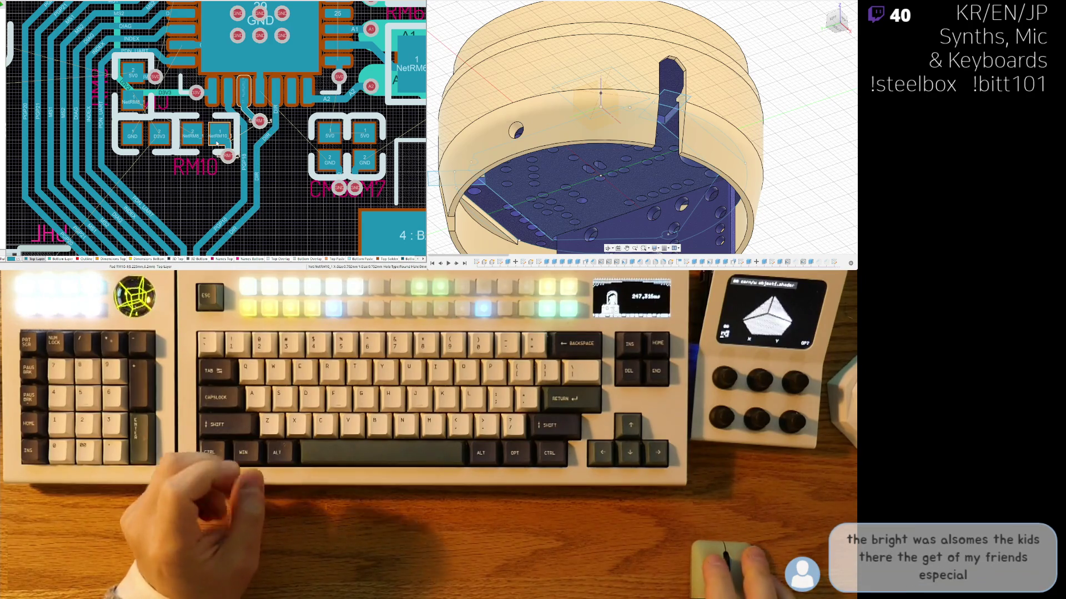
scroll(254, 179, "up", 2)
scroll(254, 180, "up", 3)
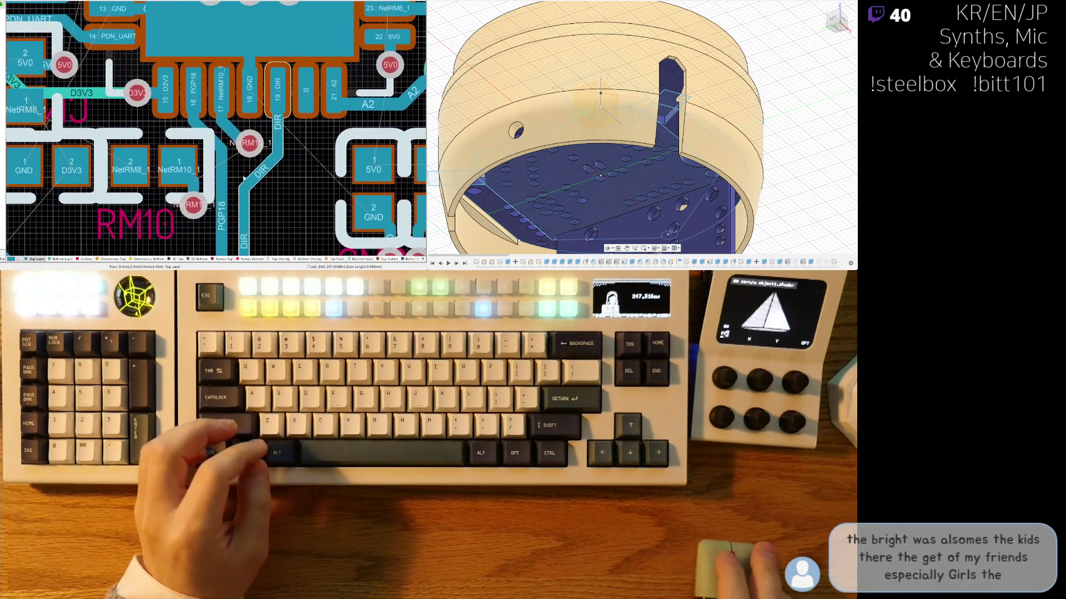
Step: Route chip pad 17 into the RM10 pad, then zoom out to the whole board
left_click(240, 121)
left_click(240, 121)
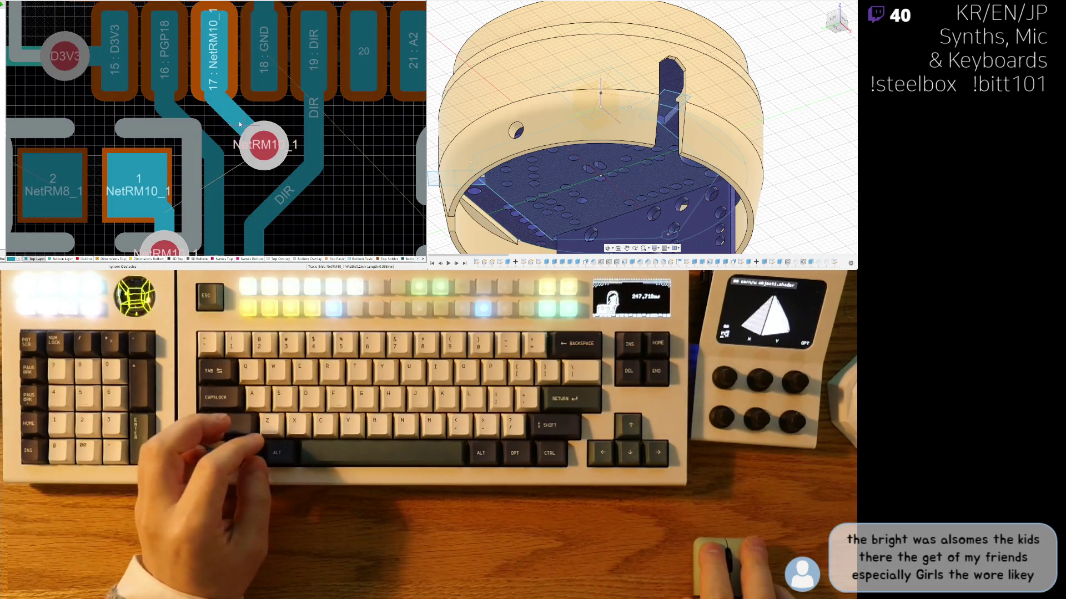
scroll(344, 161, "down", 1)
scroll(332, 212, "down", 1)
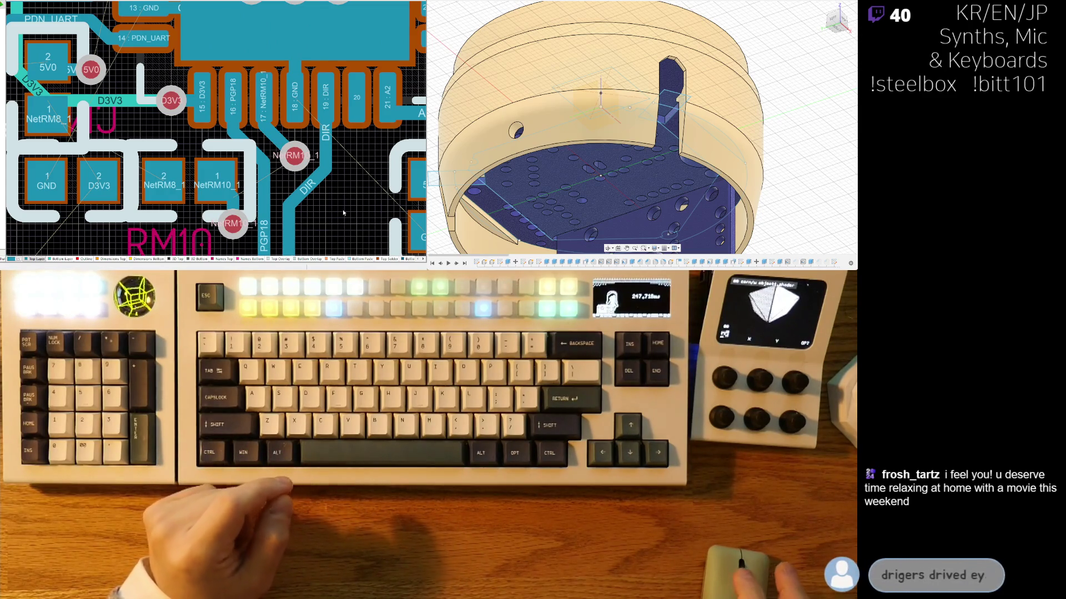
scroll(254, 151, "left", 1, "shift")
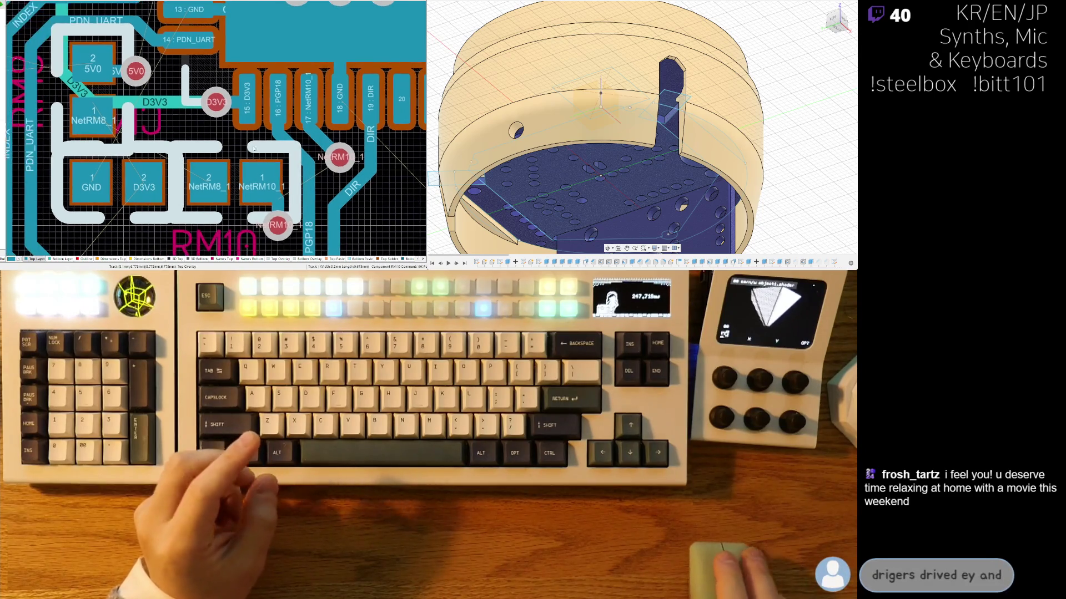
scroll(254, 151, "down", 3, "ctrl")
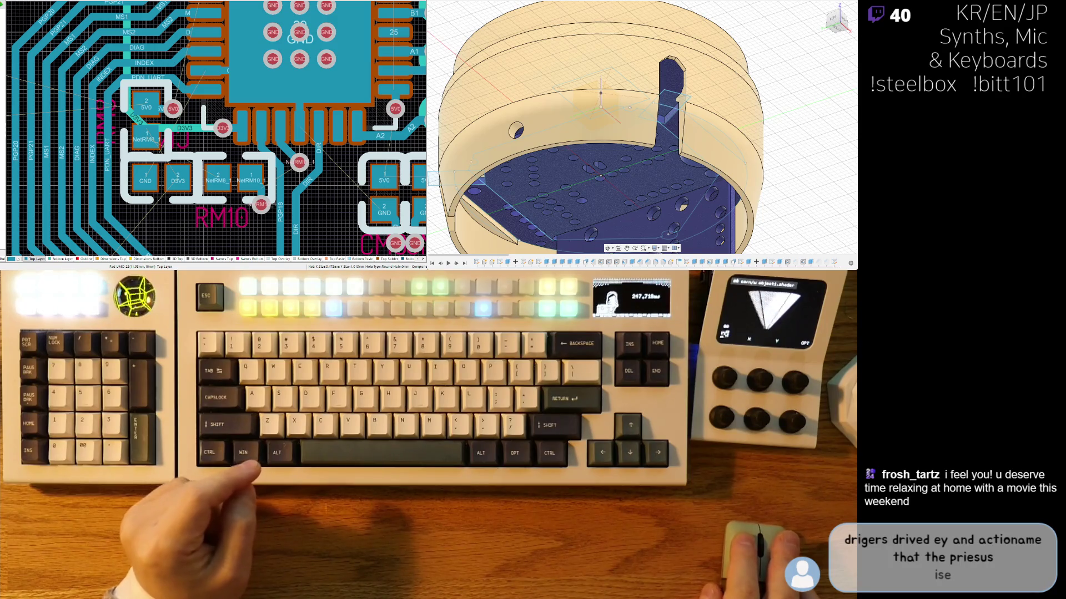
scroll(157, 90, "up", 3)
scroll(157, 90, "down", 2, "ctrl")
scroll(157, 90, "up", 4, "ctrl")
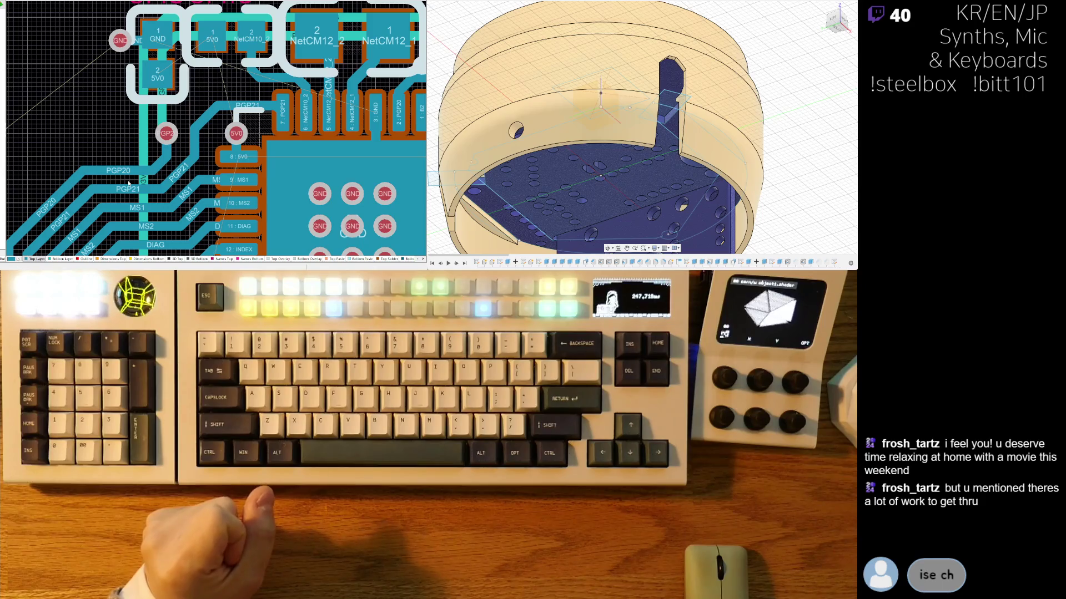
scroll(230, 180, "down", 8, "ctrl")
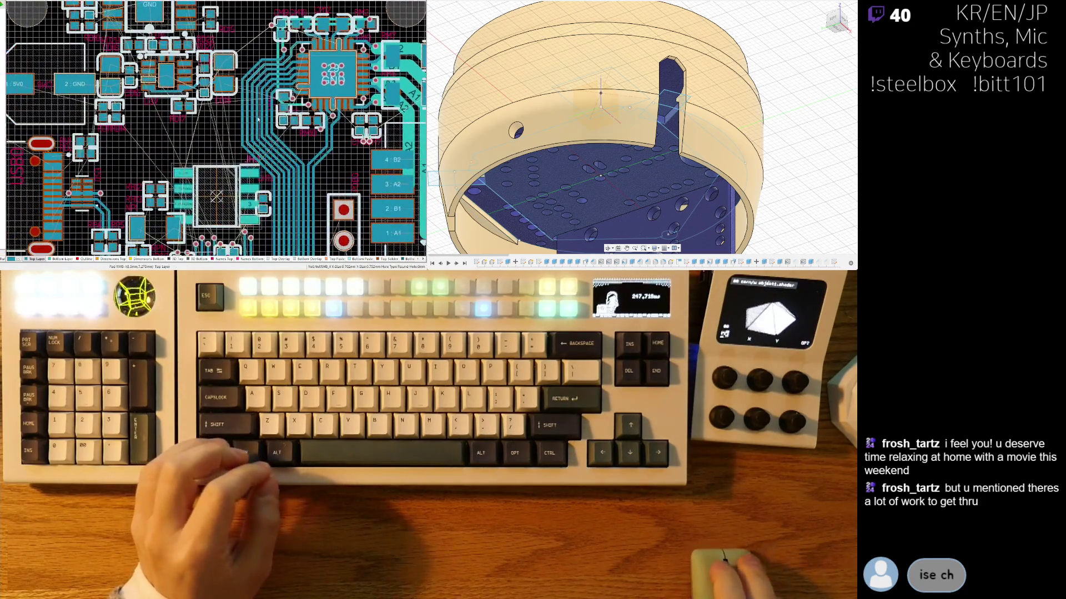
key("3")
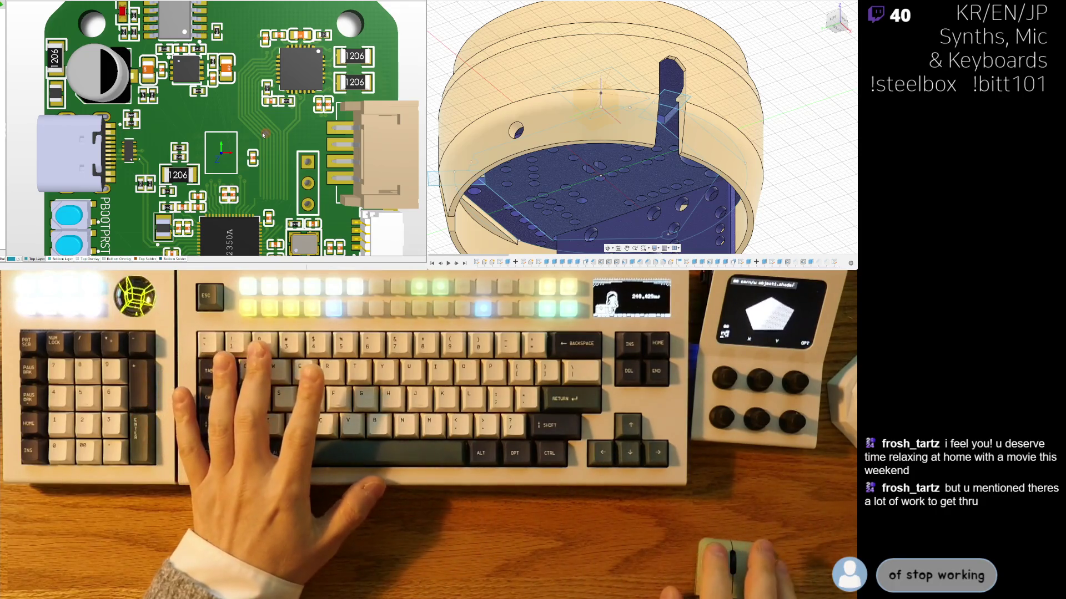
mouse_move(280, 141)
right_mouse_down()
mouse_move(249, 113)
mouse_move(219, 154)
mouse_move(201, 132)
right_mouse_up()
key("0")
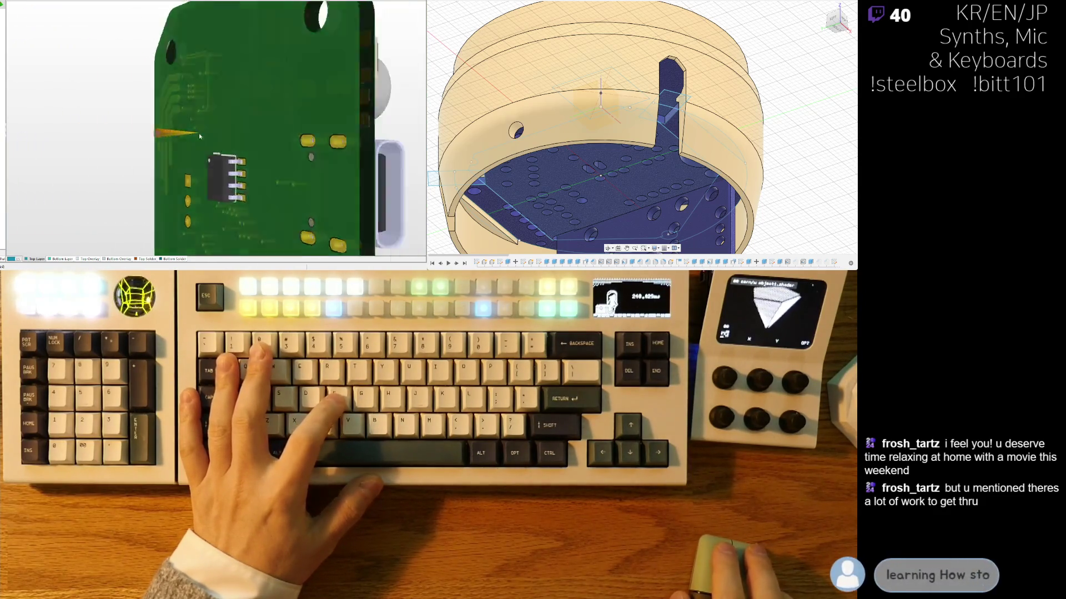
key("2")
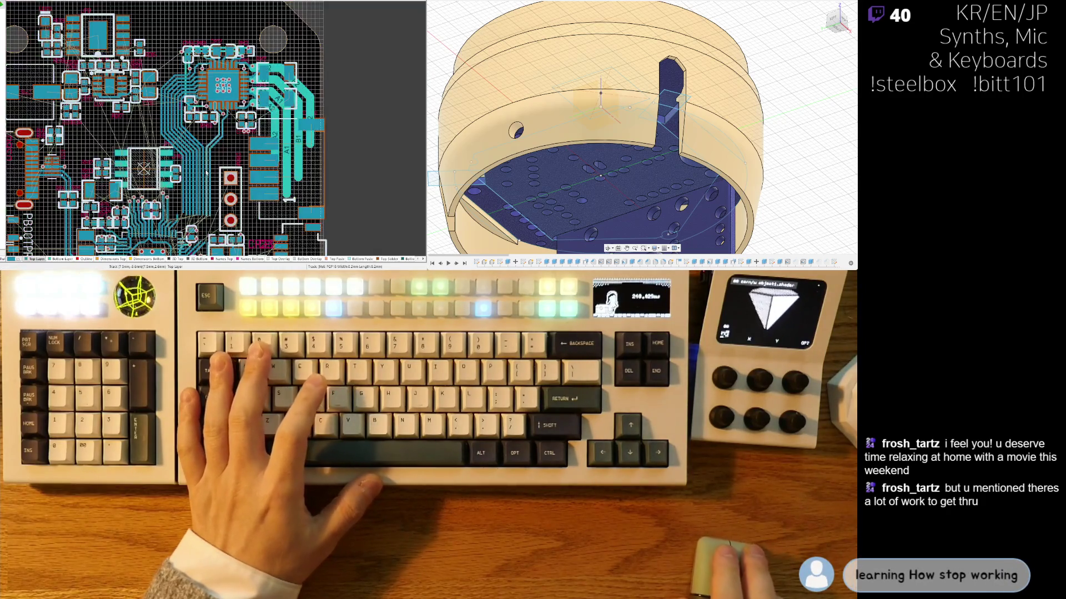
scroll(206, 173, "up", 3, "ctrl")
scroll(229, 175, "up", 2, "ctrl")
scroll(230, 176, "up", 1, "ctrl")
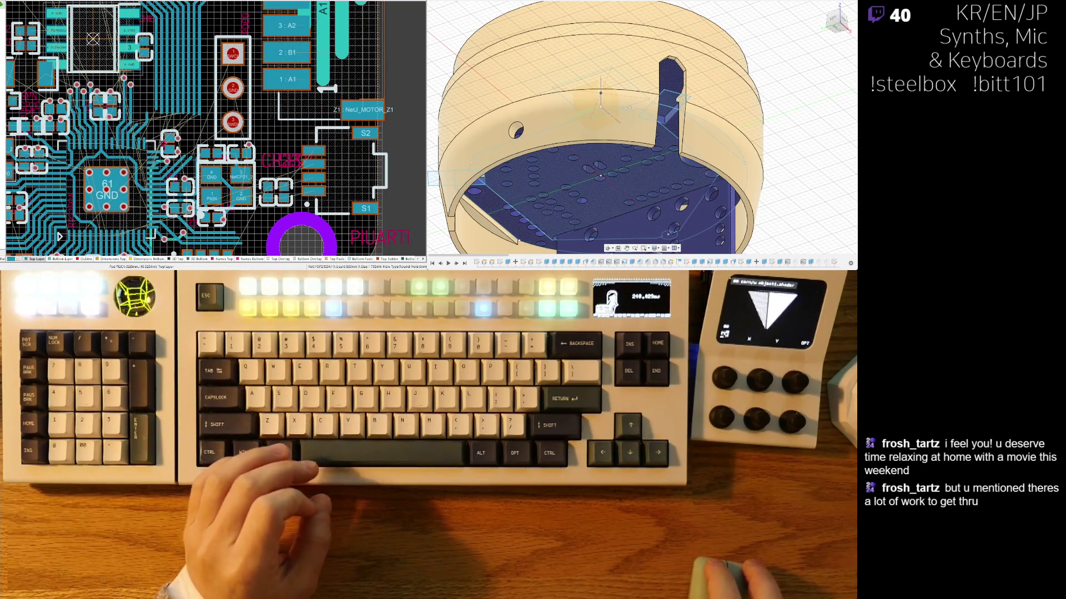
scroll(188, 151, "up", 2)
scroll(208, 152, "left", 3, "shift")
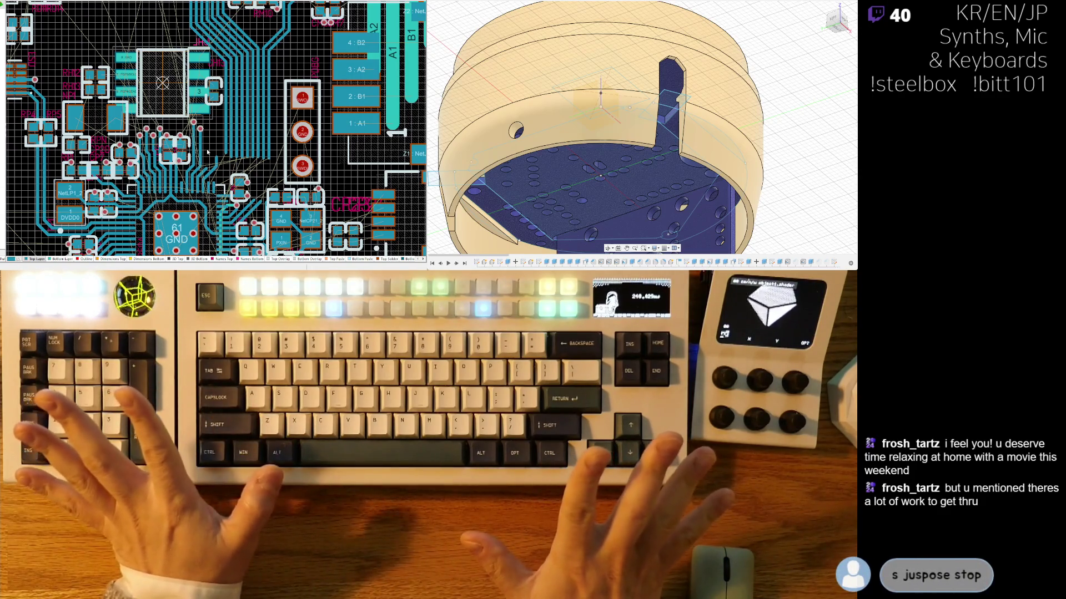
scroll(220, 145, "up", 2)
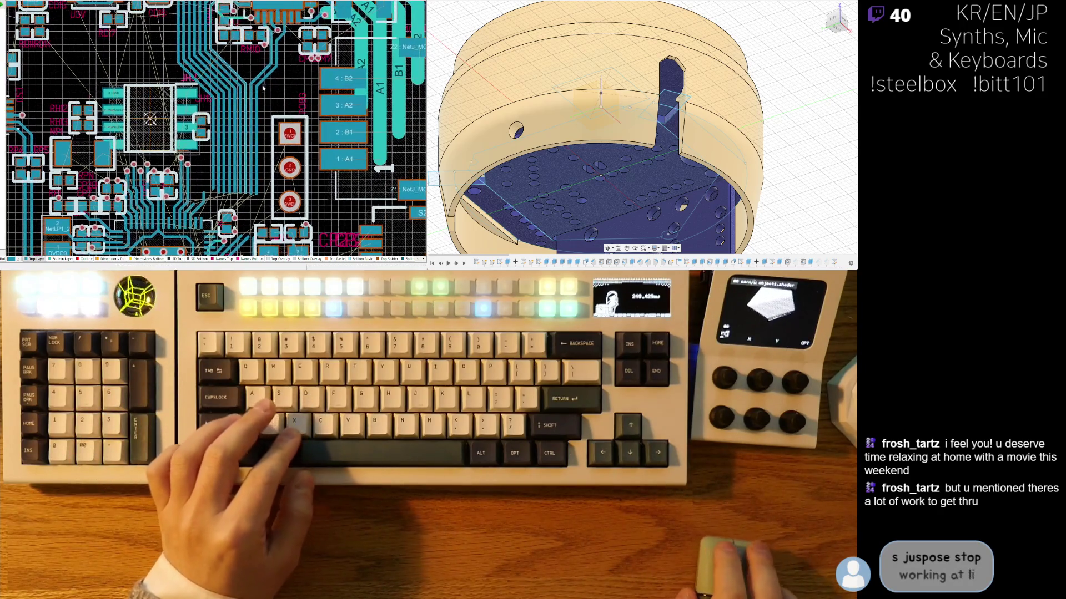
scroll(267, 86, "up", 1, "ctrl")
scroll(266, 86, "up", 5, "ctrl")
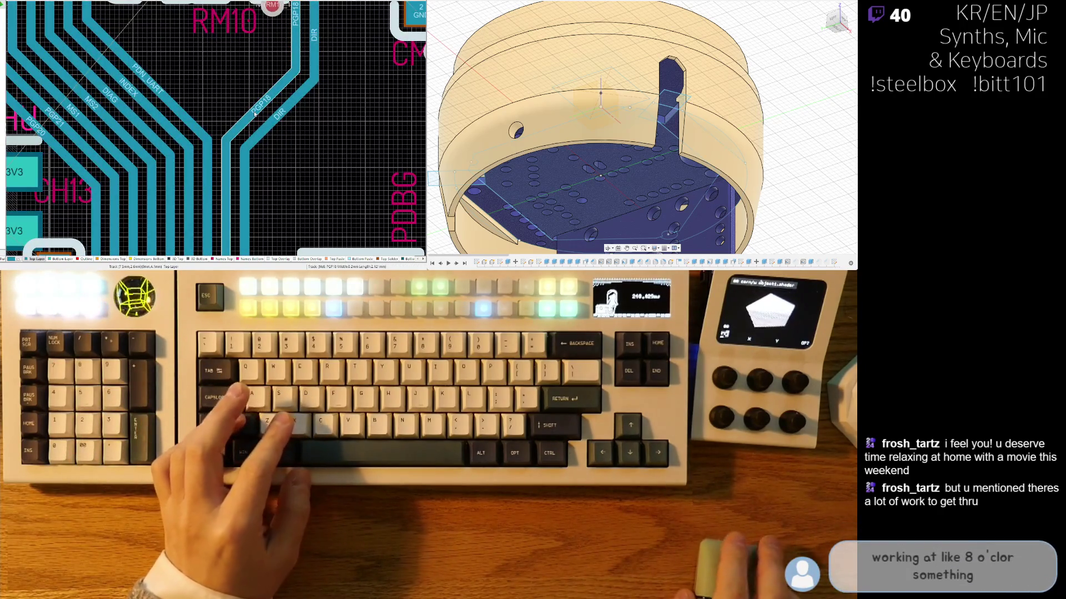
Step: Start a bottom-layer NetRM10_1 track at the RM10 via with Ctrl+W
scroll(257, 114, "down", 5, "ctrl")
scroll(283, 80, "up", 5, "ctrl")
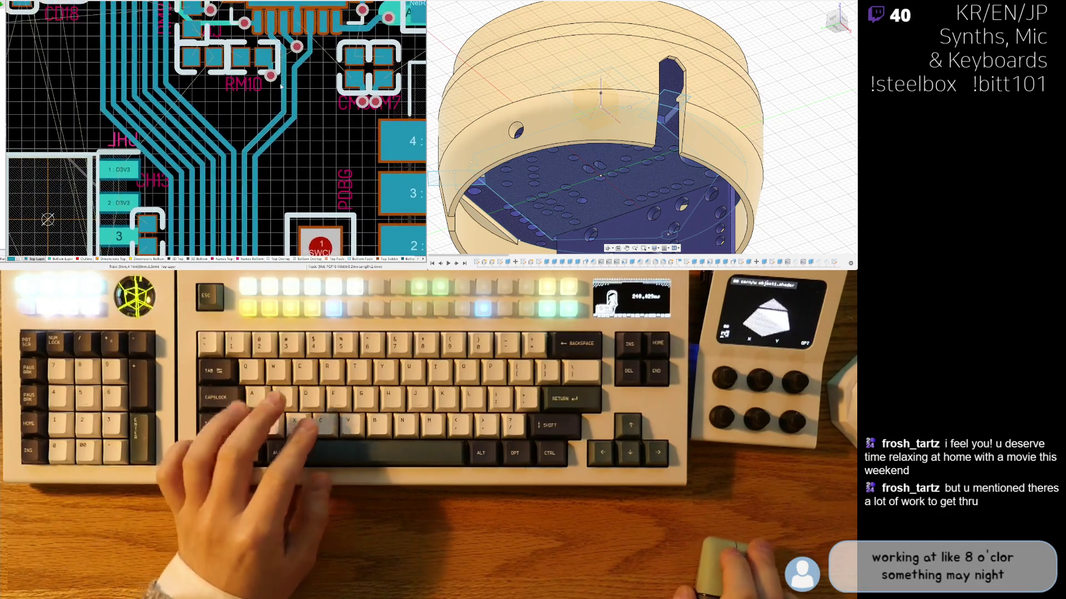
scroll(270, 80, "down", 2)
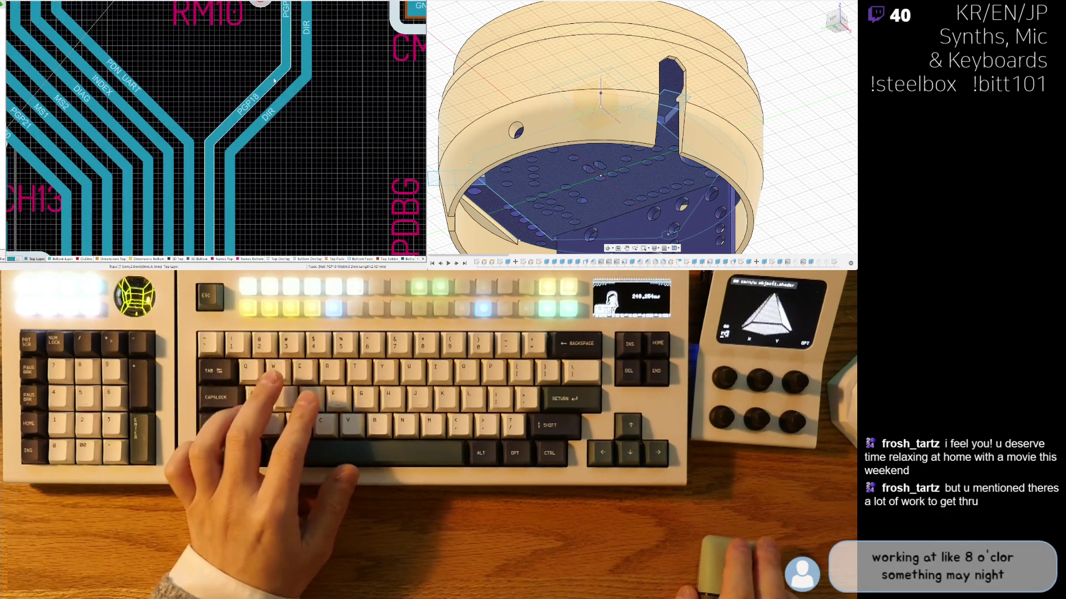
scroll(271, 81, "up", 3)
left_click(58, 259)
key("ctrl+w")
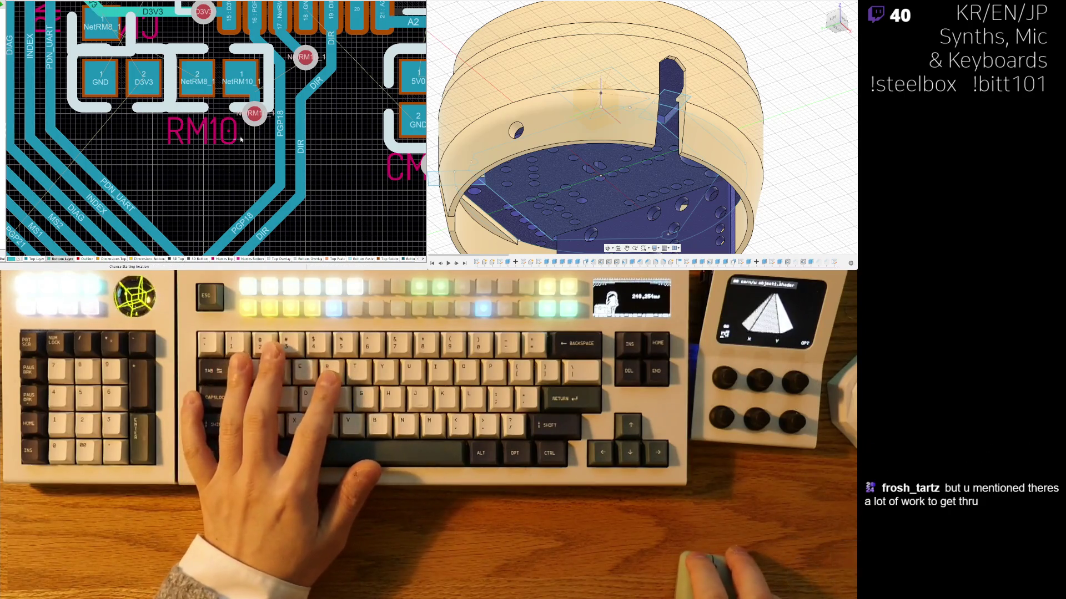
left_click(256, 120)
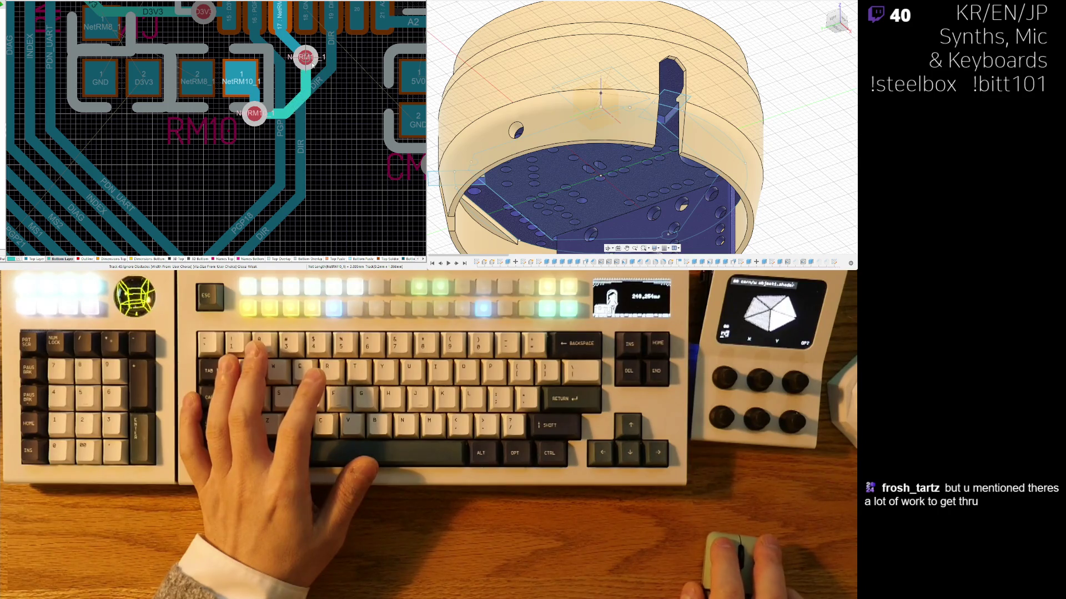
scroll(313, 65, "down", 4, "ctrl")
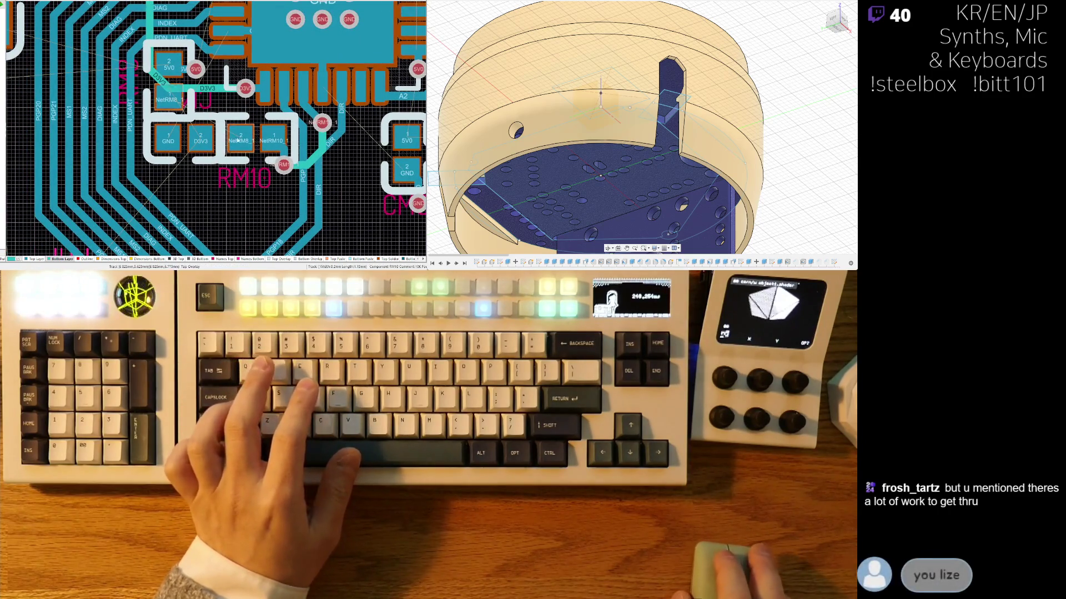
scroll(235, 143, "up", 3, "ctrl")
Step: Route the NetRM8_1 track between its two pads
left_click(243, 120)
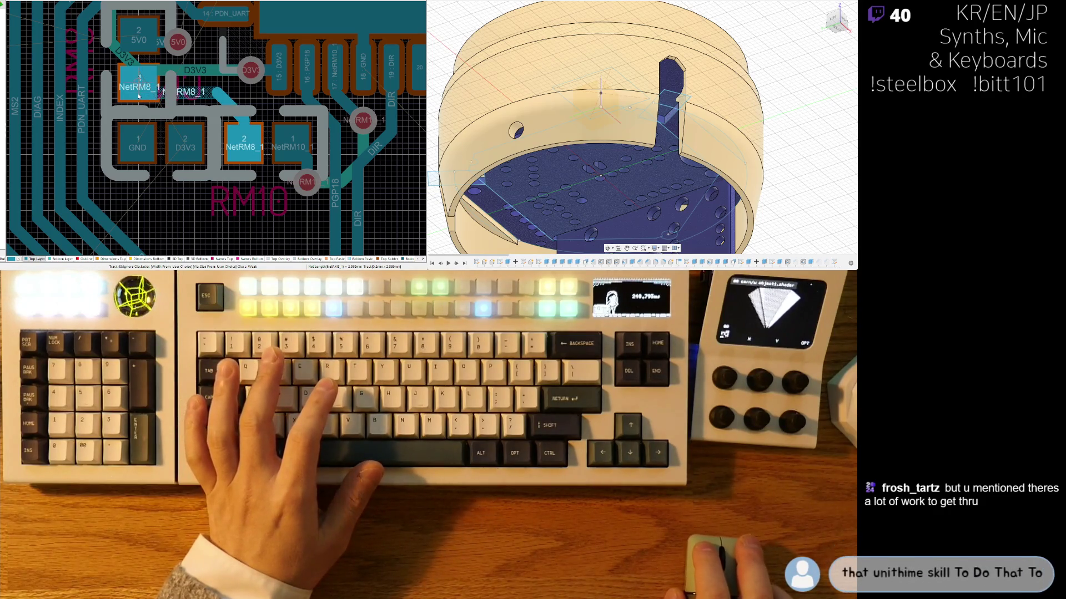
left_click(143, 96)
left_click(237, 109)
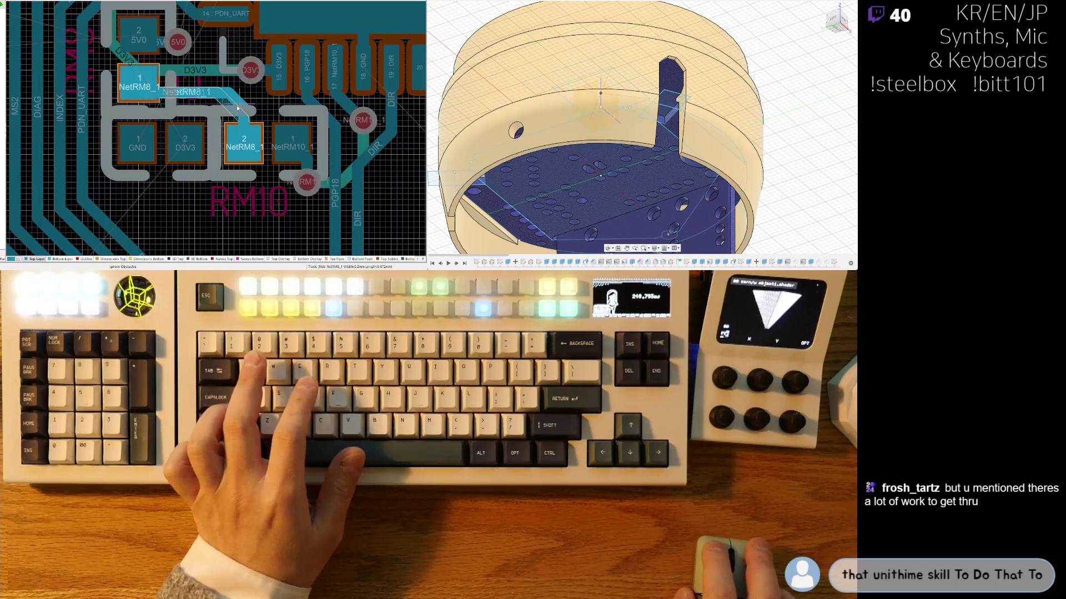
right_click(236, 108)
scroll(244, 166, "down", 3, "ctrl")
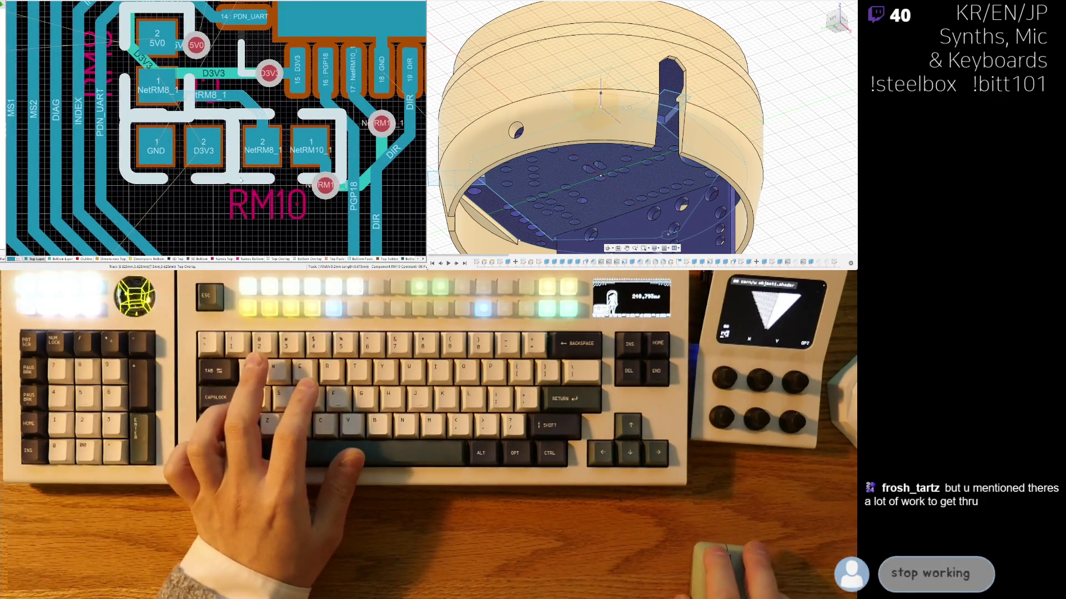
scroll(221, 188, "up", 2, "ctrl")
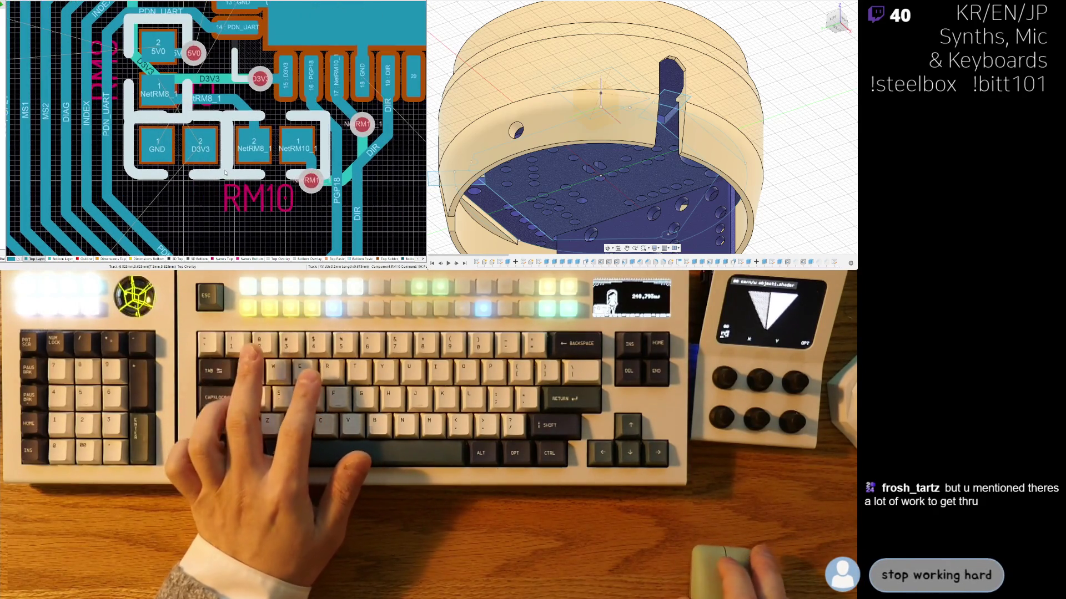
Step: Route a short D3V3 stub from the resistor pad down to a via
left_click(204, 147)
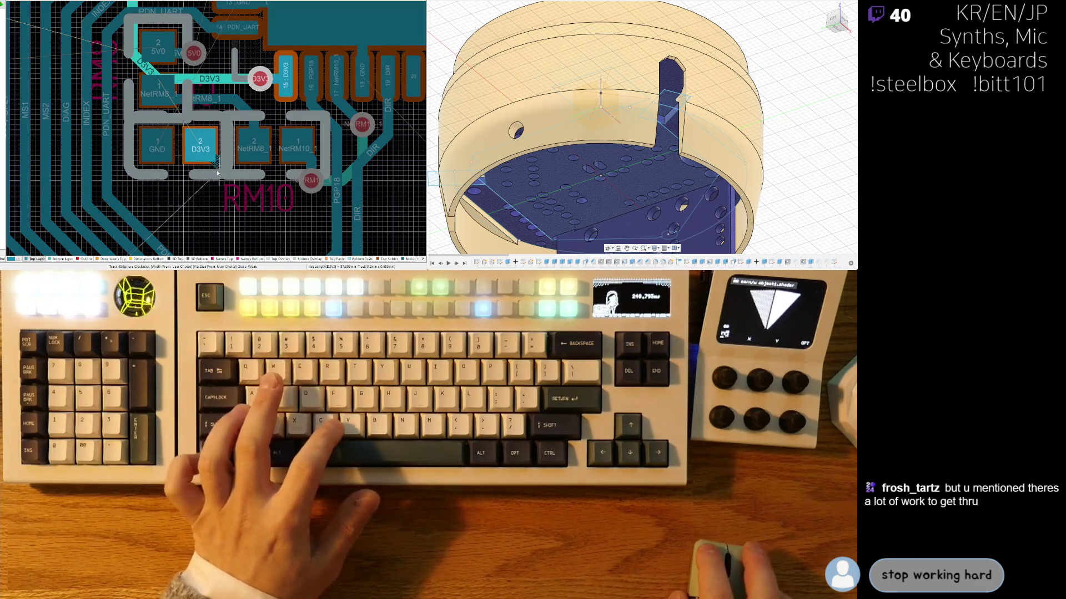
left_click(211, 181)
right_click(211, 182)
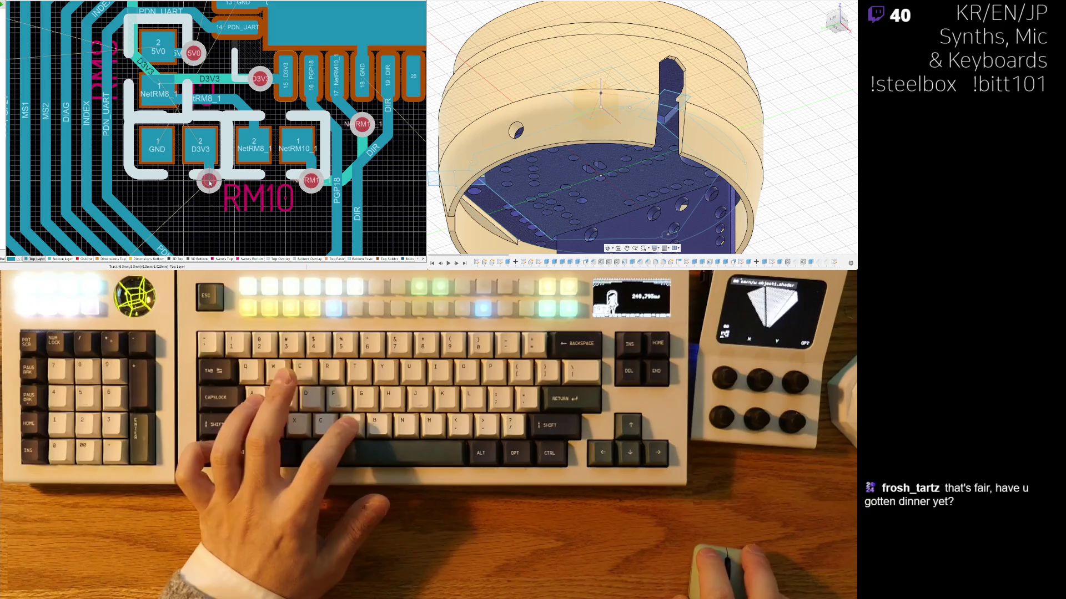
middle_click_drag(210, 210, 164, 162)
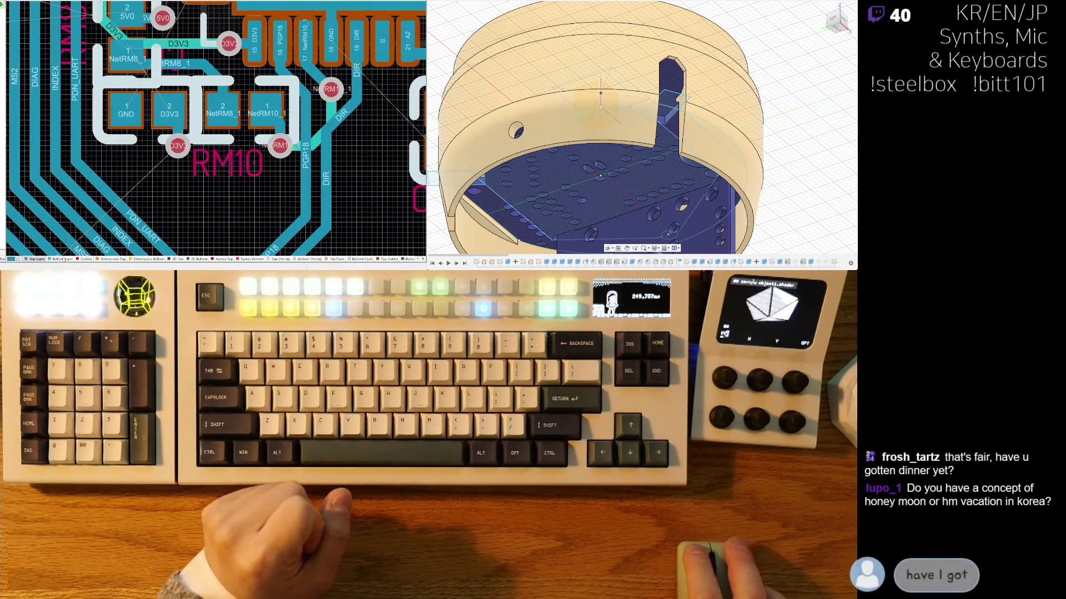
left_click(232, 63)
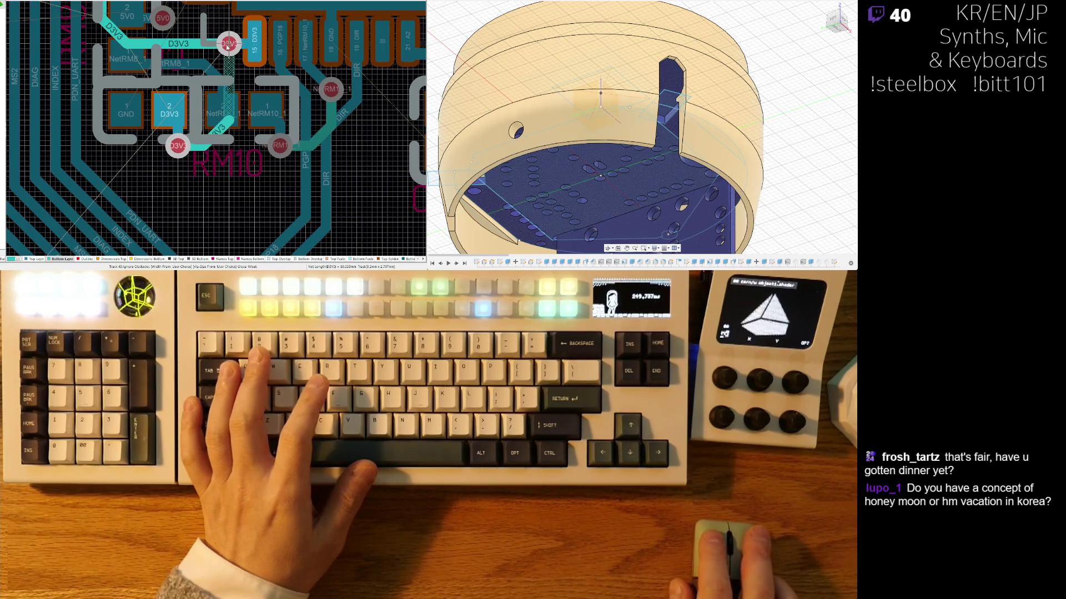
Step: Route a GND track from the GND pad and drop a via at its end
scroll(227, 111, "down", 4, "ctrl")
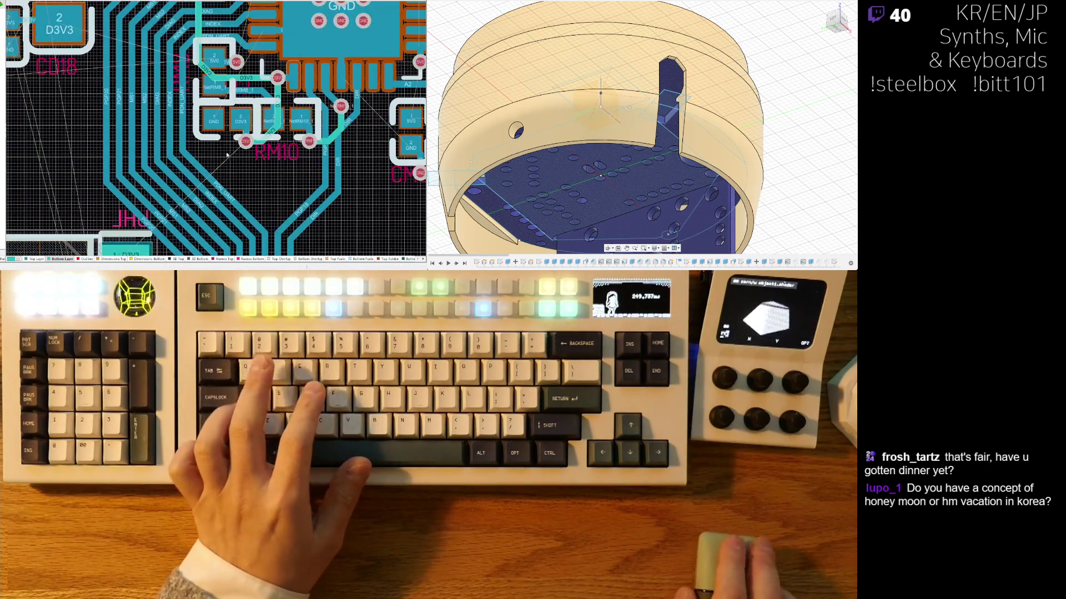
scroll(227, 155, "up", 3, "ctrl")
left_click(211, 133)
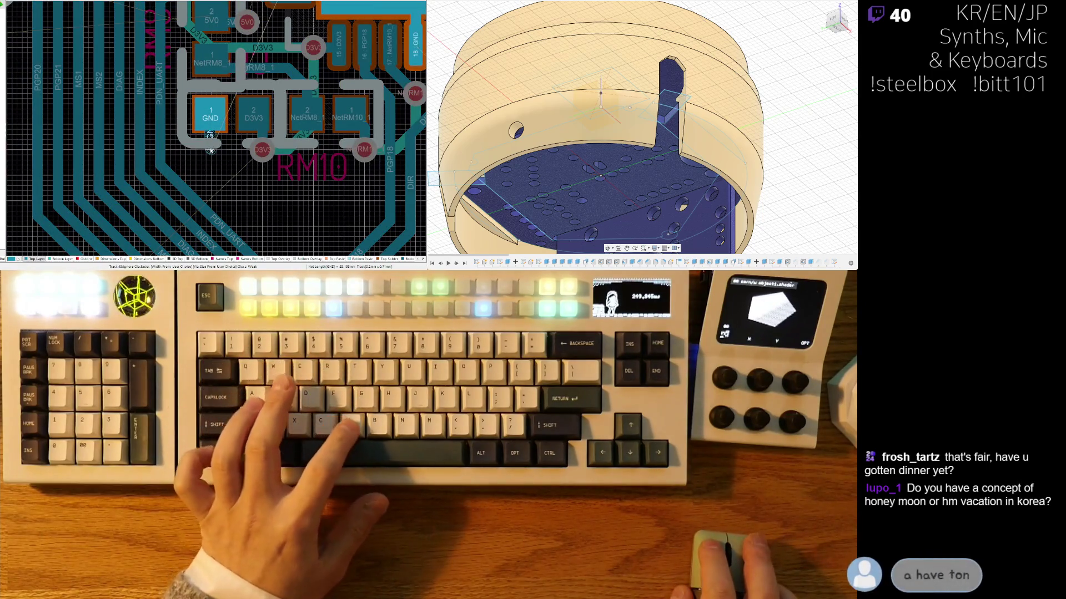
key("slash")
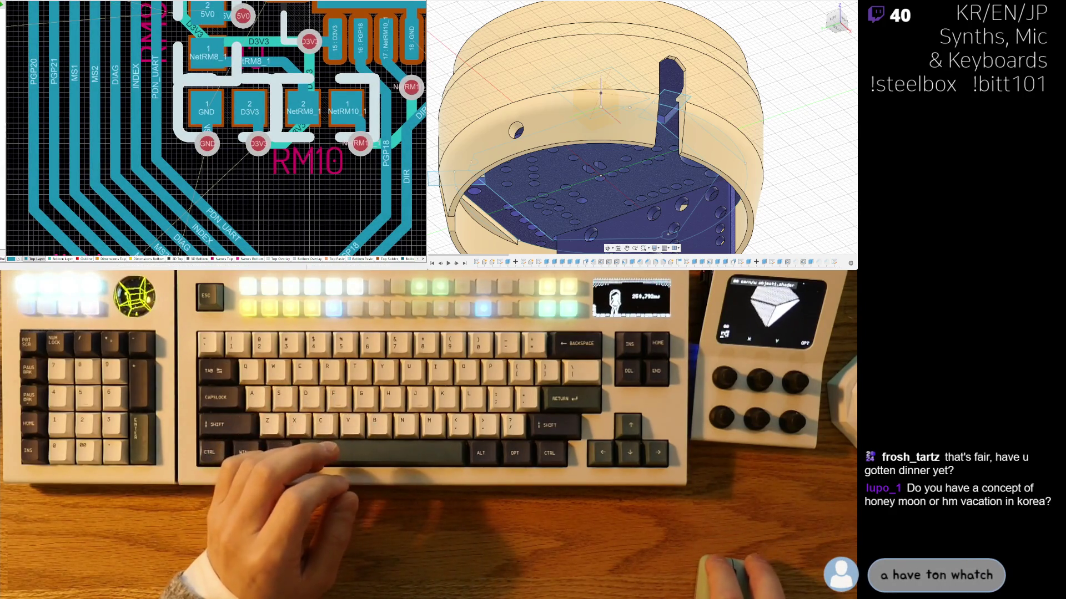
Step: Select the NetRM8_1 and D3V3 tracks to inspect them
left_click(300, 79)
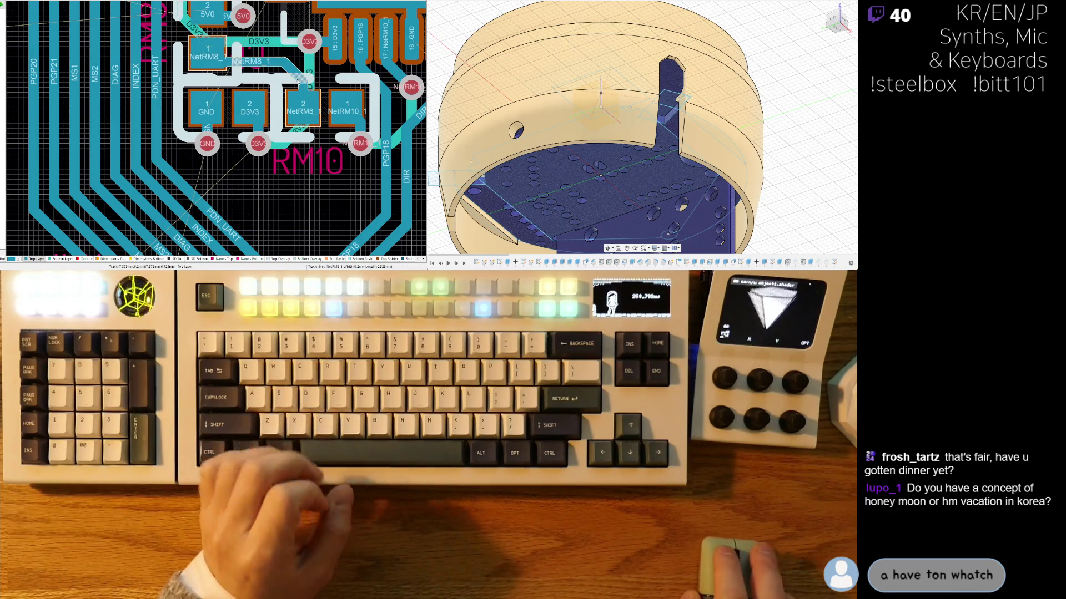
left_click(309, 80)
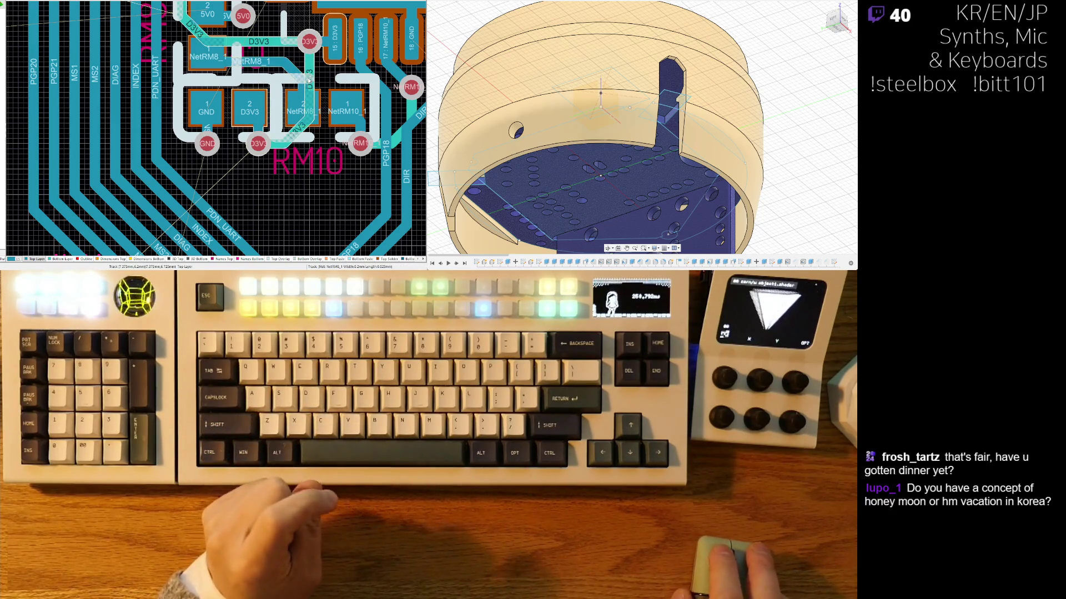
scroll(250, 141, "up", 5, "ctrl")
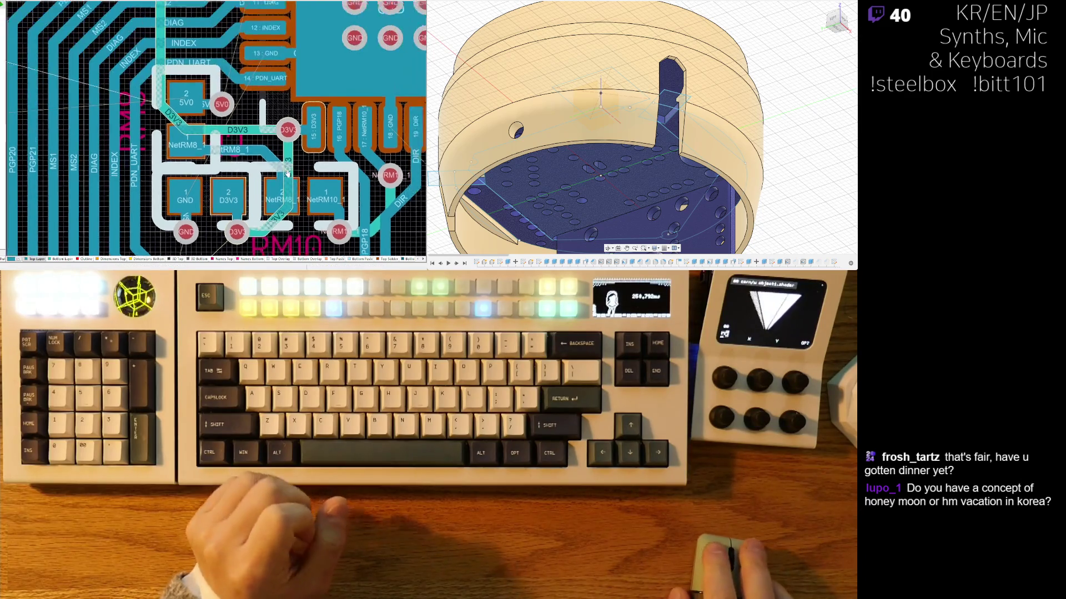
scroll(250, 142, "down", 2, "ctrl")
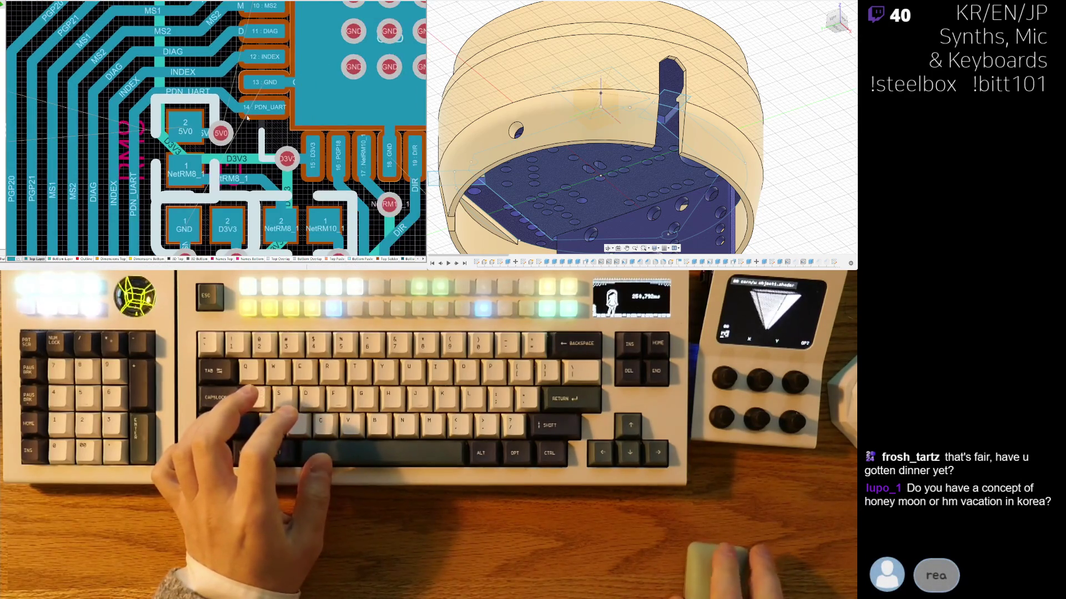
scroll(242, 95, "down", 2, "ctrl")
scroll(242, 94, "down", 2, "ctrl")
Step: Route the PGP20 track from its via to the GP2 via
scroll(211, 89, "up", 5, "ctrl")
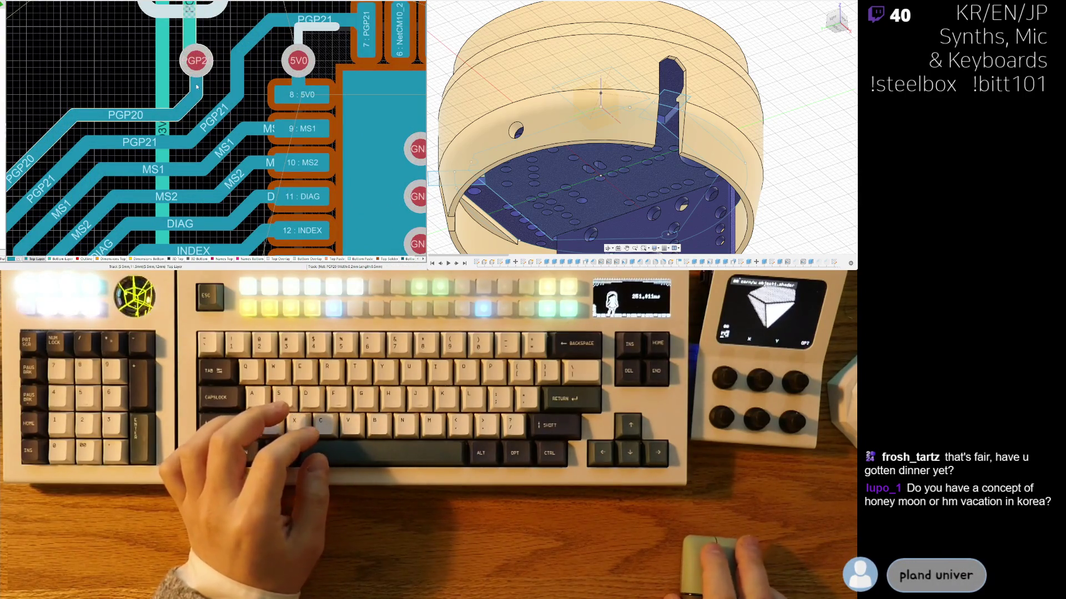
left_click(198, 87)
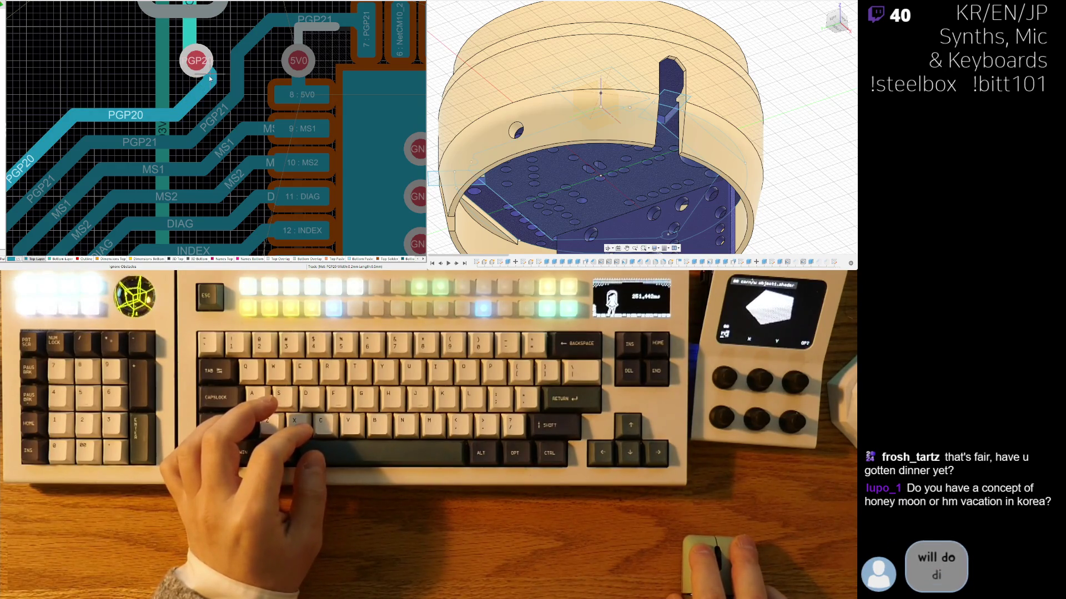
left_click(211, 71)
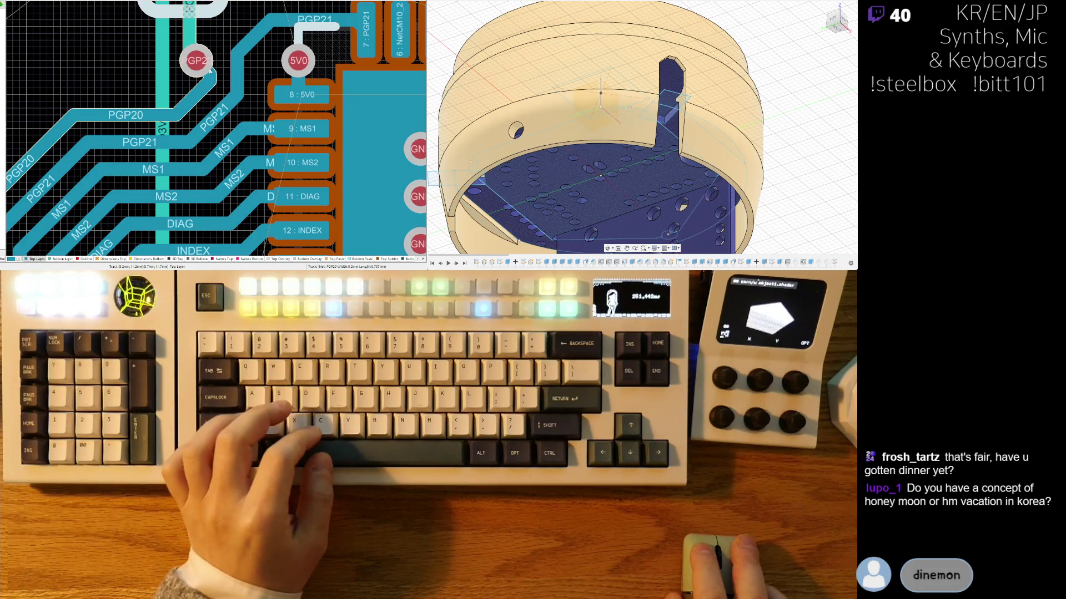
scroll(208, 129, "down", 2, "ctrl")
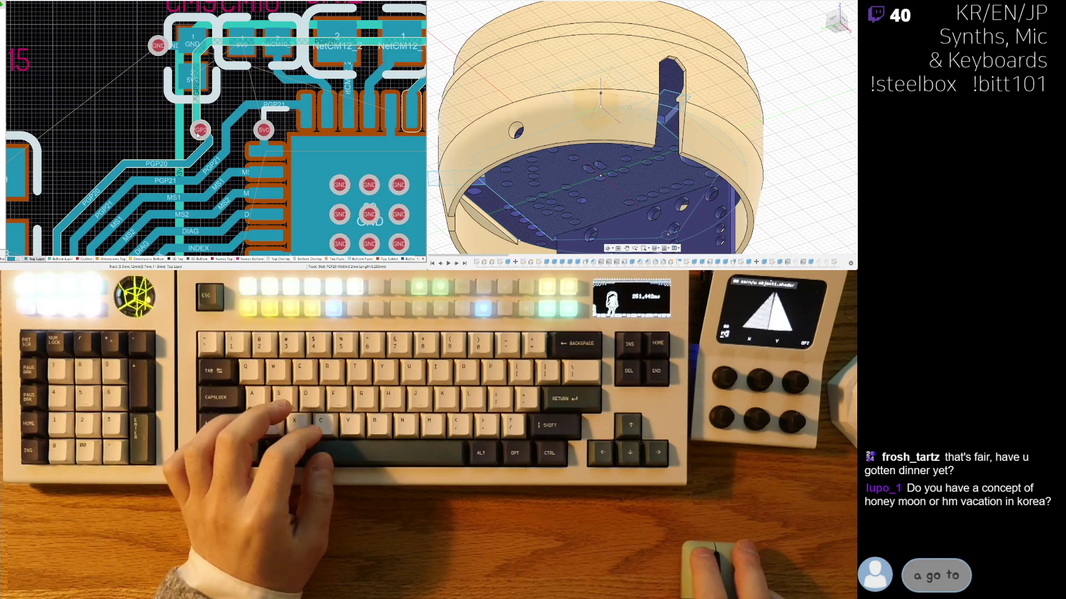
scroll(212, 127, "up", 2, "ctrl")
Step: Move the GP2 via right with its track, then shift it slightly back left
left_click_drag(177, 134, 203, 135)
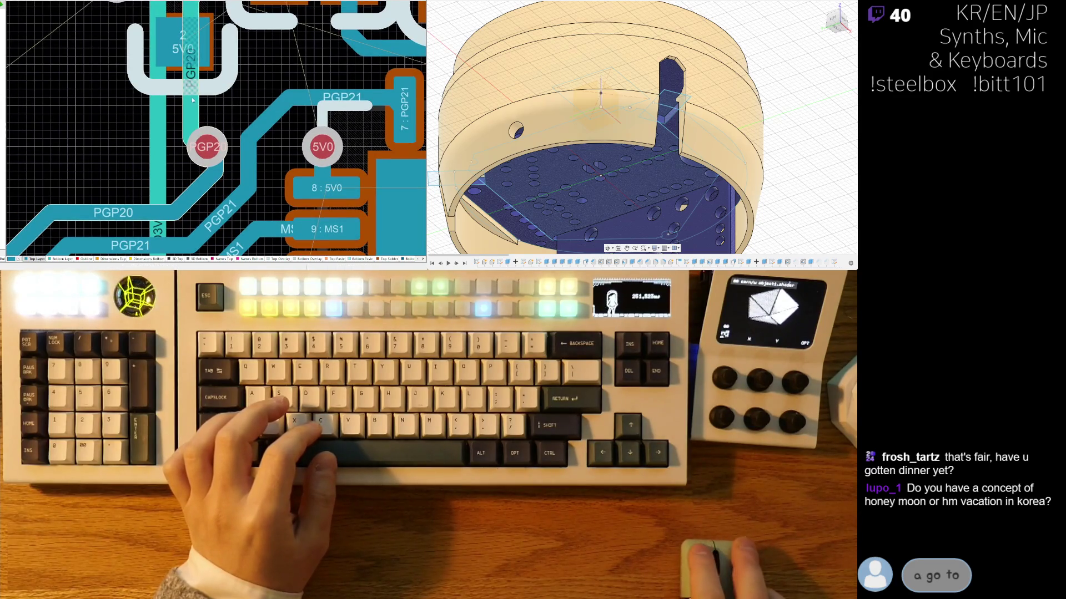
scroll(192, 99, "down", 2, "ctrl")
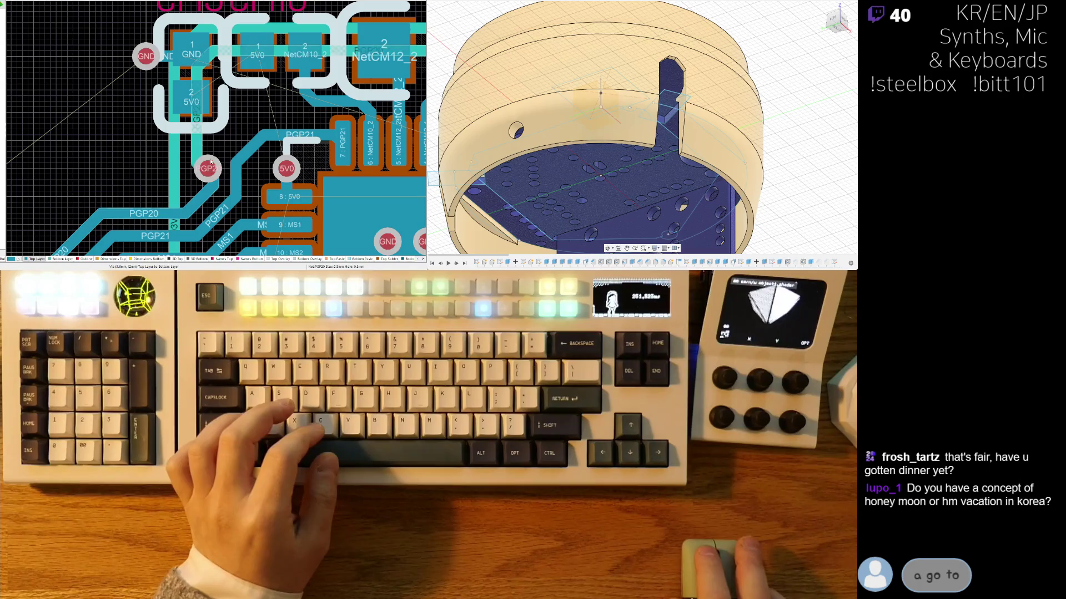
scroll(211, 159, "down", 2, "ctrl")
scroll(239, 131, "up", 2, "ctrl")
key("ctrl+z")
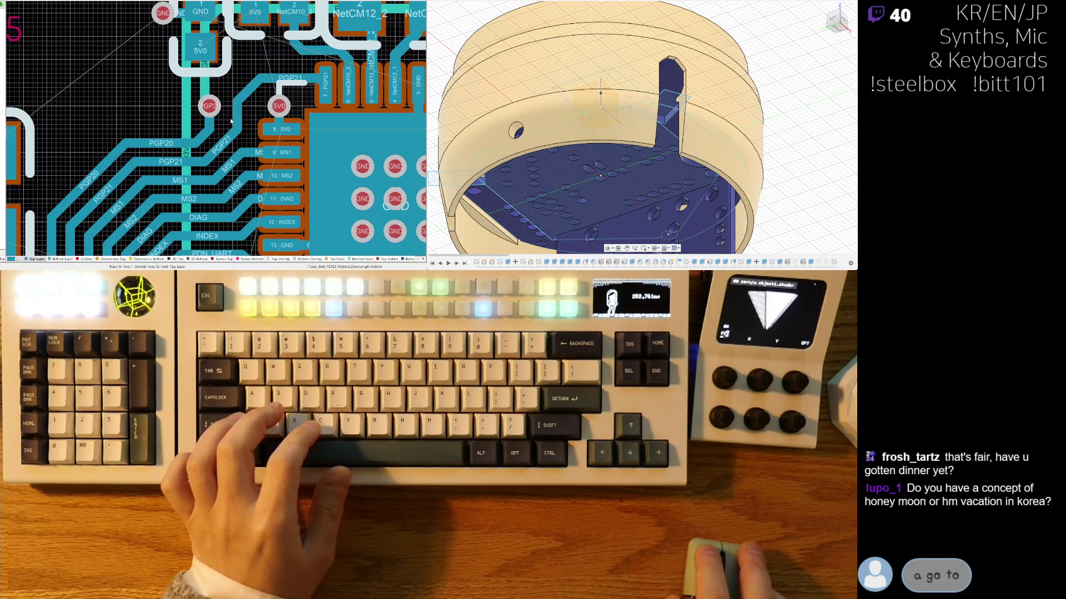
scroll(230, 121, "up", 1, "ctrl")
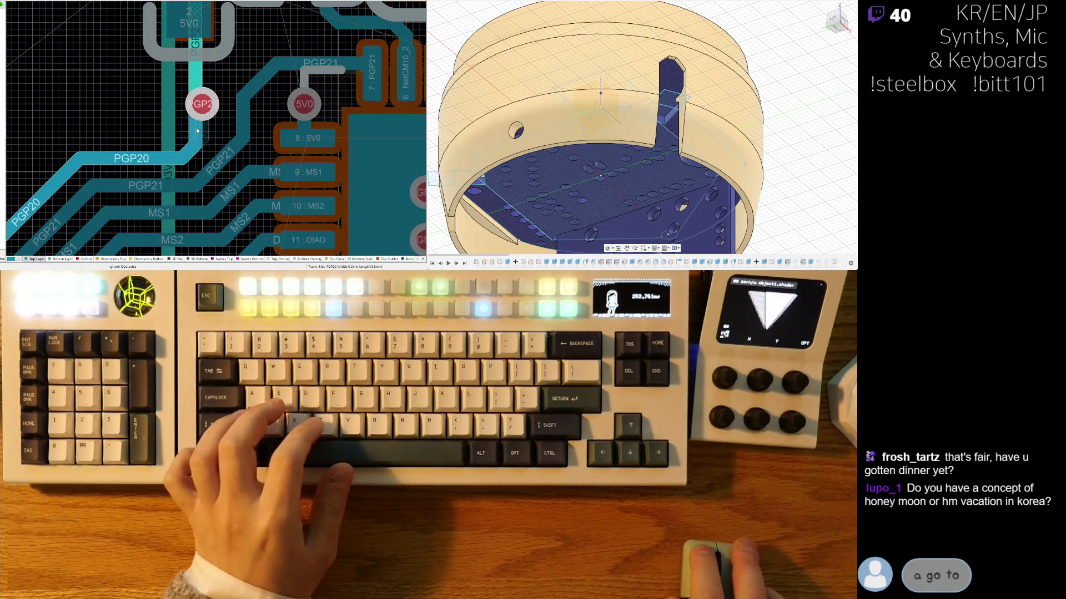
Step: Drag-reroute the PGP21 track beside the GP2 via into driver IC pad 7
left_click_drag(243, 127, 247, 102)
scroll(255, 103, "up", 1)
right_click_drag(260, 106, 240, 86)
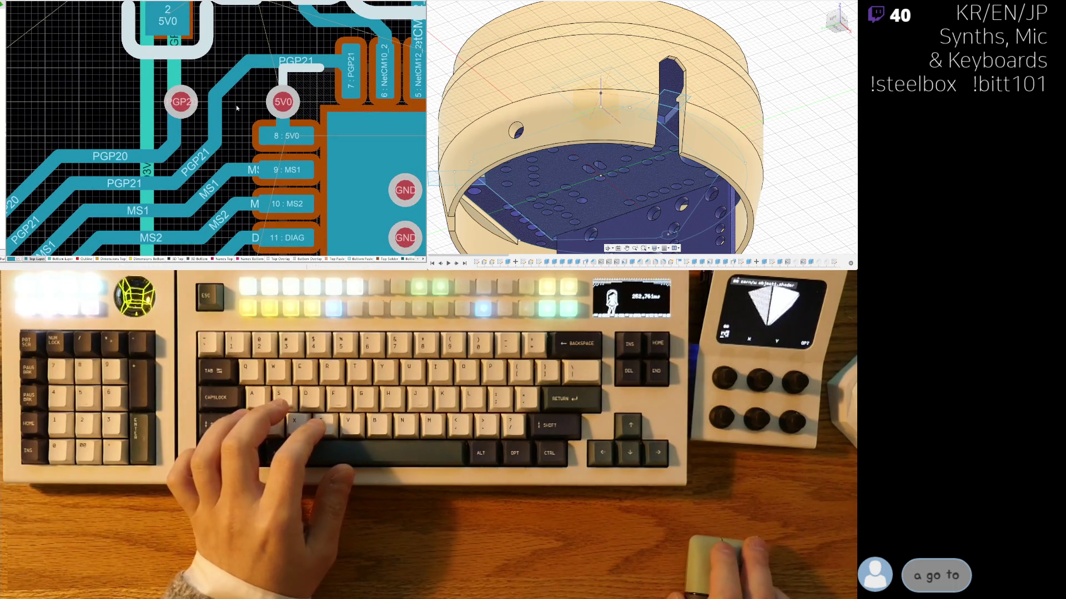
scroll(238, 105, "up", 1, "ctrl")
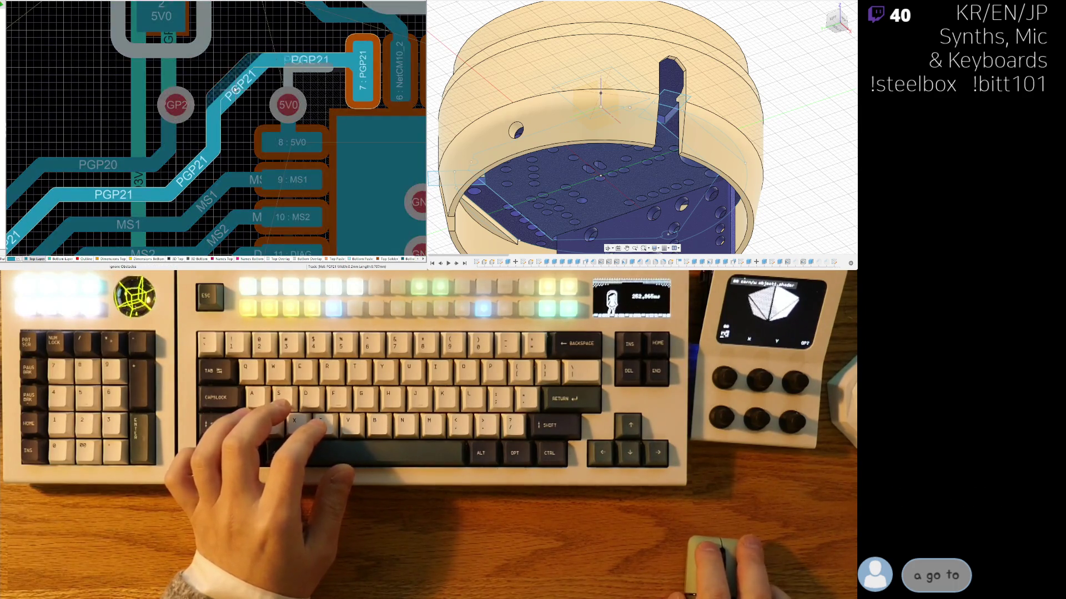
scroll(217, 91, "down", 2, "ctrl")
scroll(217, 92, "up", 1, "ctrl")
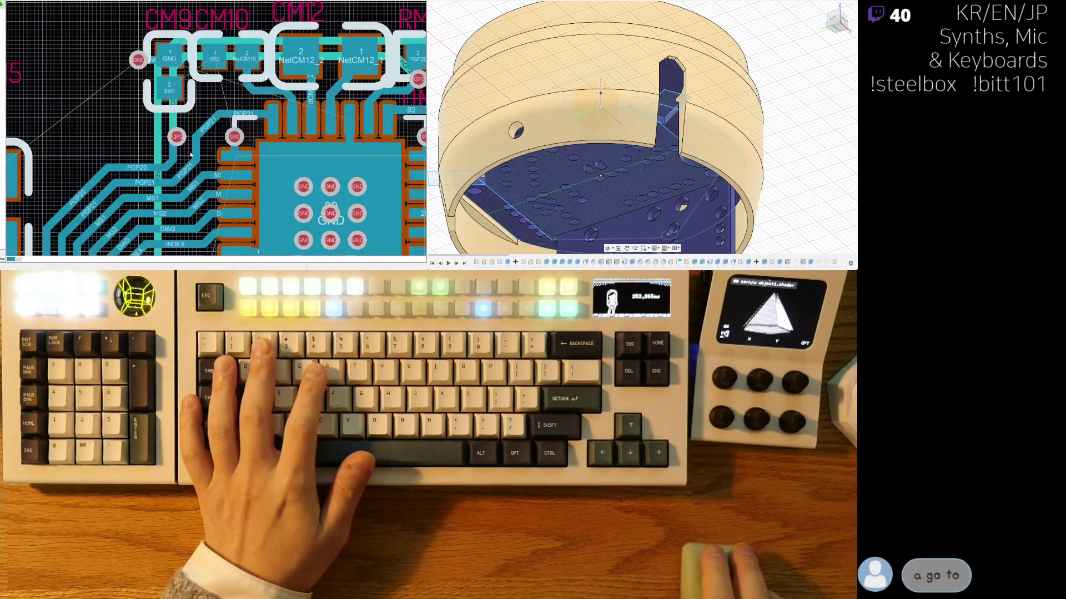
scroll(169, 138, "up", 1, "ctrl")
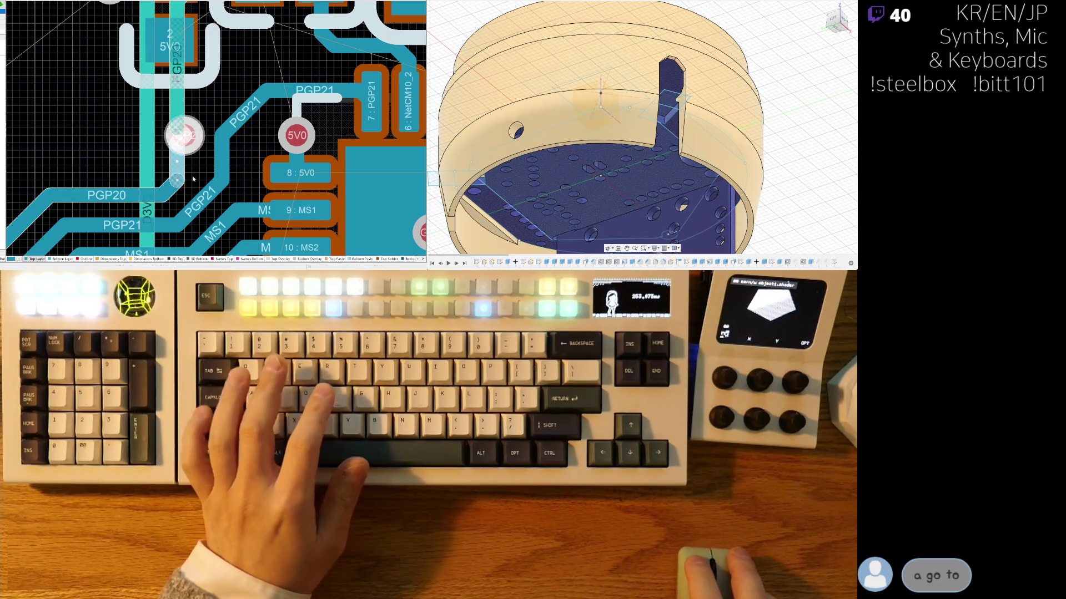
scroll(205, 104, "down", 1)
scroll(193, 105, "down", 1, "ctrl")
scroll(193, 105, "down", 2, "ctrl")
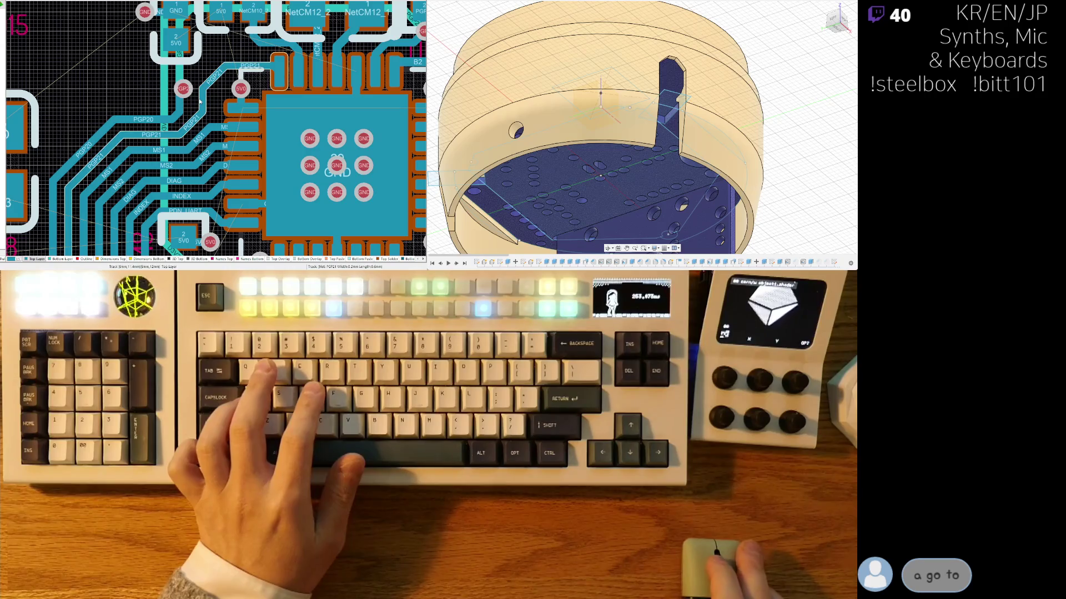
scroll(200, 101, "up", 2, "ctrl")
scroll(222, 111, "up", 2)
scroll(233, 118, "up", 3)
scroll(238, 167, "up", 2, "ctrl")
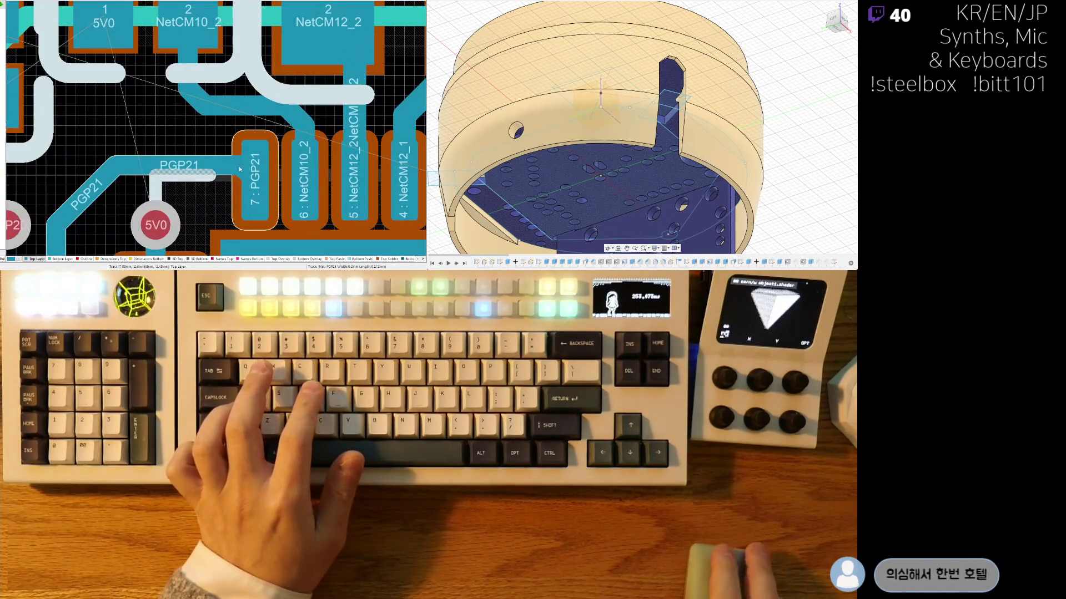
scroll(221, 201, "down", 3, "ctrl")
scroll(242, 69, "up", 3, "ctrl")
Step: Align the PGP21 segments near pin 7 and switch the board to 3D view
mouse_move(255, 82)
left_mouse_down()
mouse_move(270, 69)
mouse_move(332, 68)
mouse_move(266, 81)
left_mouse_up()
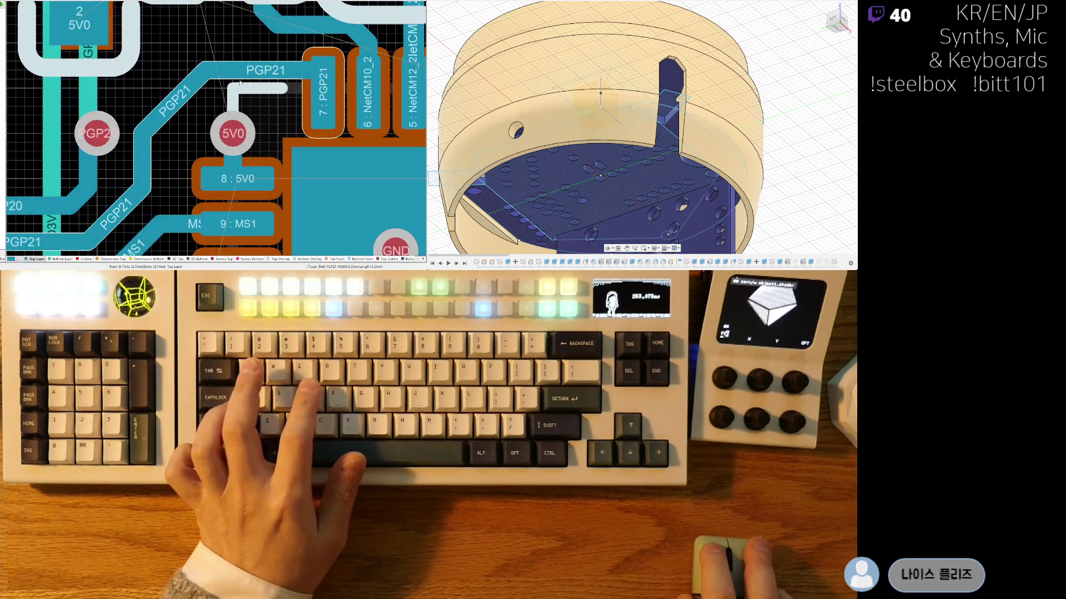
left_click_drag(142, 160, 154, 162)
scroll(154, 162, "down", 3, "ctrl")
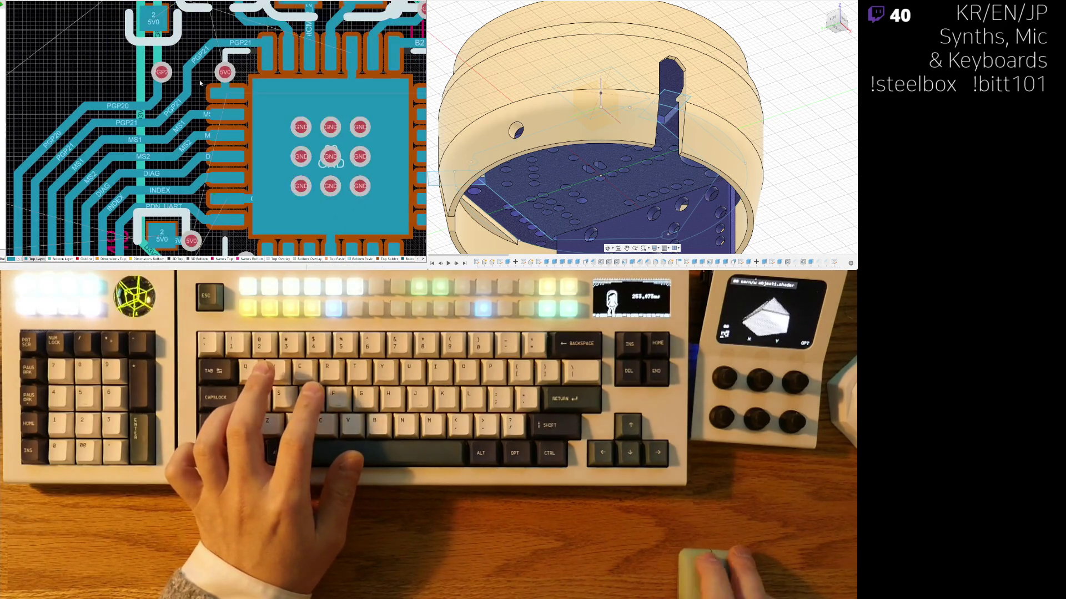
key("3")
scroll(210, 146, "down", 6, "ctrl")
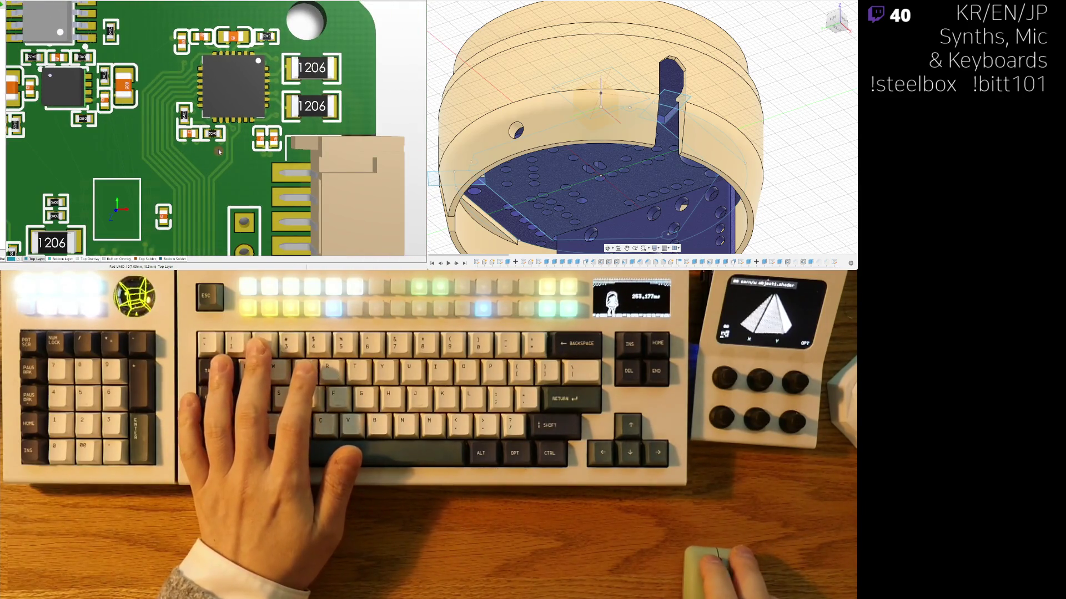
Step: Return to 2D view, zoom around the driver IC, and briefly highlight the PGP20 net at GP2
key("2")
scroll(216, 170, "up", 5, "ctrl")
scroll(231, 127, "up", 1, "ctrl")
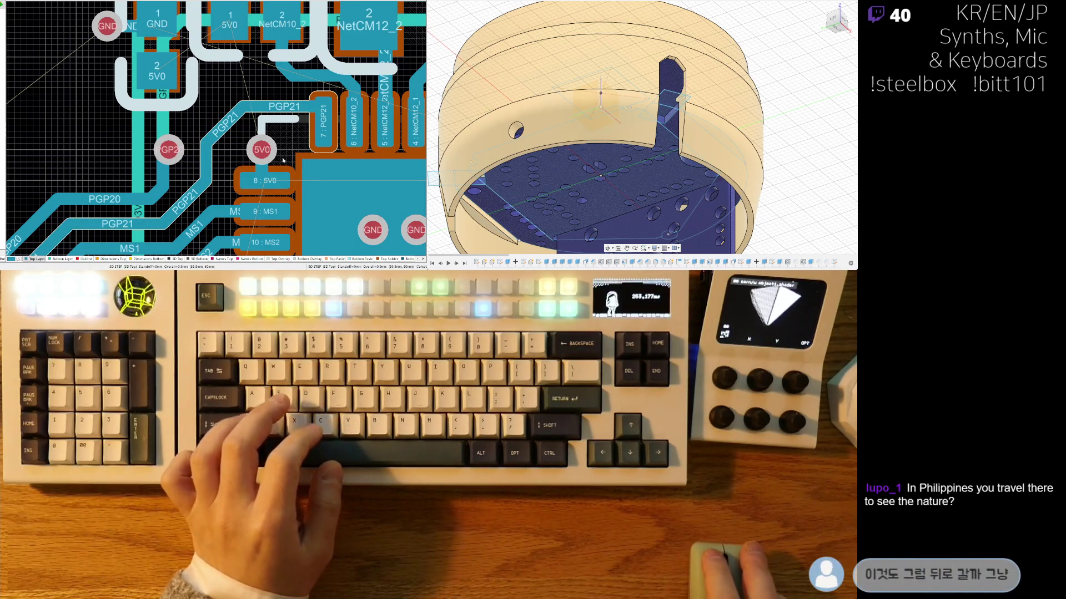
scroll(285, 156, "down", 3, "ctrl")
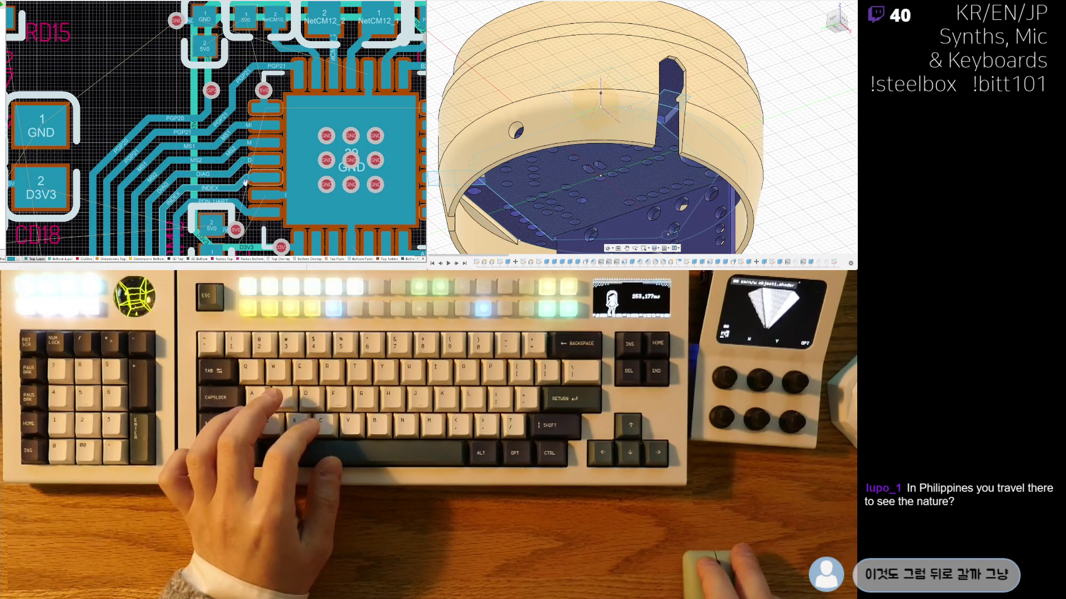
scroll(248, 186, "up", 2, "ctrl")
scroll(206, 145, "up", 1, "ctrl")
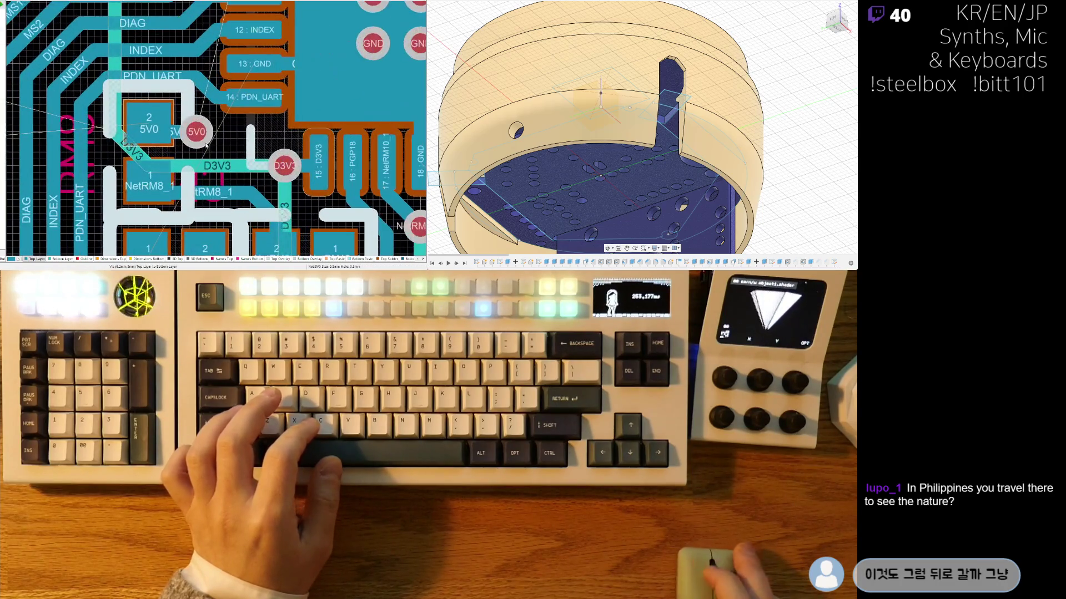
scroll(207, 146, "down", 2, "ctrl")
scroll(209, 143, "down", 2, "ctrl")
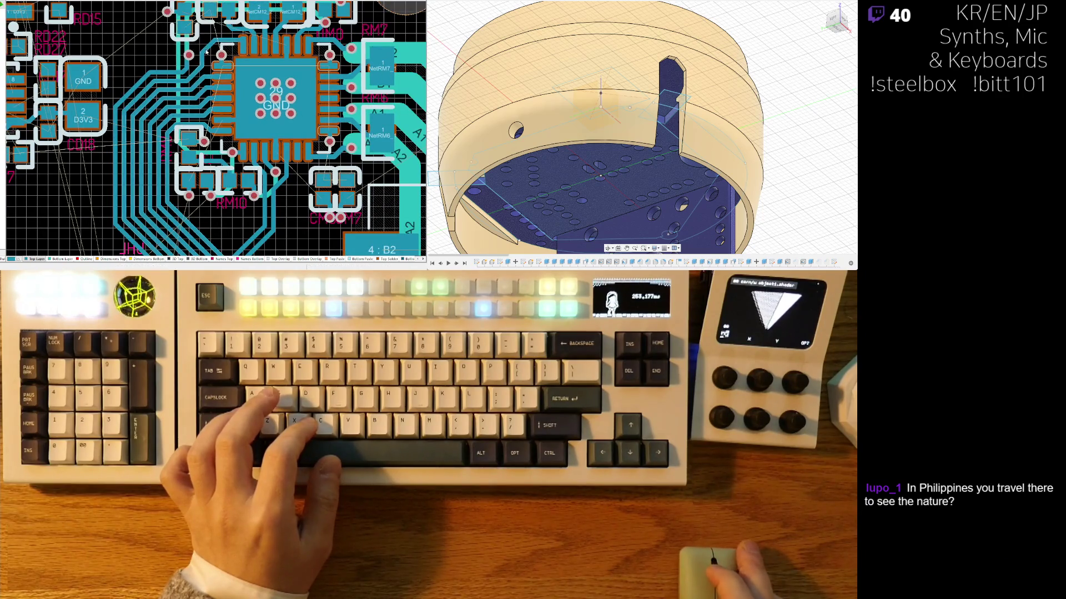
scroll(207, 143, "up", 2)
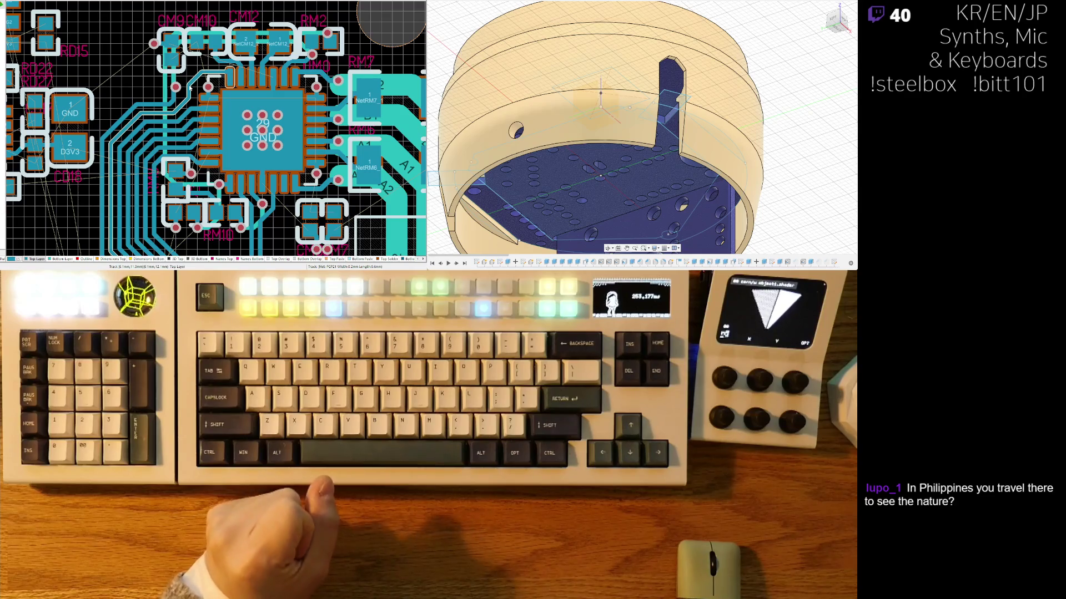
scroll(206, 99, "up", 5, "ctrl")
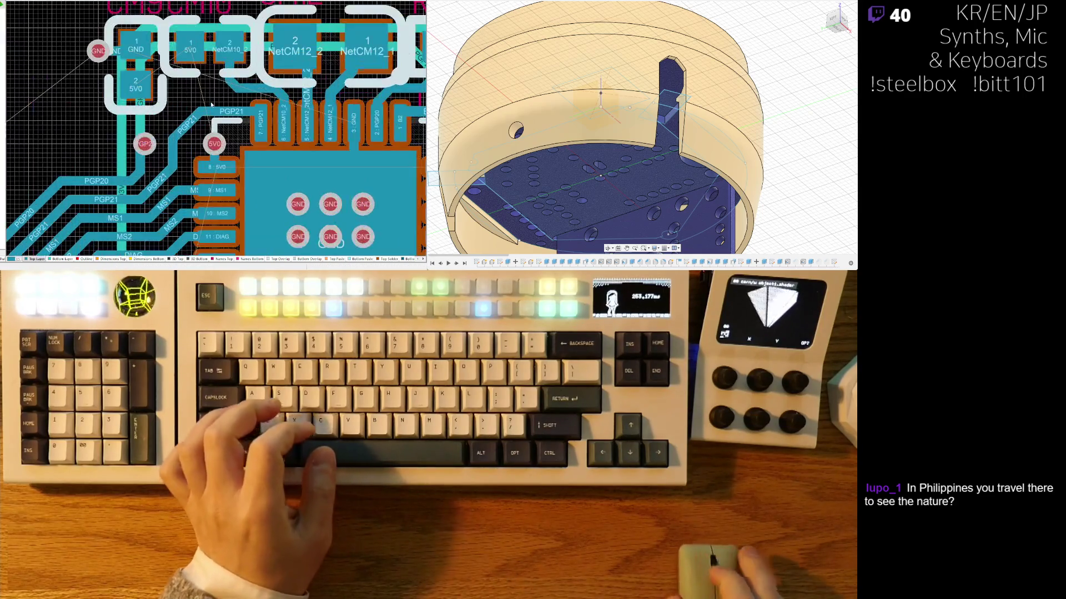
scroll(221, 75, "down", 3, "ctrl")
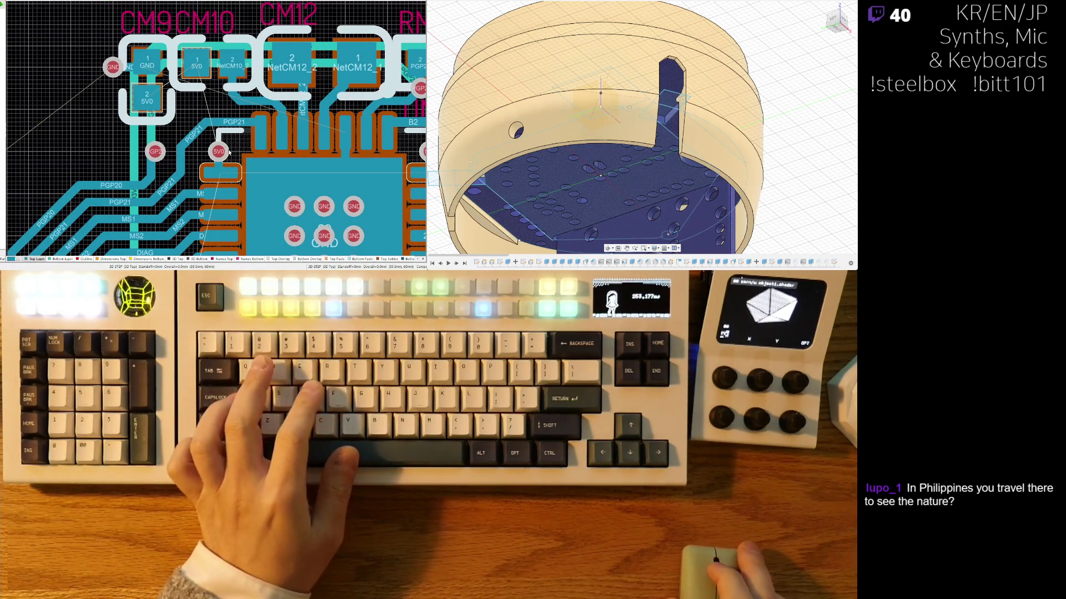
scroll(228, 155, "up", 2, "ctrl")
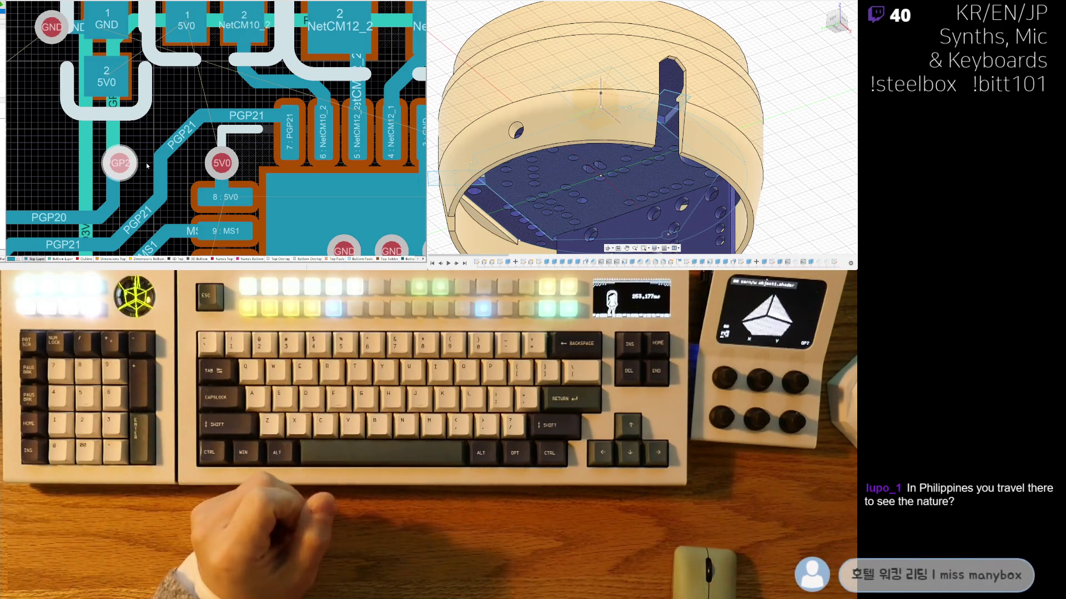
left_click(139, 193)
left_click(138, 193)
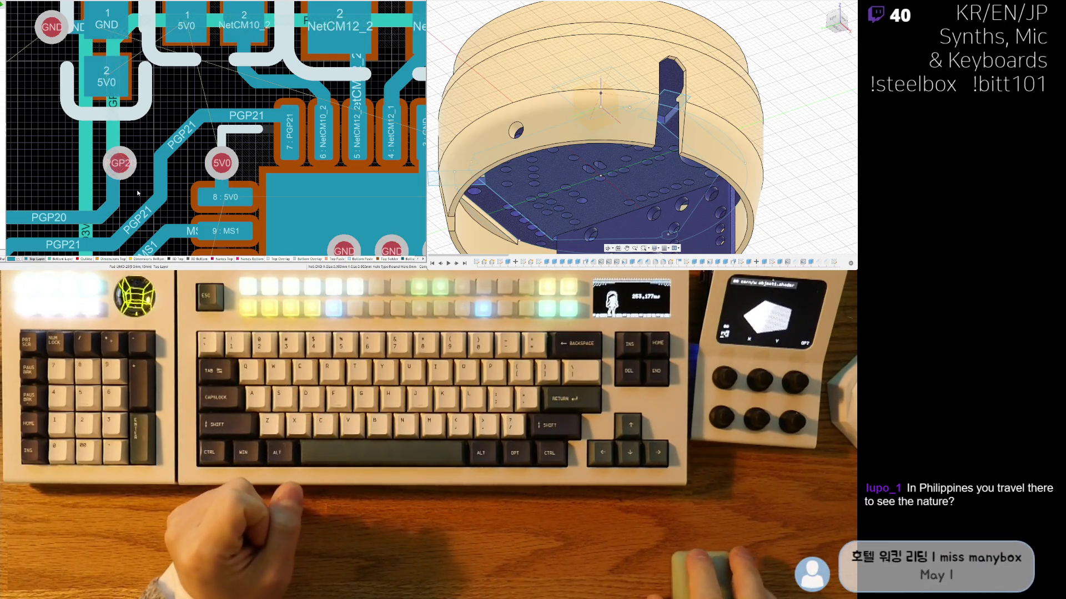
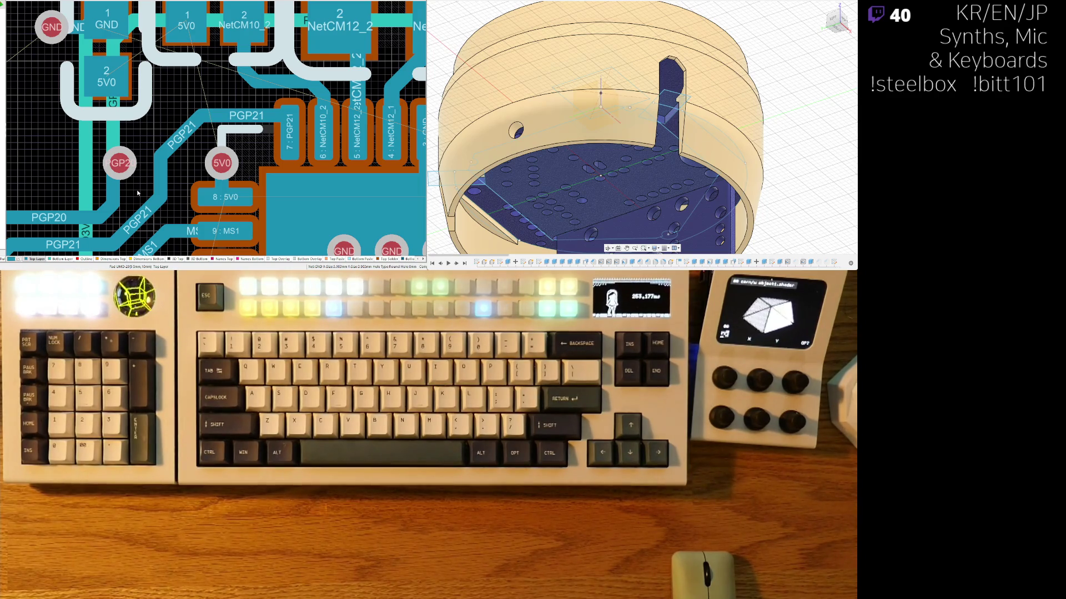
Step: Shorten the PGP21 track beside pin 7, delete its leftover stub, and place a via at its end
mouse_move(192, 184)
right_mouse_down()
mouse_move(234, 158)
mouse_move(230, 173)
right_mouse_up()
left_click(239, 106)
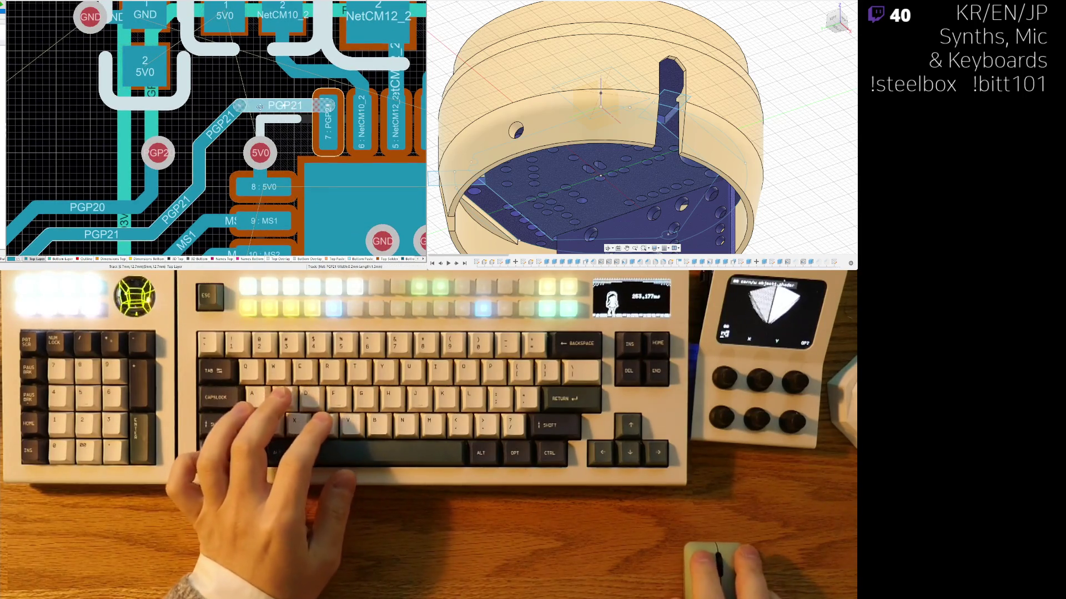
left_click_drag(240, 106, 200, 147)
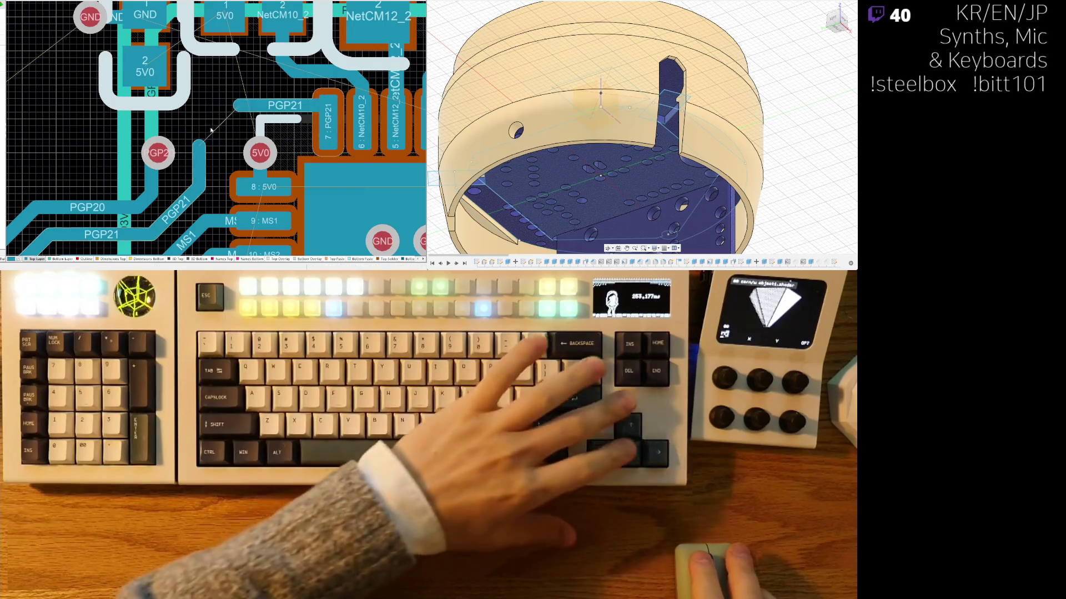
key("Delete")
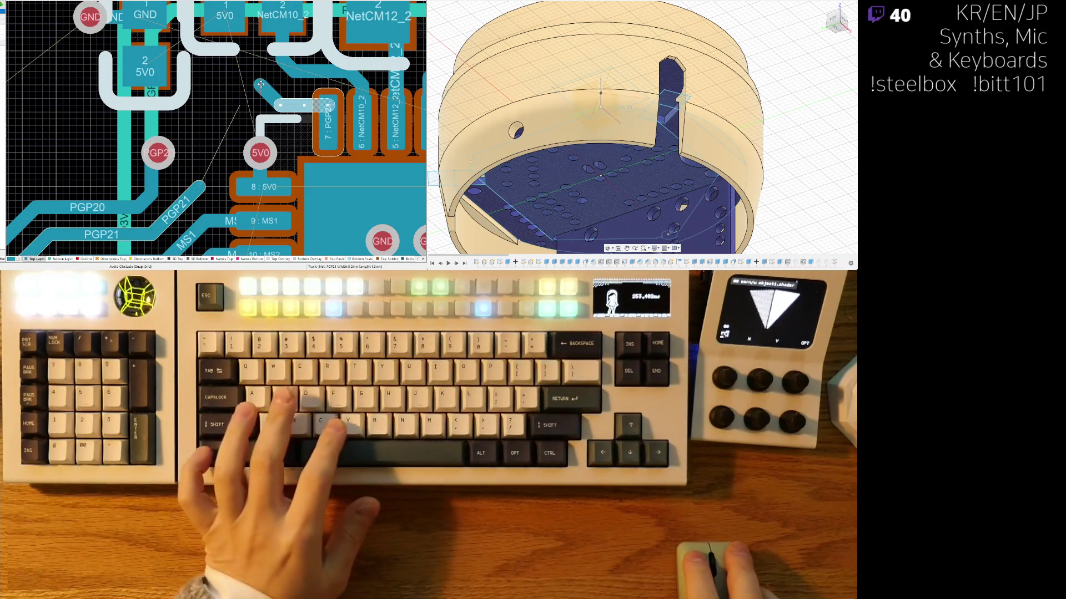
left_click_drag(239, 105, 260, 84)
left_click(261, 85)
scroll(261, 89, "up", 1)
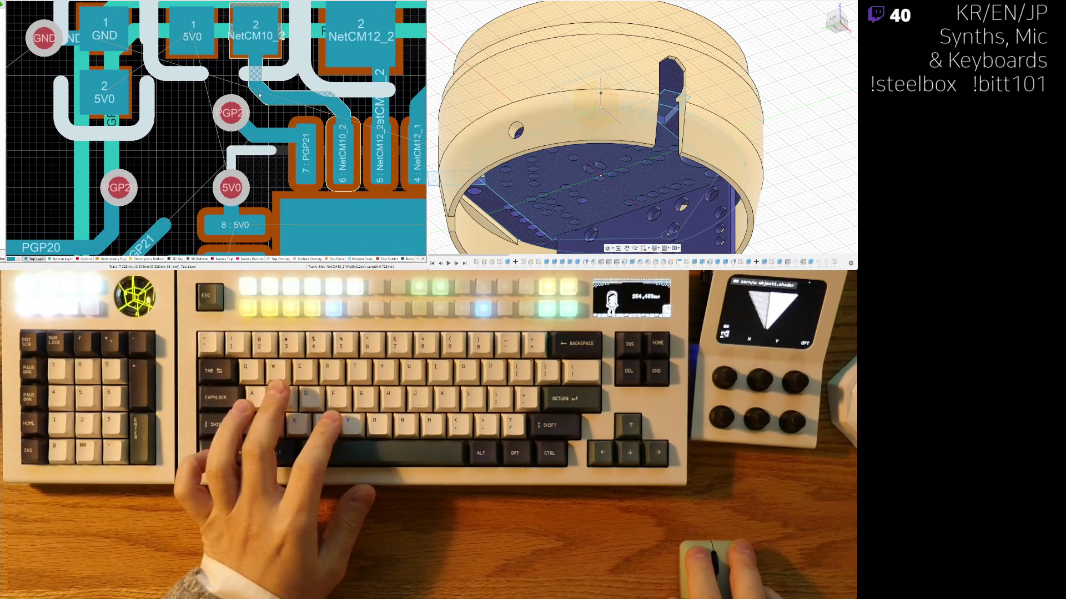
Step: Route a short horizontal PGP21 segment out from the new via
left_click(264, 92)
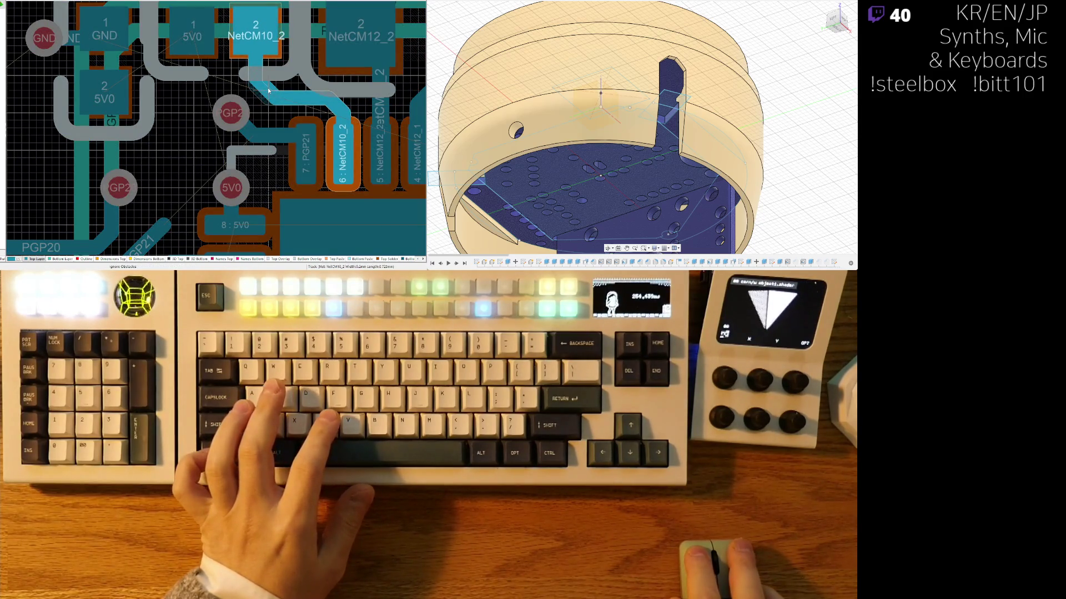
right_click(268, 90)
right_click_drag(221, 176, 267, 109)
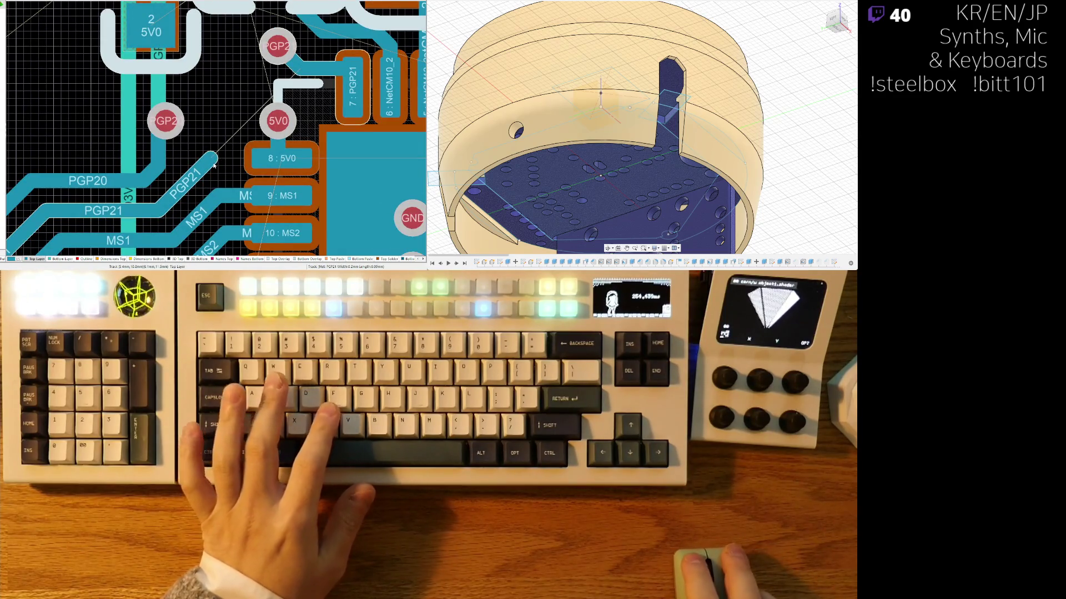
scroll(196, 199, "up", 2)
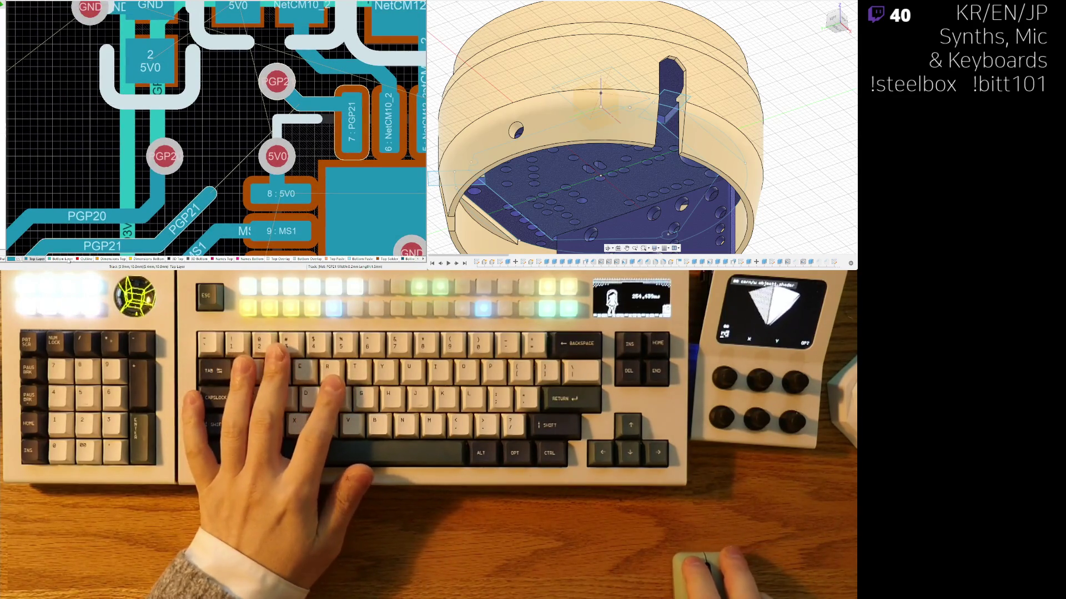
left_click(277, 82)
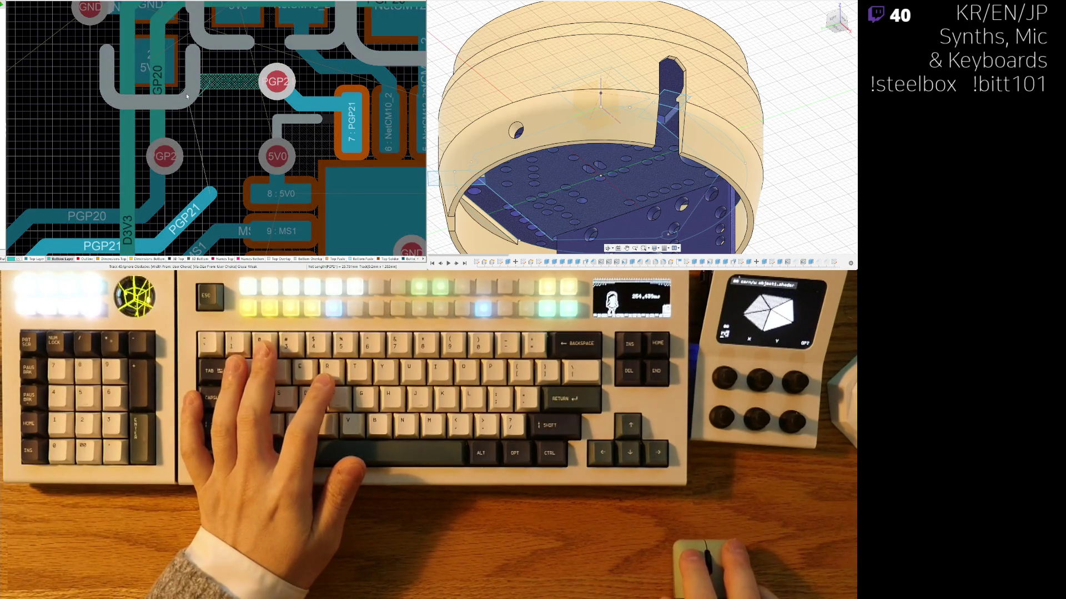
left_click(186, 95)
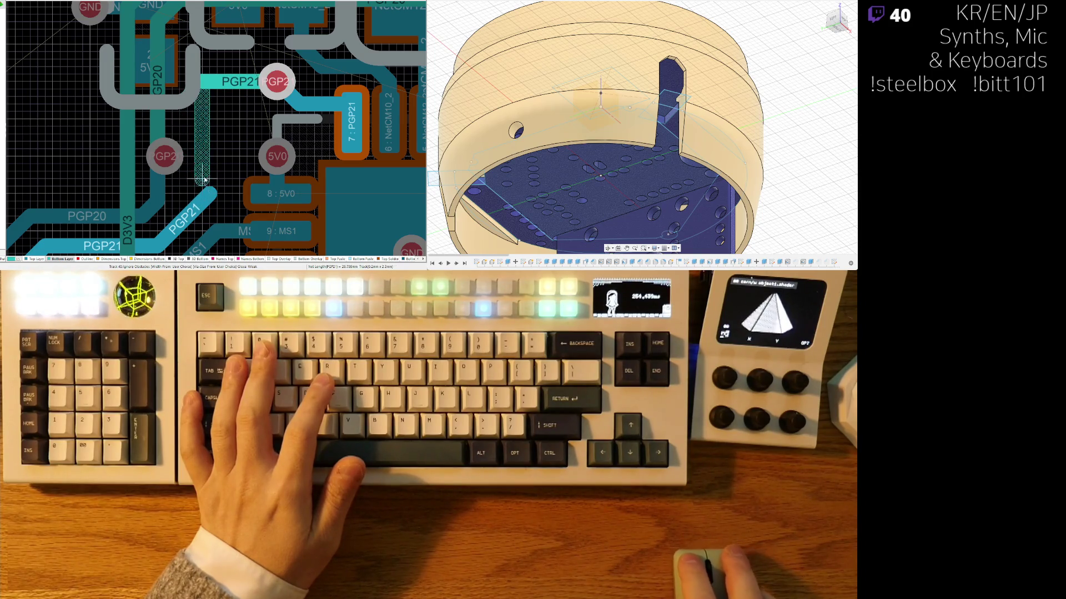
scroll(186, 189, "down", 2, "ctrl")
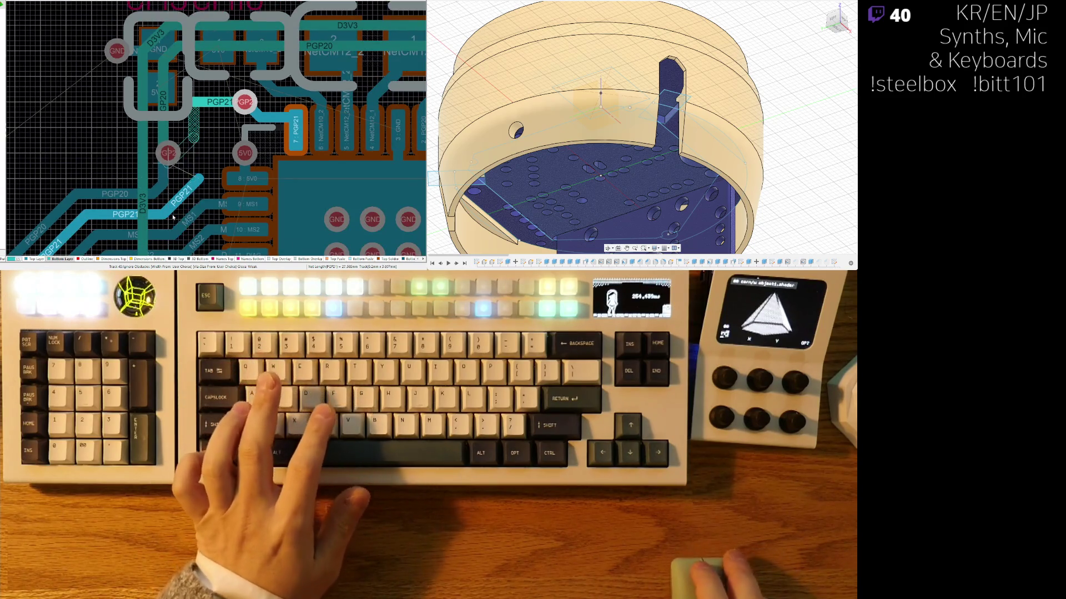
Step: Move the PGP21 track's lower endpoint up and right near the 5V0 pad
right_click_drag(172, 198, 235, 127)
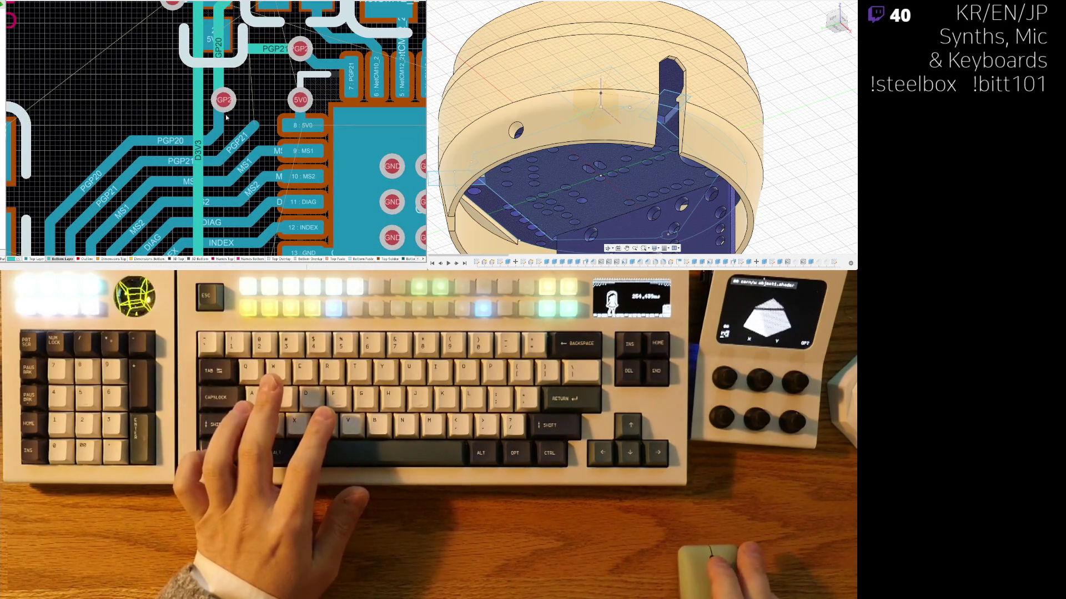
scroll(229, 121, "down", 3, "ctrl")
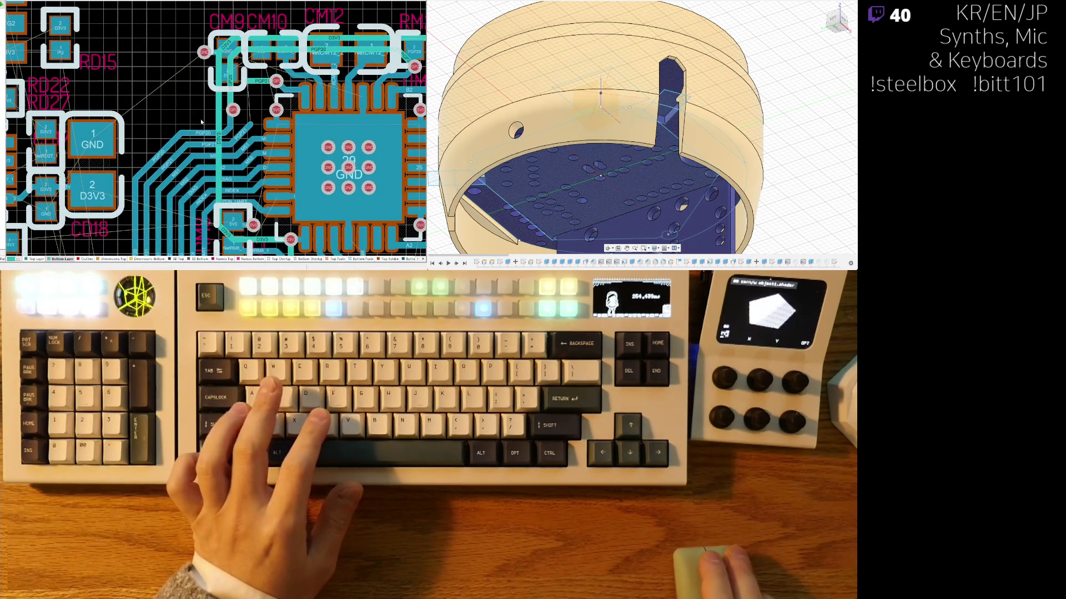
scroll(232, 114, "up", 2, "ctrl")
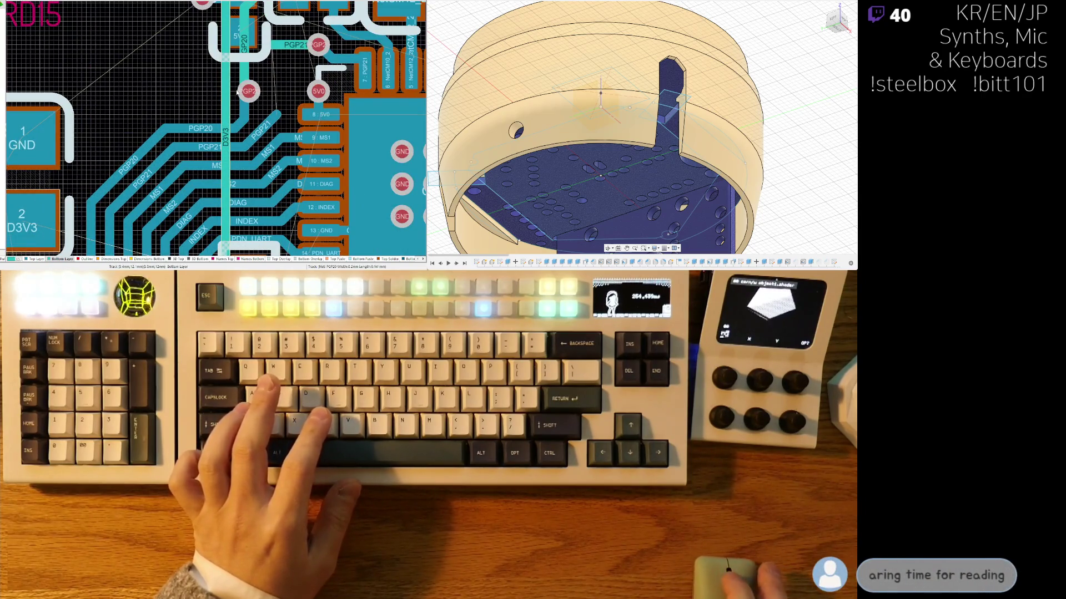
right_click_drag(237, 92, 199, 121)
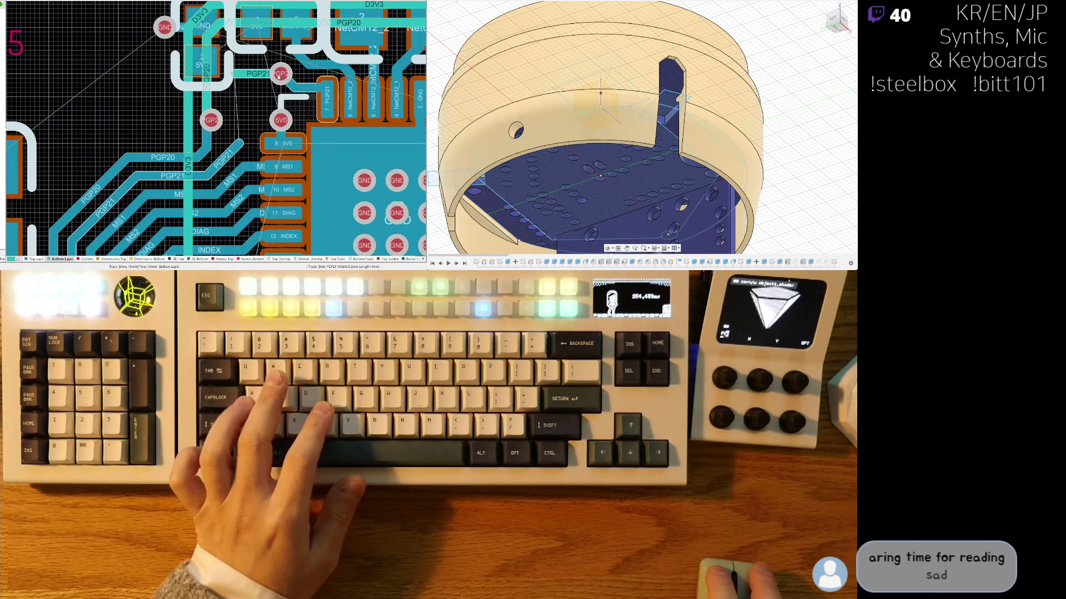
scroll(281, 65, "up", 2, "ctrl")
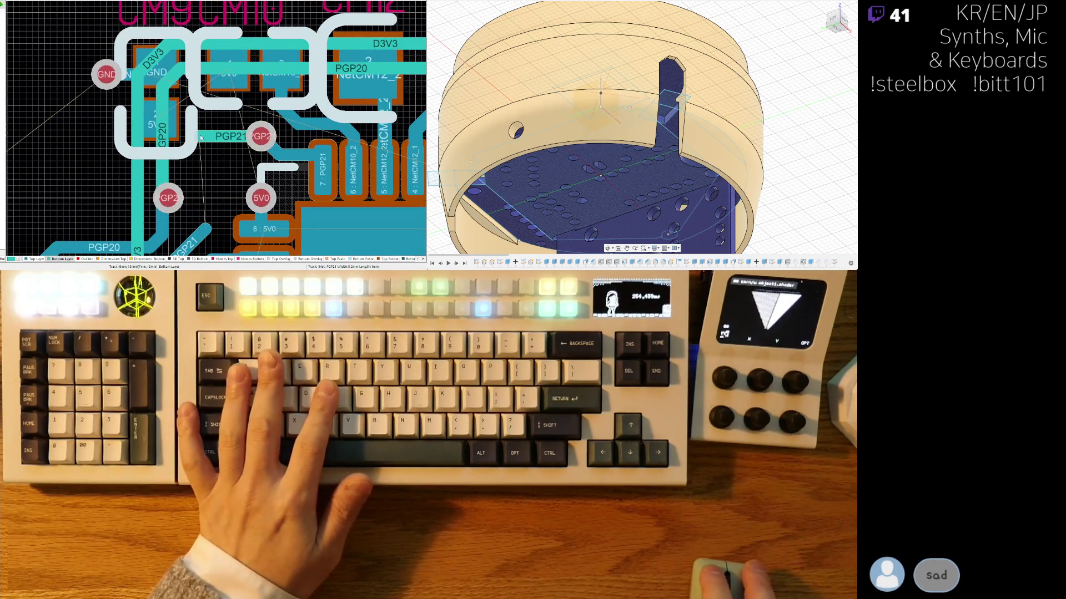
left_click(198, 136)
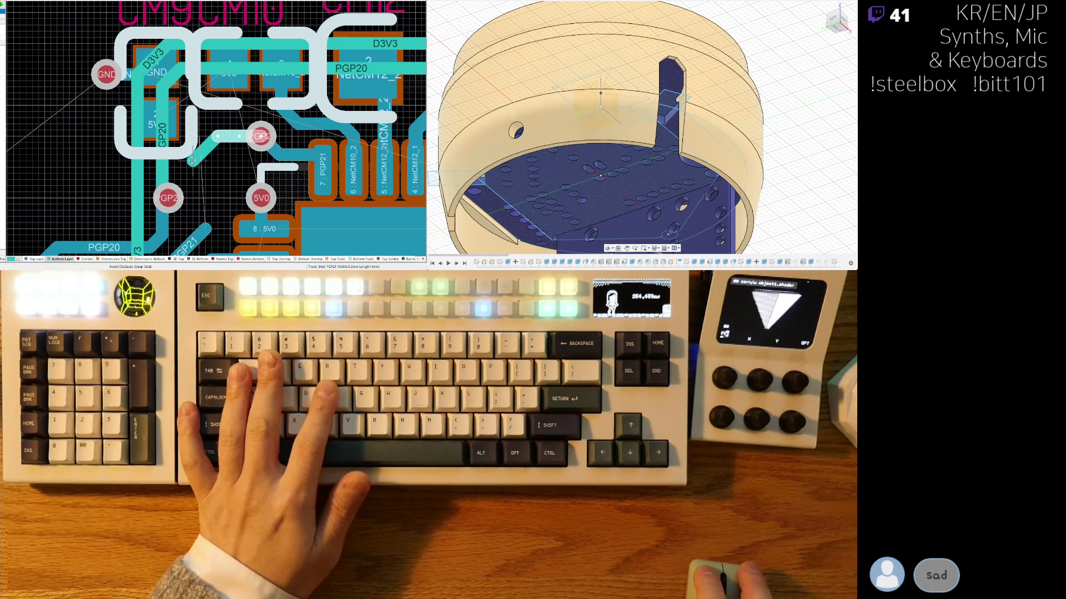
mouse_move(187, 160)
left_mouse_down()
mouse_move(206, 229)
mouse_move(238, 123)
left_mouse_up()
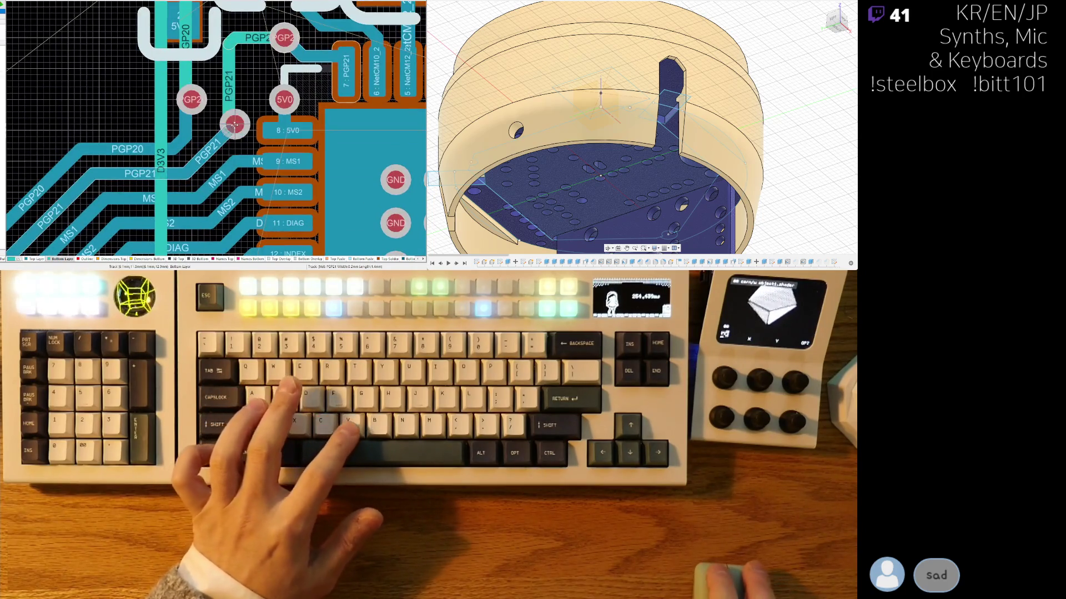
left_click(233, 42)
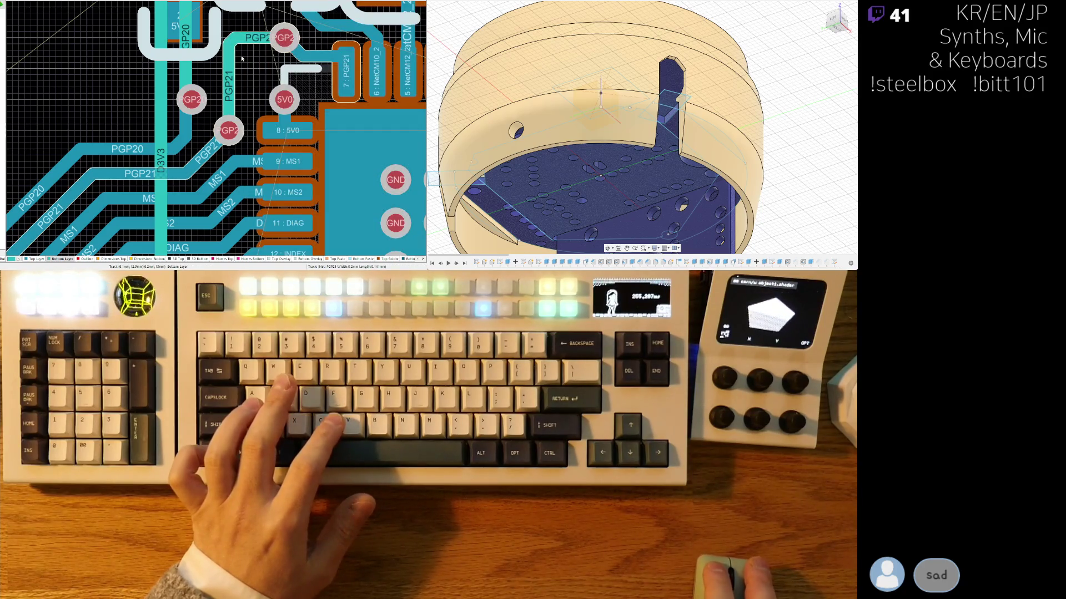
left_click(231, 39)
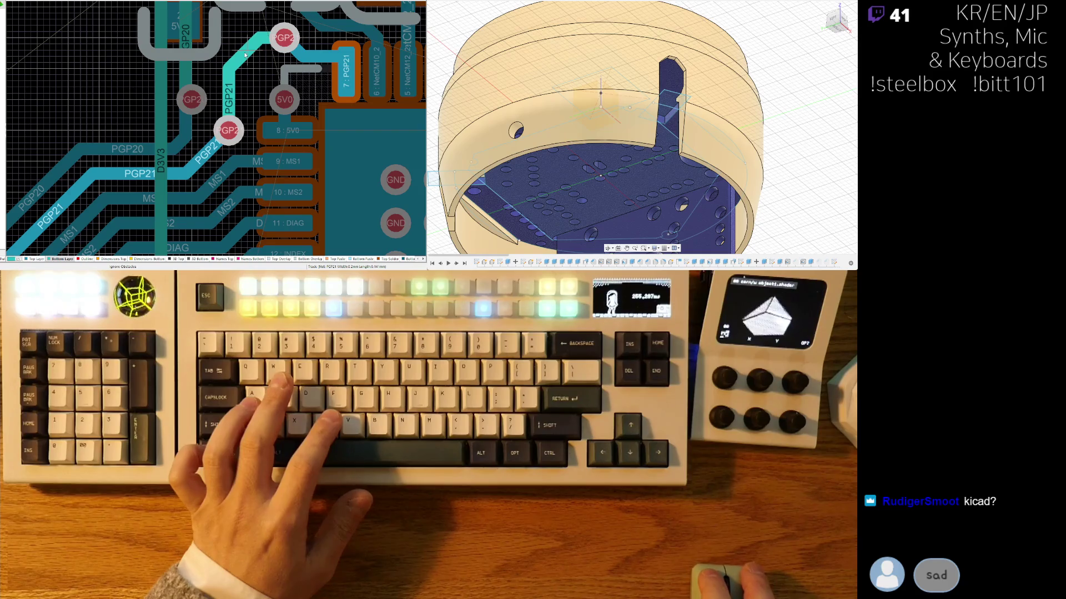
right_click_drag(244, 55, 224, 115)
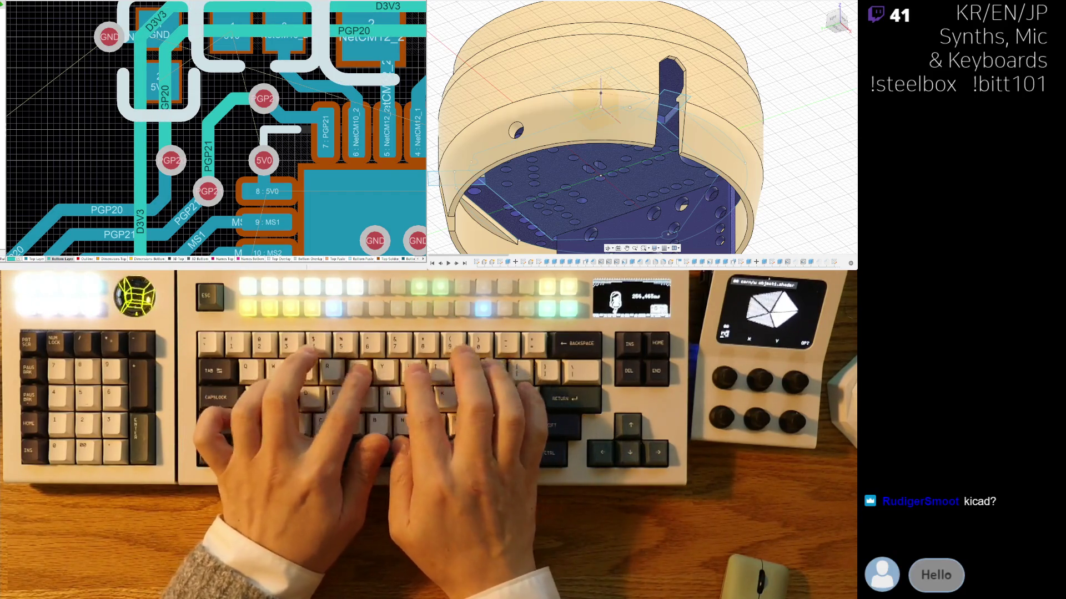
Step: Shift the PGP2 via left so it sits on the PGP20 trace
right_click_drag(172, 198, 212, 174)
scroll(213, 174, "up", 3, "ctrl")
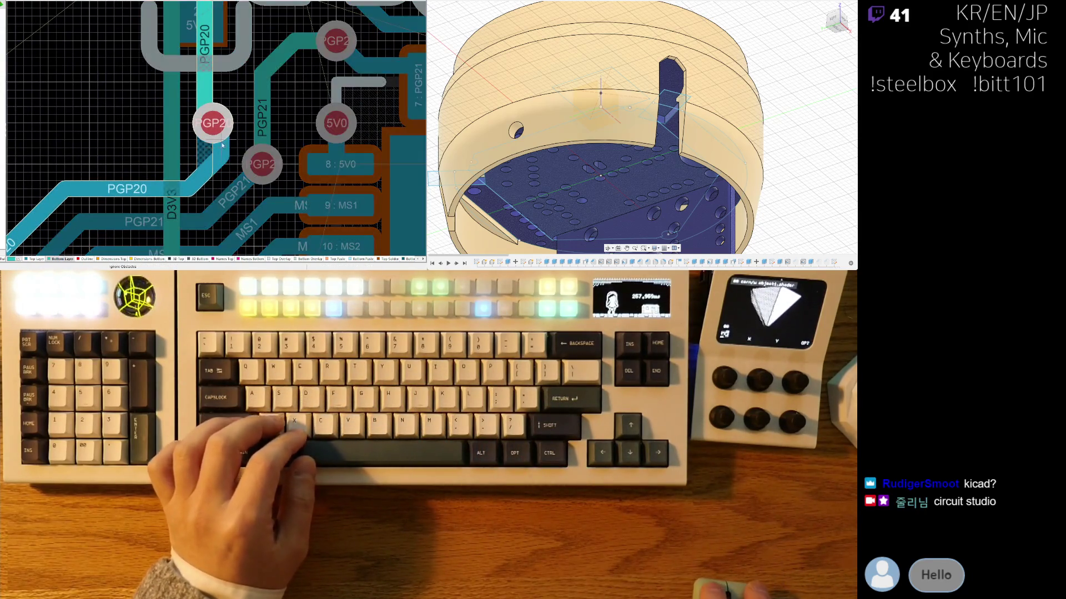
right_click_drag(224, 140, 215, 168)
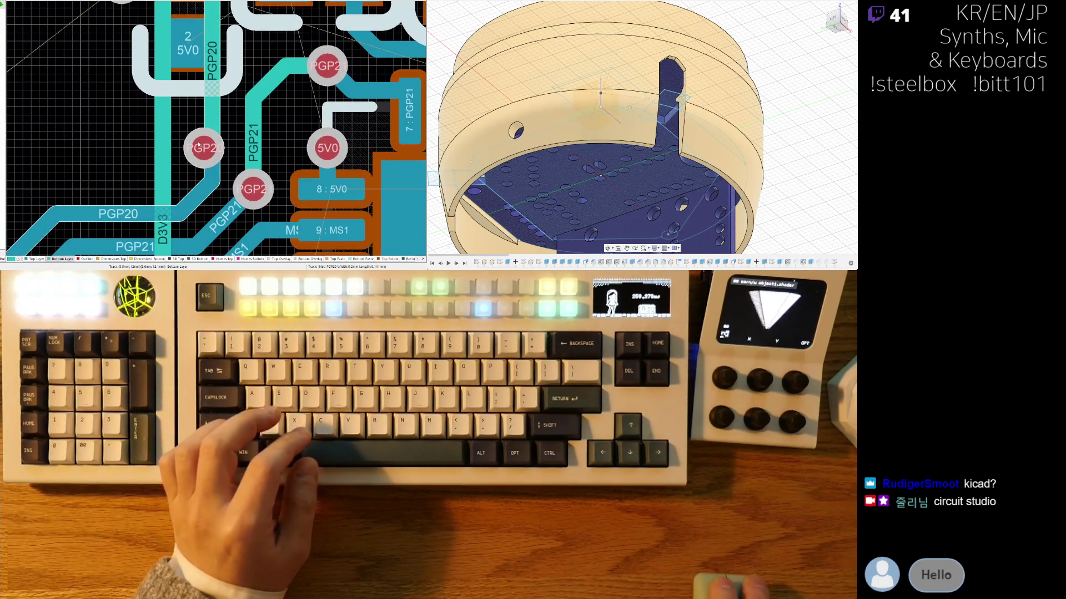
right_click_drag(206, 151, 167, 108)
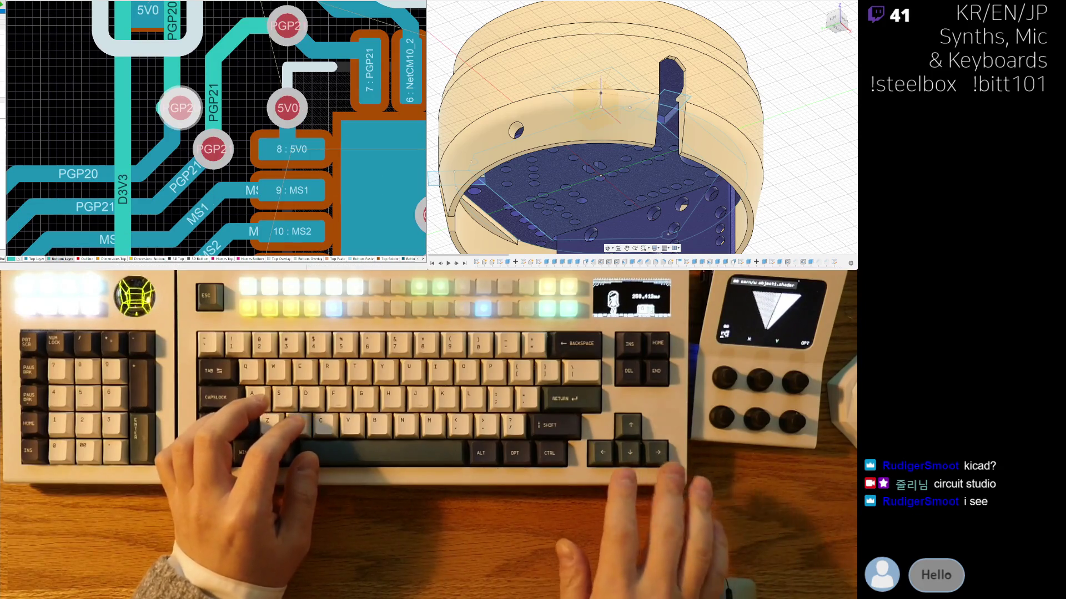
left_click(169, 96)
left_click_drag(145, 84, 168, 108)
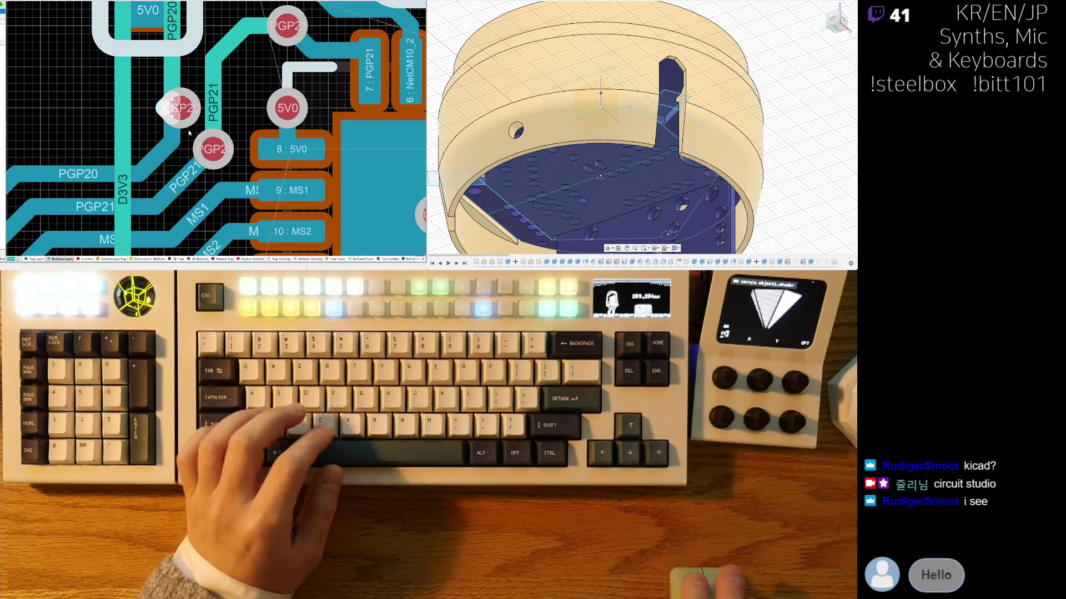
left_click_drag(183, 112, 175, 114)
left_click(174, 113)
scroll(174, 113, "down", 3, "ctrl")
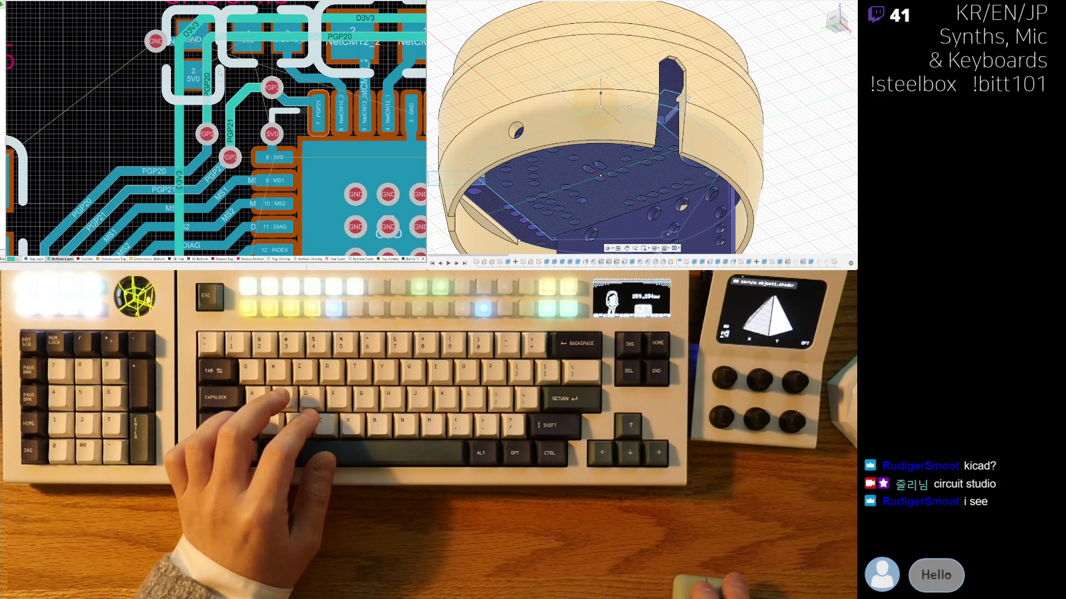
Step: Reroute the PGP20 track diagonally and move its segment down below the pads
left_click_drag(182, 107, 303, 38)
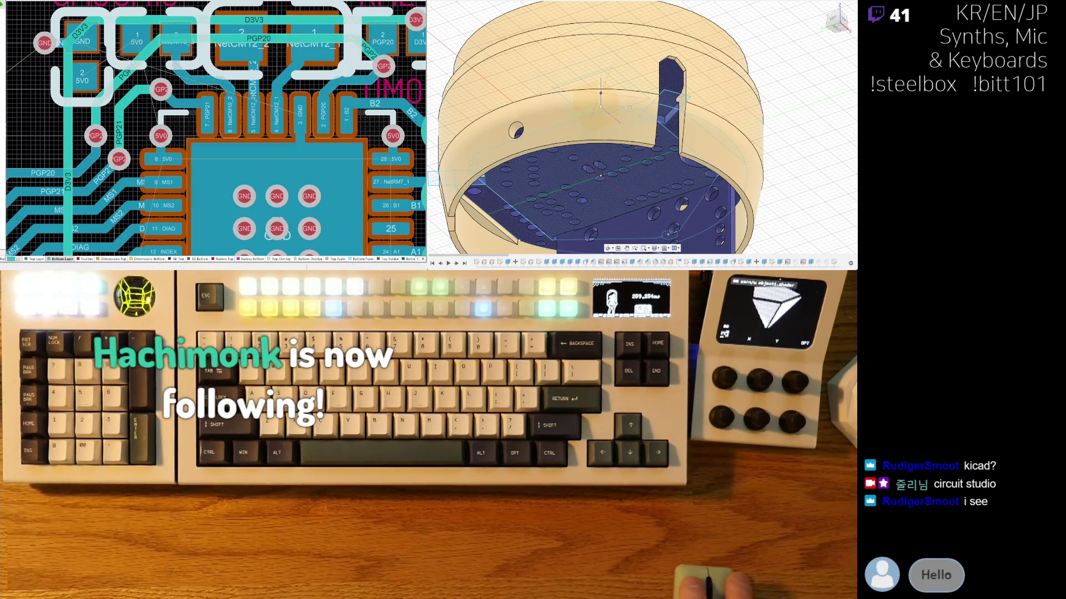
right_click_drag(240, 78, 237, 78)
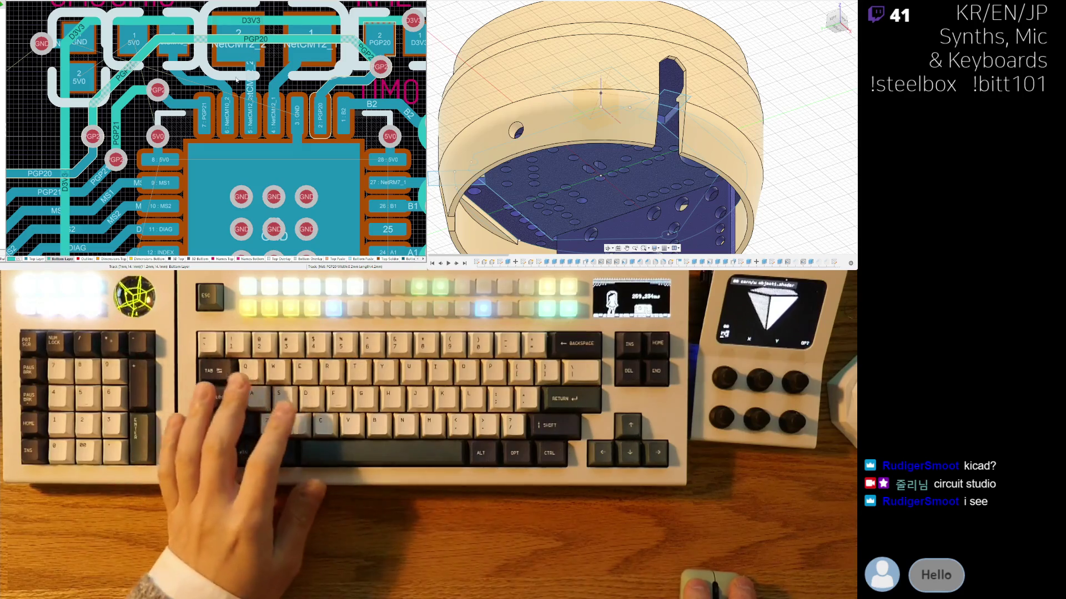
mouse_move(237, 78)
left_mouse_down()
mouse_move(261, 60)
mouse_move(270, 66)
left_mouse_up()
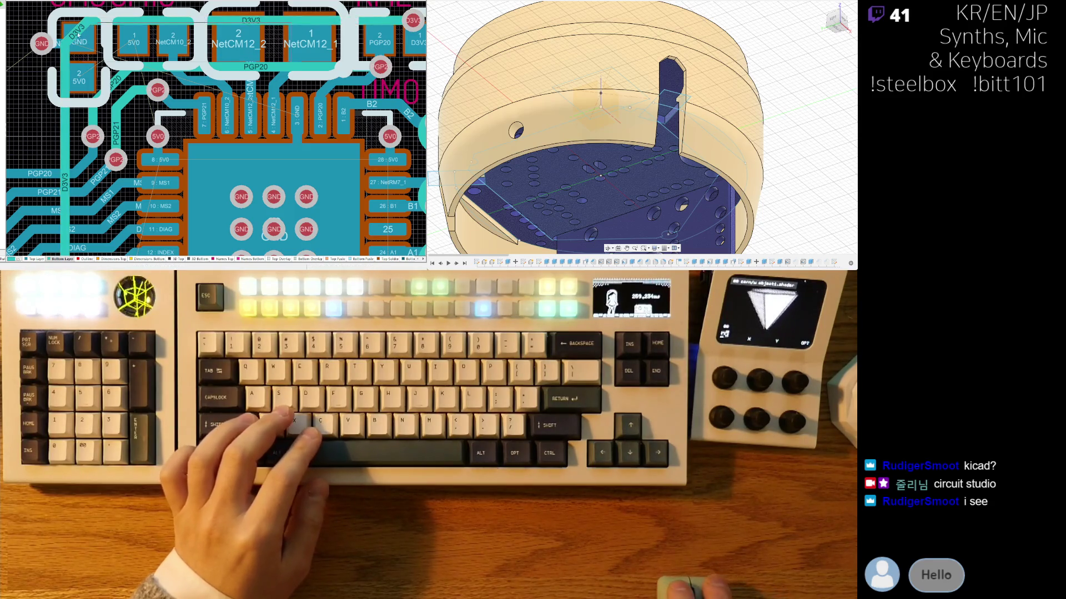
right_click_drag(97, 78, 203, 58)
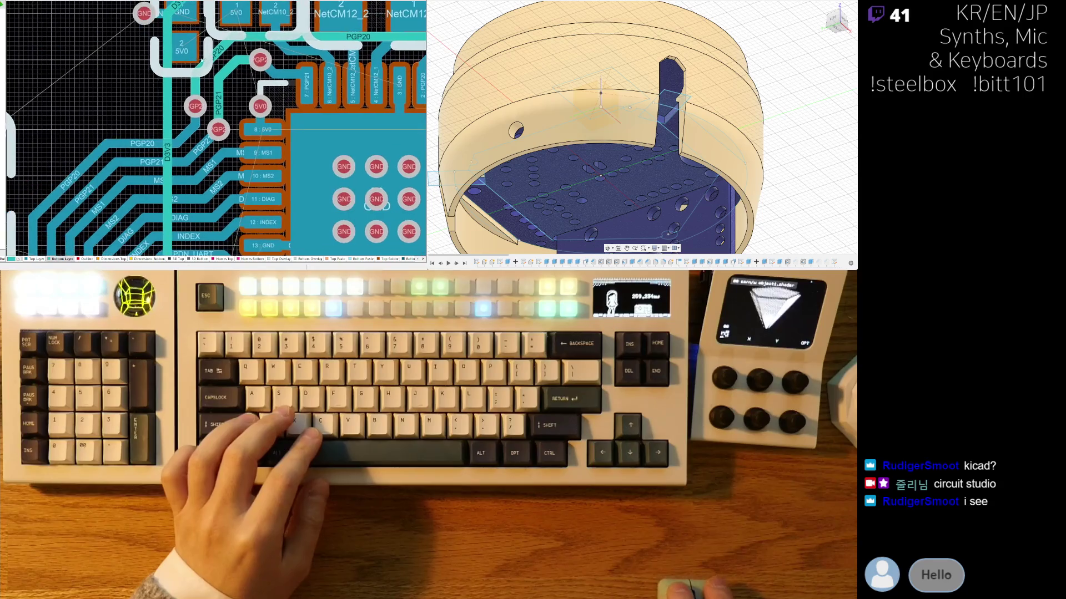
scroll(170, 112, "down", 4, "ctrl")
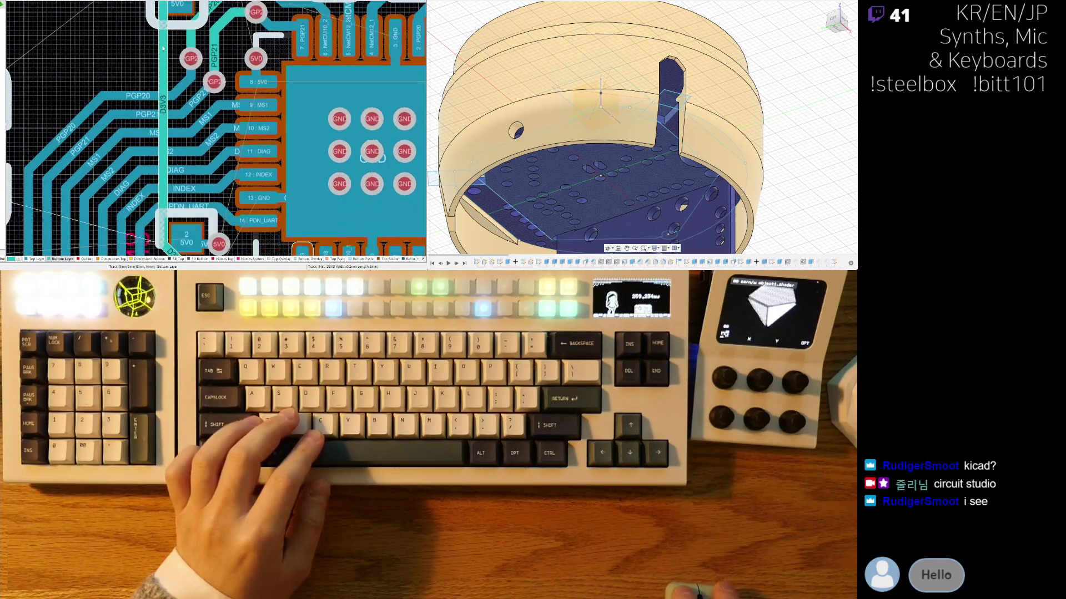
scroll(165, 57, "up", 3, "ctrl")
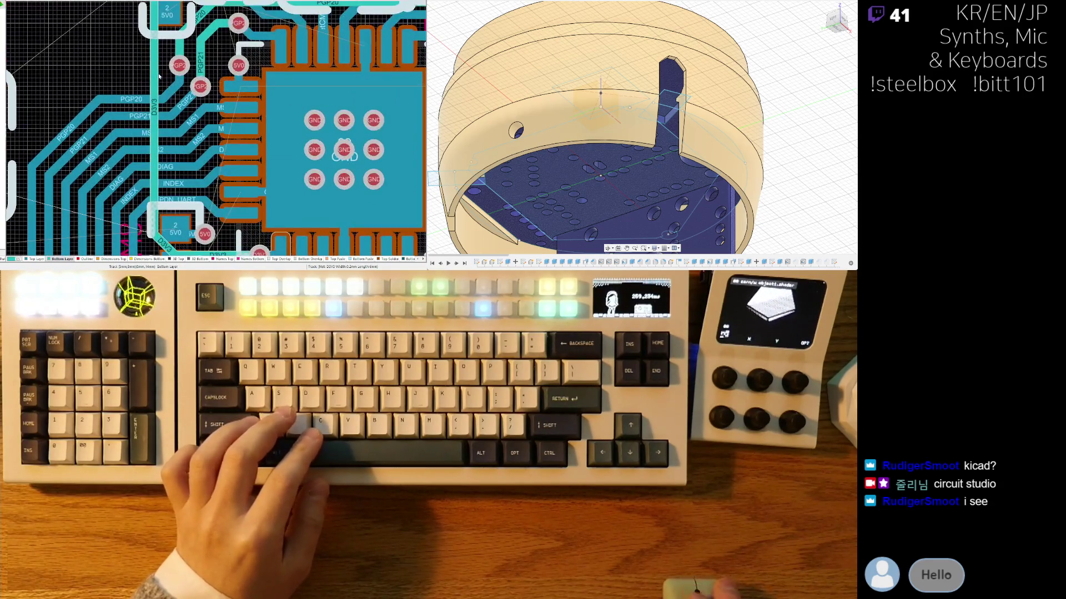
scroll(156, 78, "up", 3)
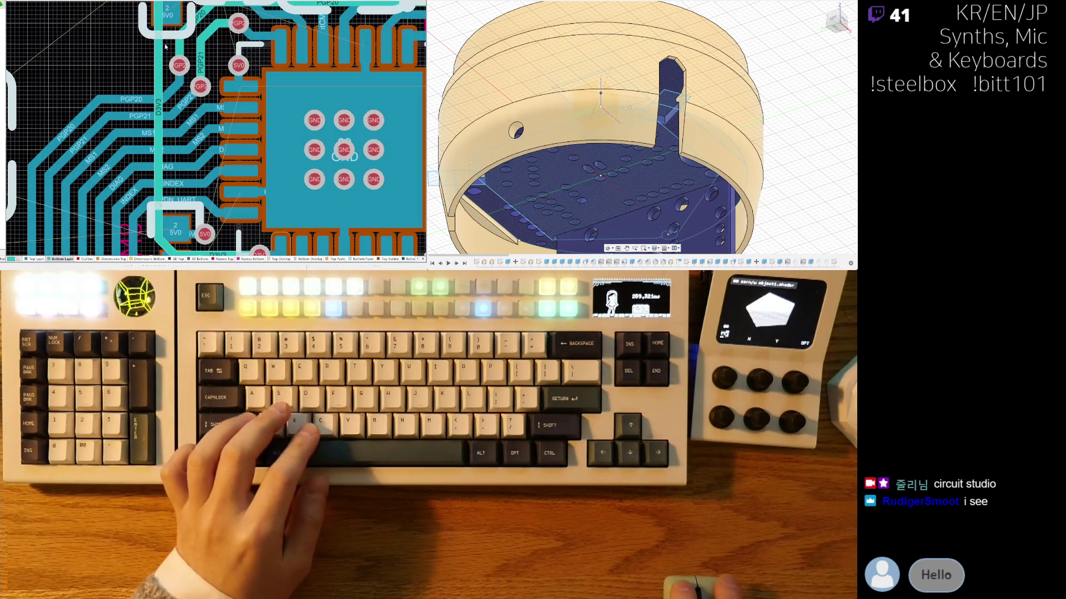
scroll(169, 109, "up", 2, "ctrl")
scroll(163, 53, "up", 1)
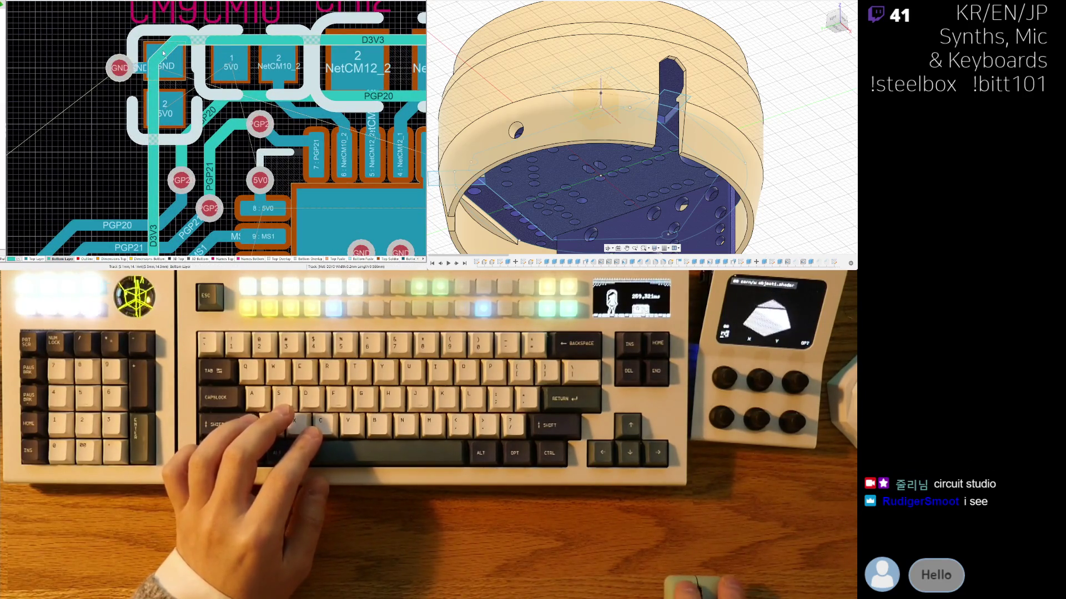
Step: Reshape the D3V3 track so it jogs diagonally down across the NetCM12 pads
left_click_drag(143, 65, 174, 114)
scroll(175, 114, "right", 5, "shift")
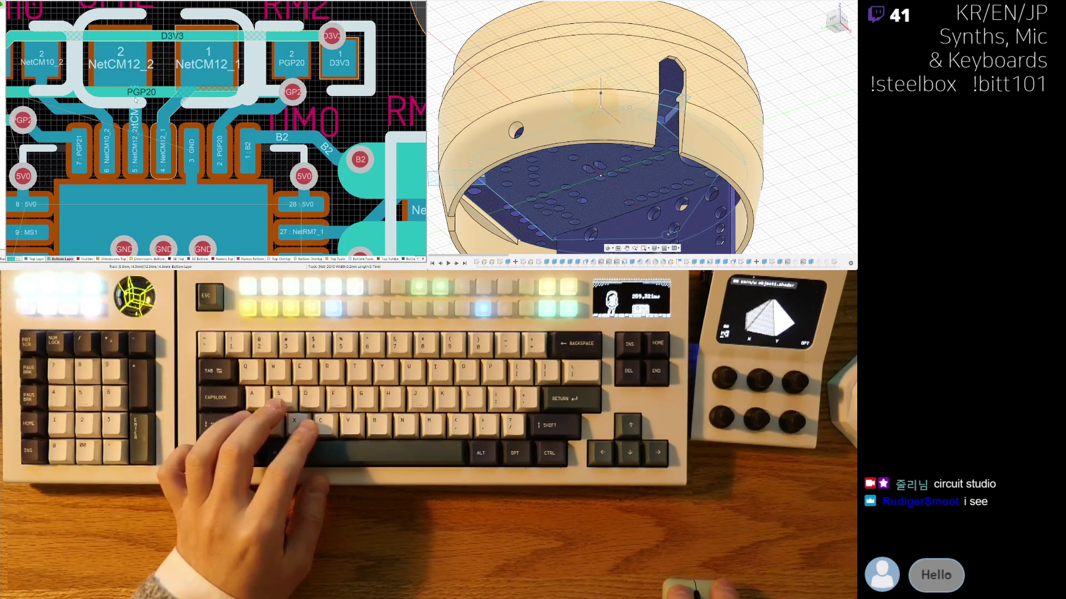
left_click_drag(167, 37, 170, 69)
scroll(170, 69, "left", 3, "shift")
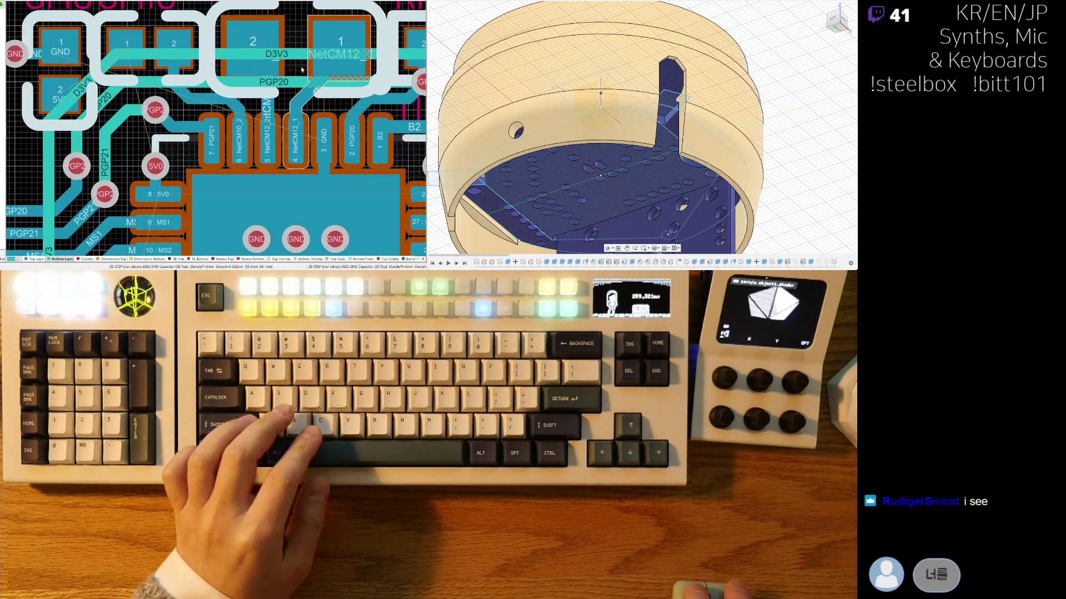
scroll(198, 92, "left", 3, "shift")
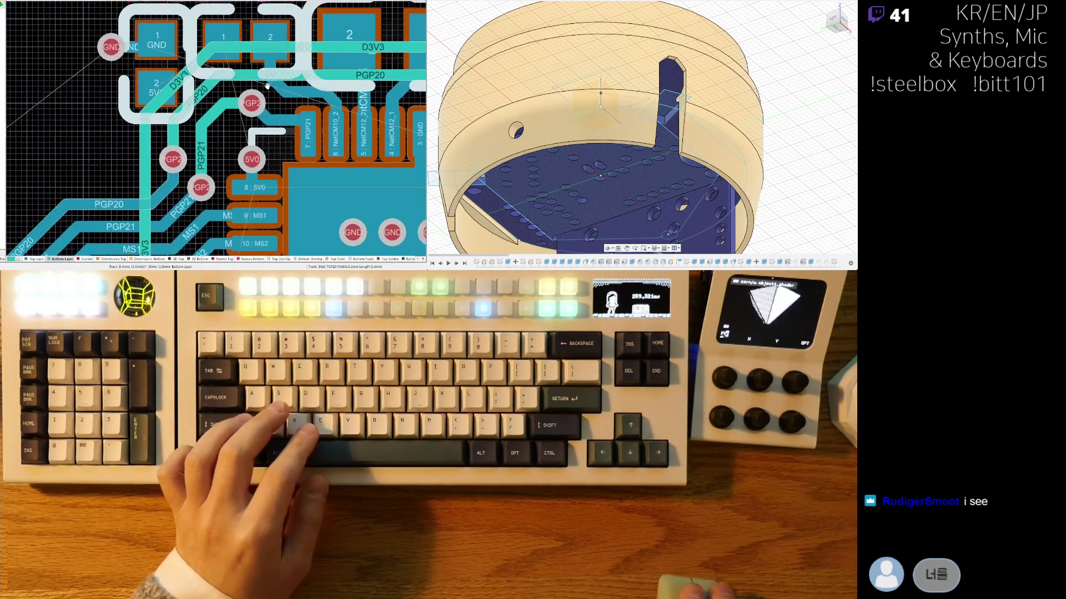
left_click(197, 92)
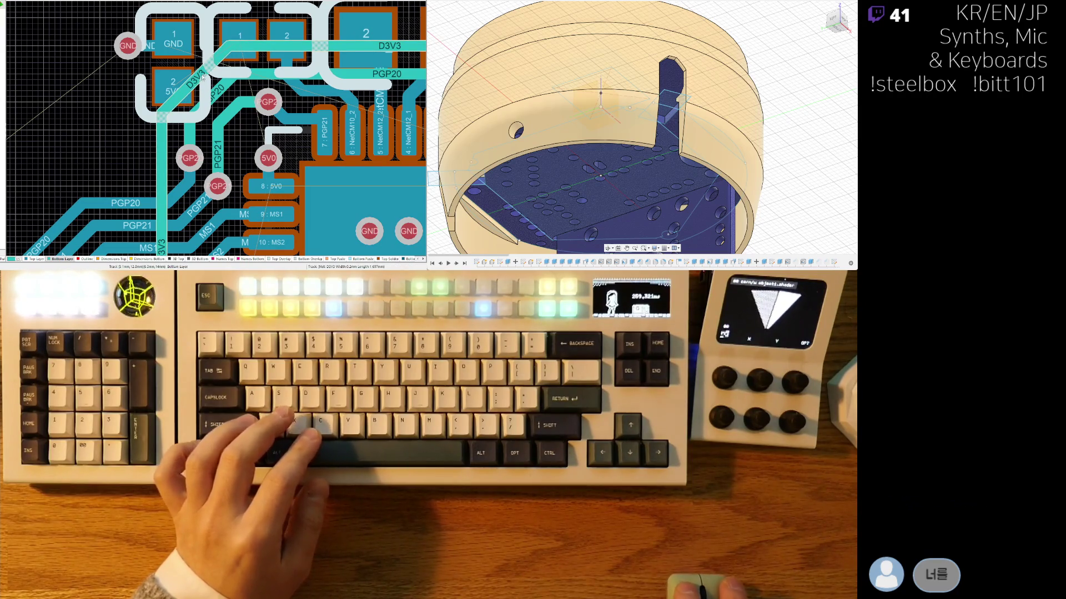
scroll(202, 78, "down", 3, "ctrl")
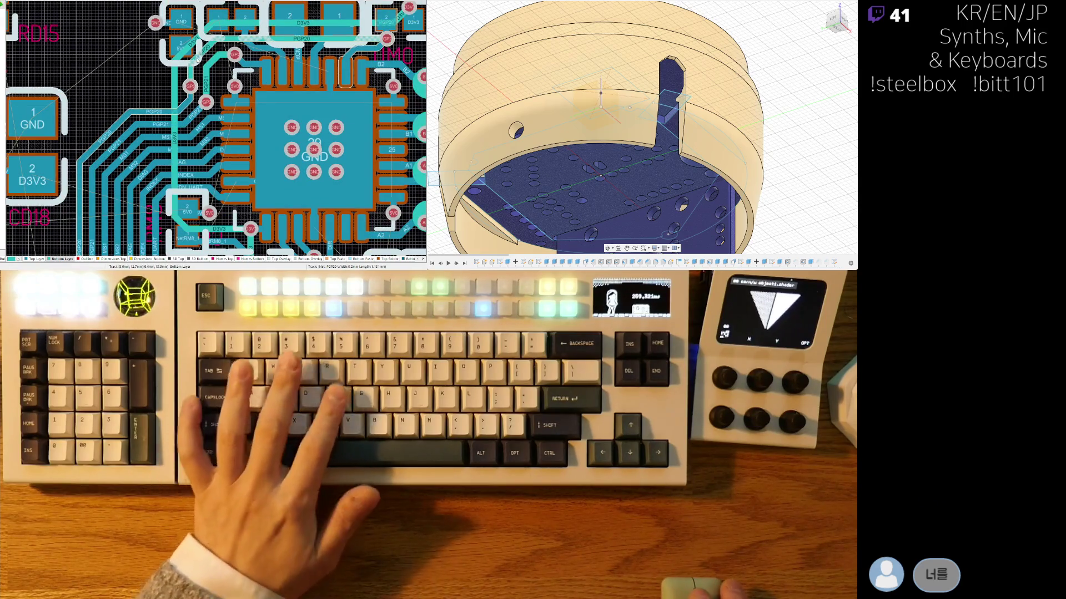
Step: Inspect the board in 3D from underside and component side, then return to 2D
key("3")
key("v")
key("b")
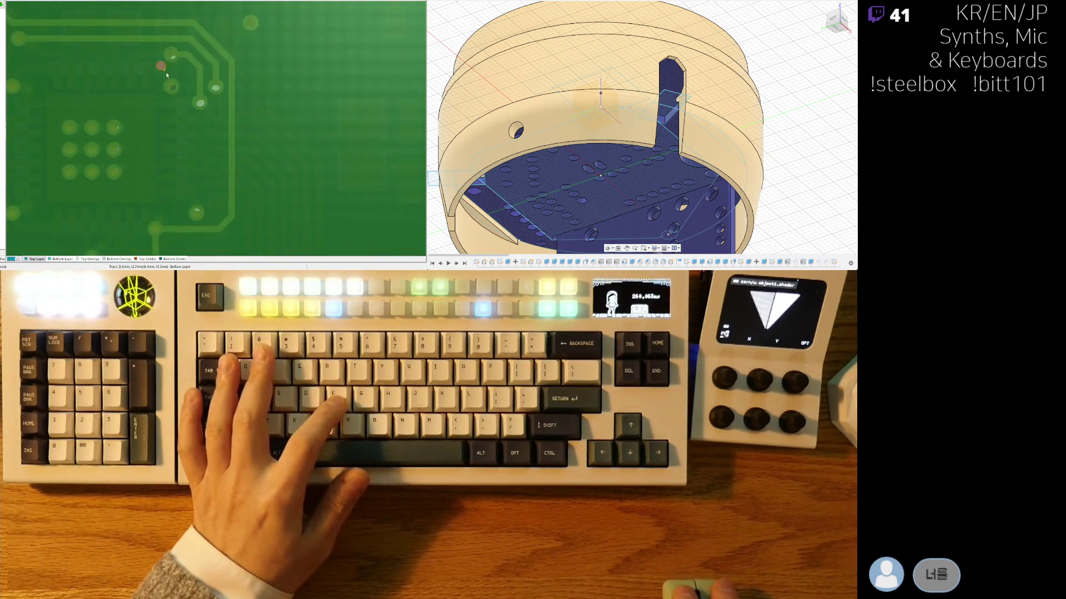
scroll(218, 67, "down", 3, "ctrl")
key("v")
key("b")
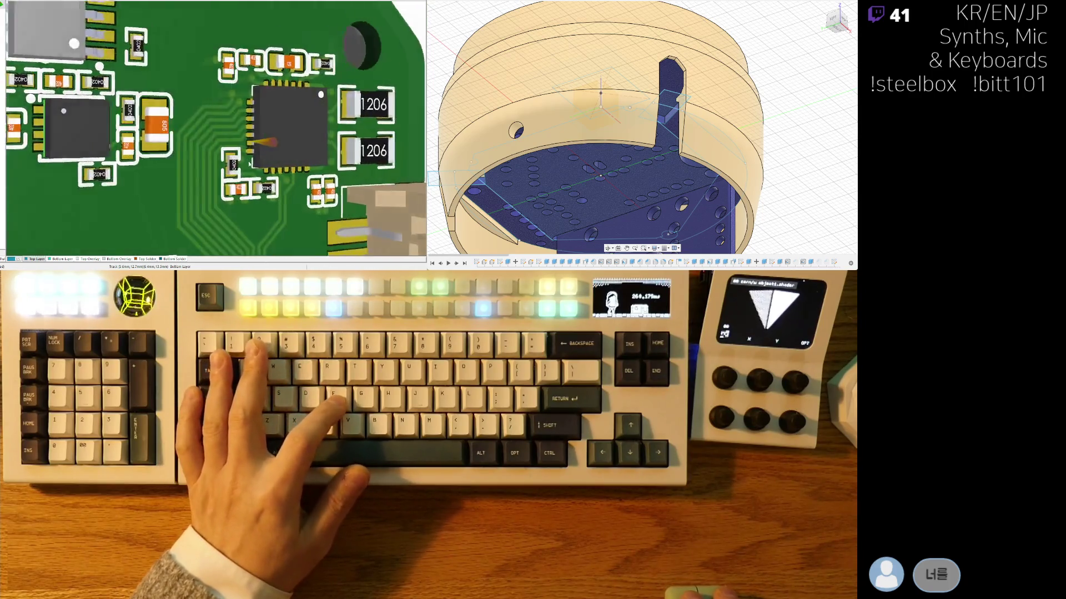
key("2")
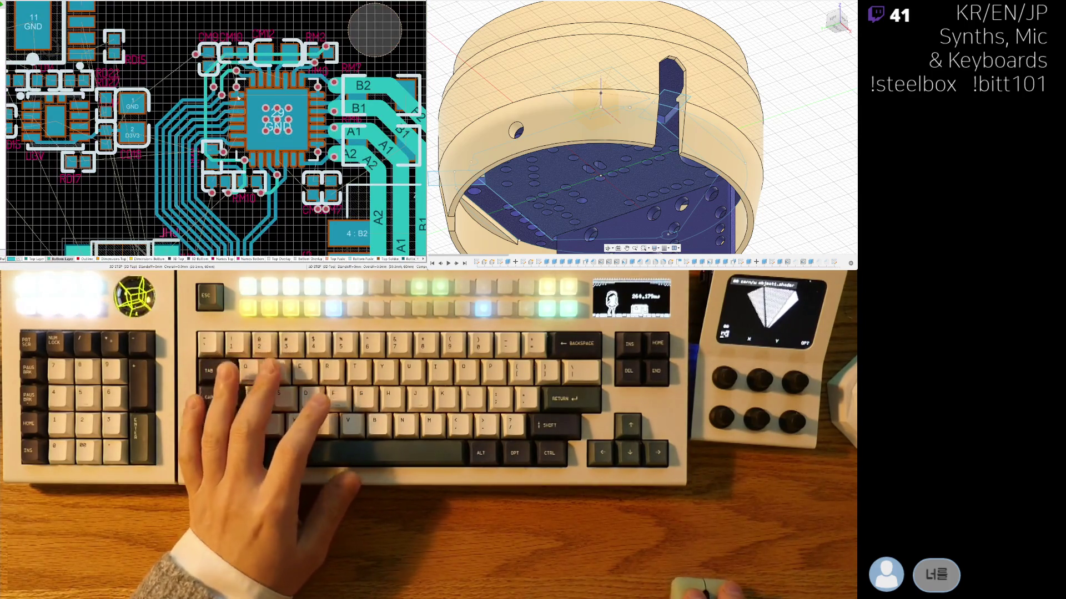
scroll(239, 102, "up", 2, "ctrl")
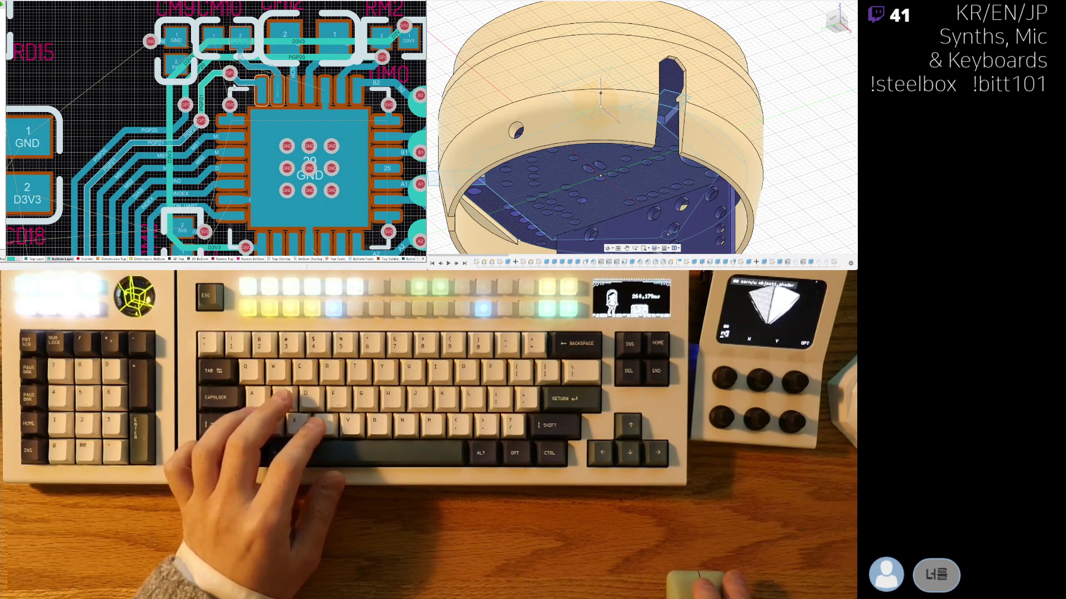
scroll(218, 81, "up", 2, "ctrl")
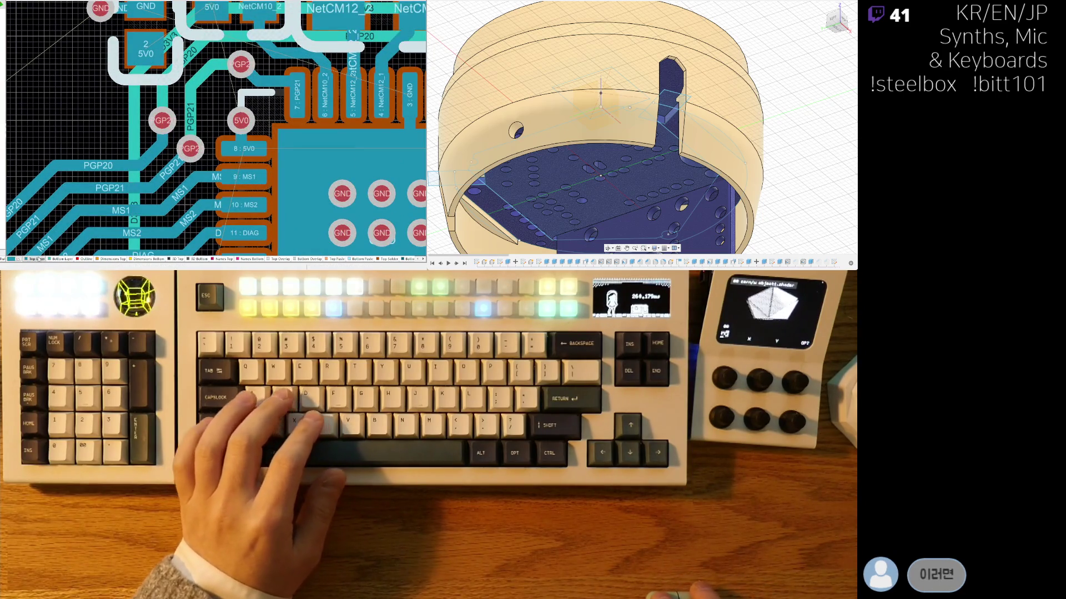
scroll(193, 162, "down", 2, "ctrl")
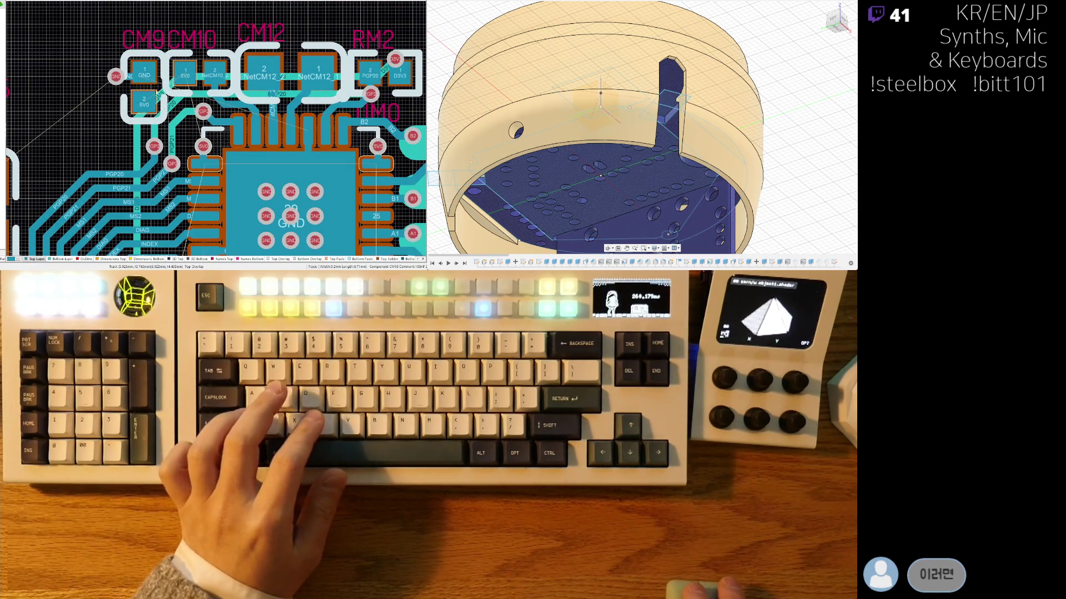
scroll(222, 166, "down", 2)
scroll(255, 194, "right", 2, "shift")
right_click_drag(255, 194, 201, 157)
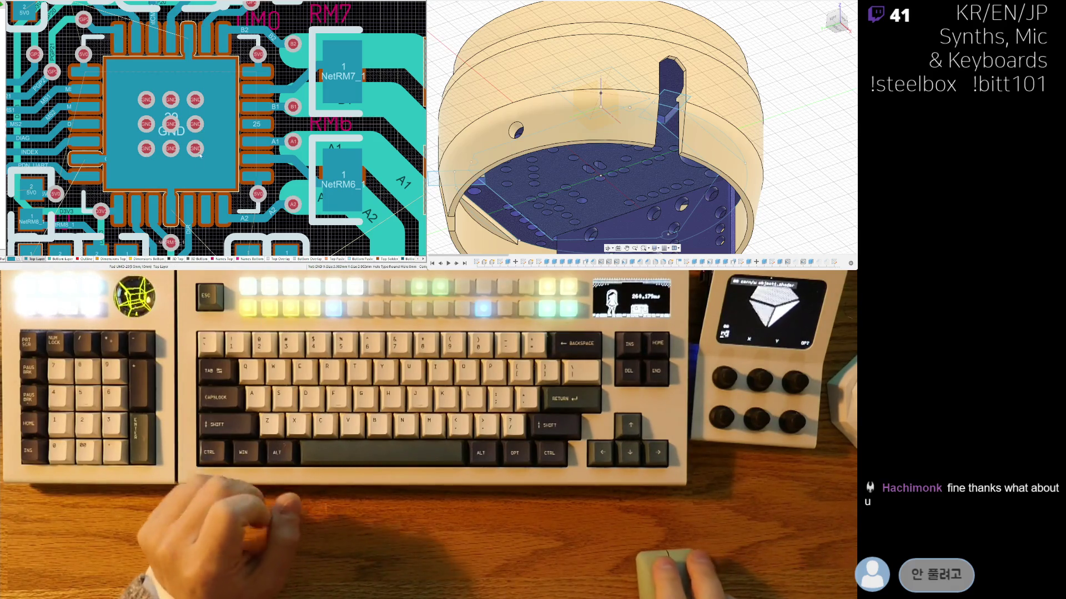
Step: Spread the top-row and middle-row GND vias outward across the thermal pad
scroll(180, 99, "up", 3, "ctrl")
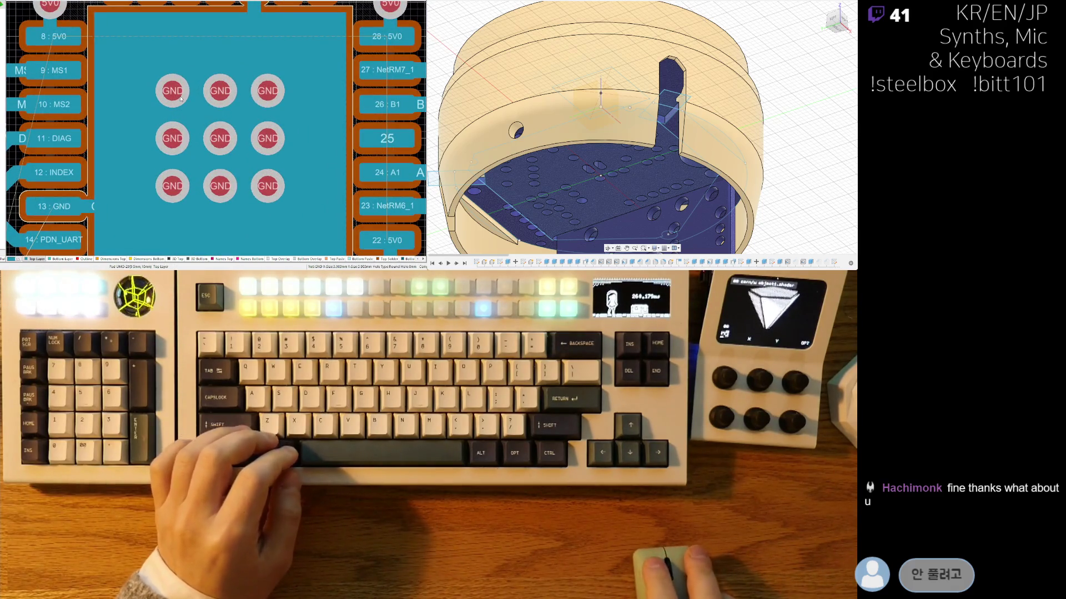
left_click_drag(176, 99, 145, 66)
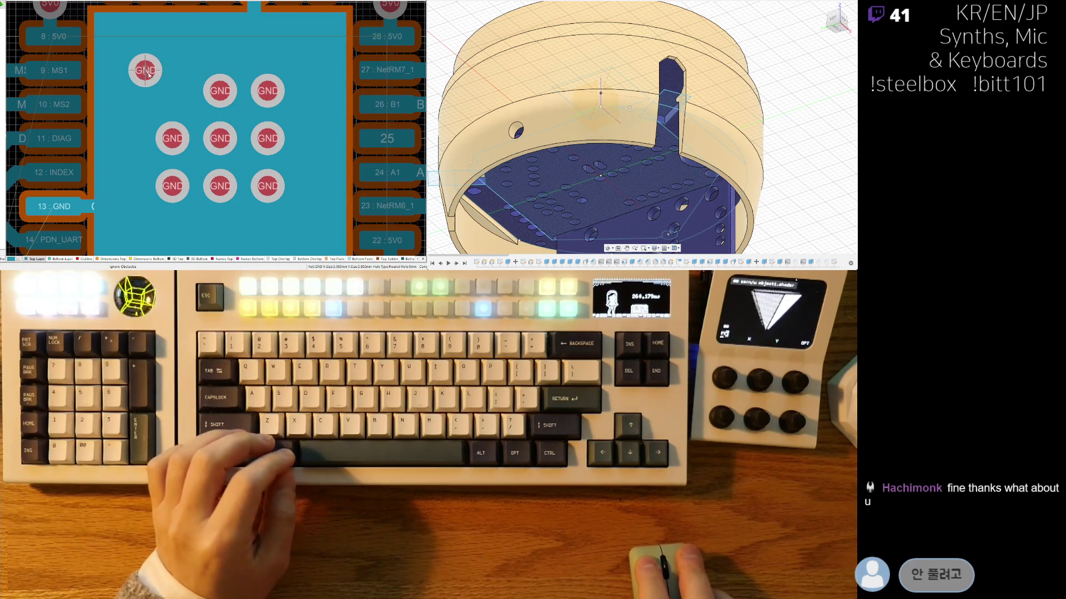
key("3")
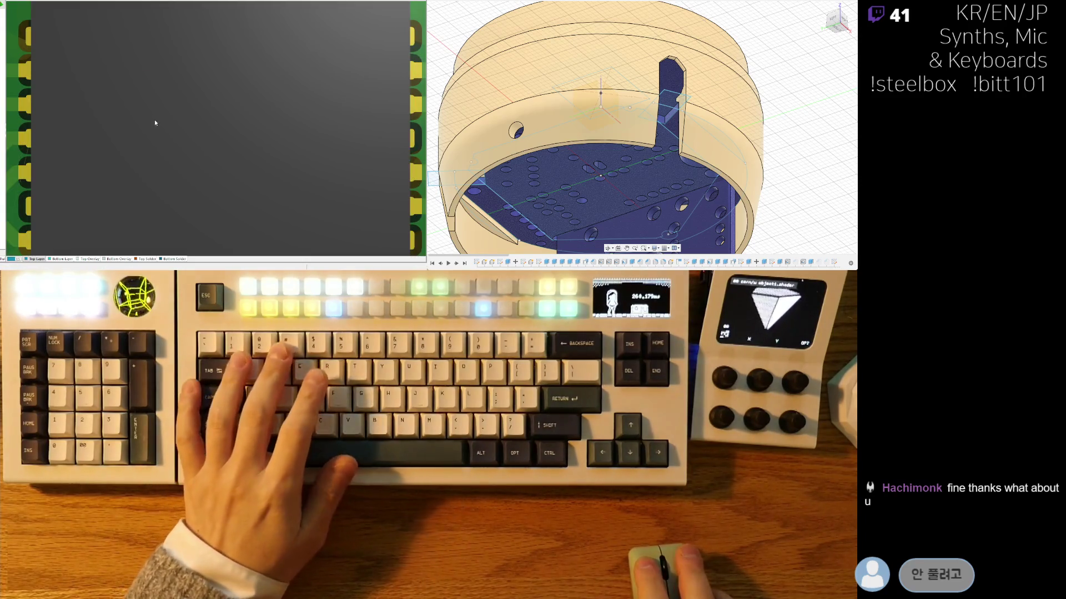
key("2")
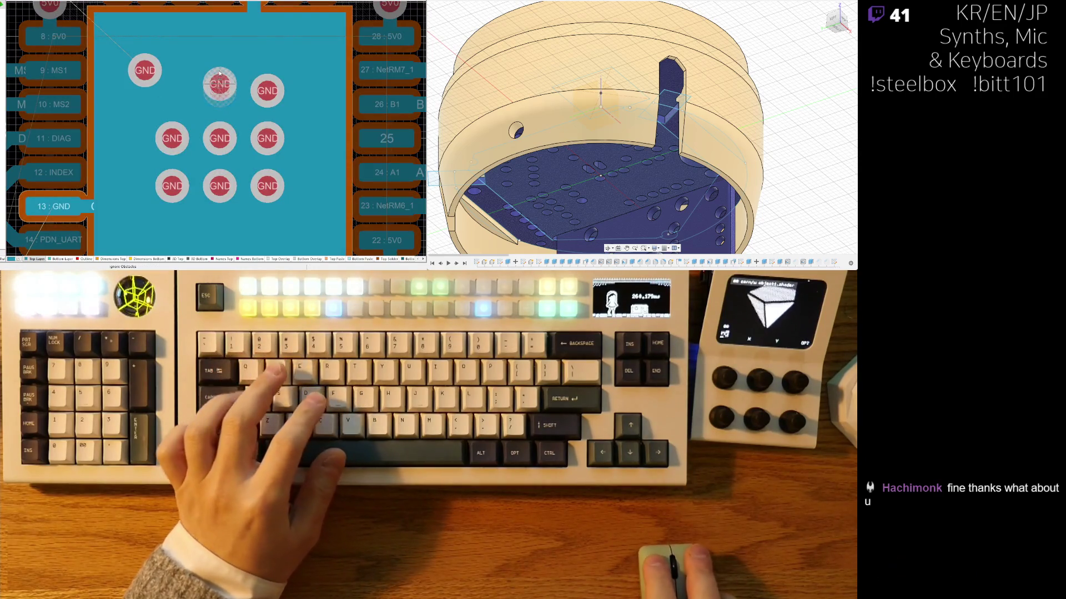
left_click_drag(268, 91, 293, 72)
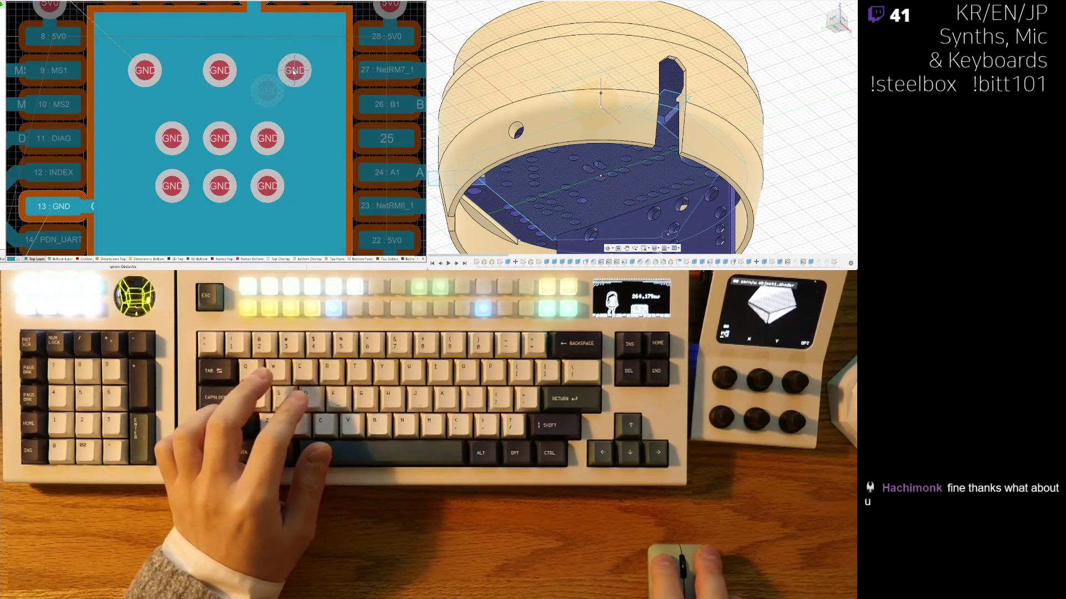
left_click_drag(161, 142, 146, 143)
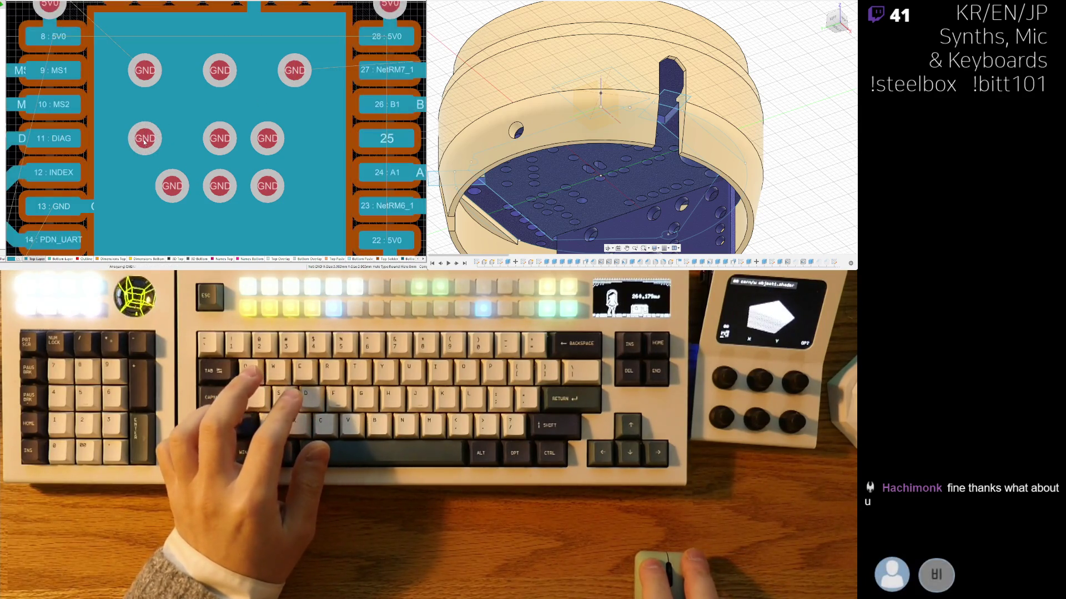
left_click_drag(270, 142, 297, 142)
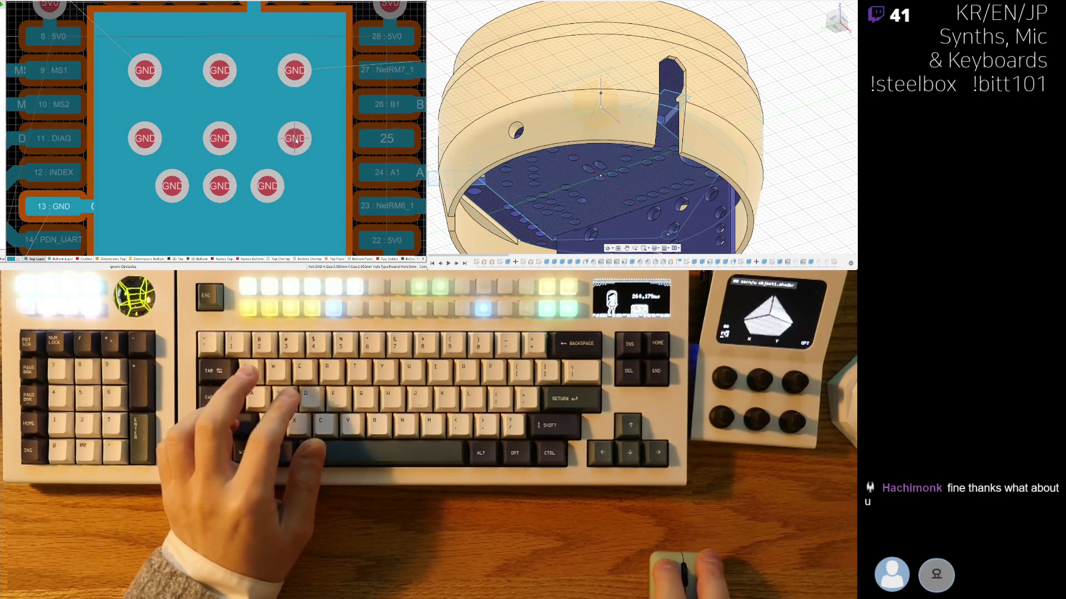
scroll(171, 112, "down", 3)
scroll(172, 112, "up", 2)
Step: Move the bottom-row GND vias down and outward, then view the board underside in 3D
left_click_drag(191, 145, 166, 164)
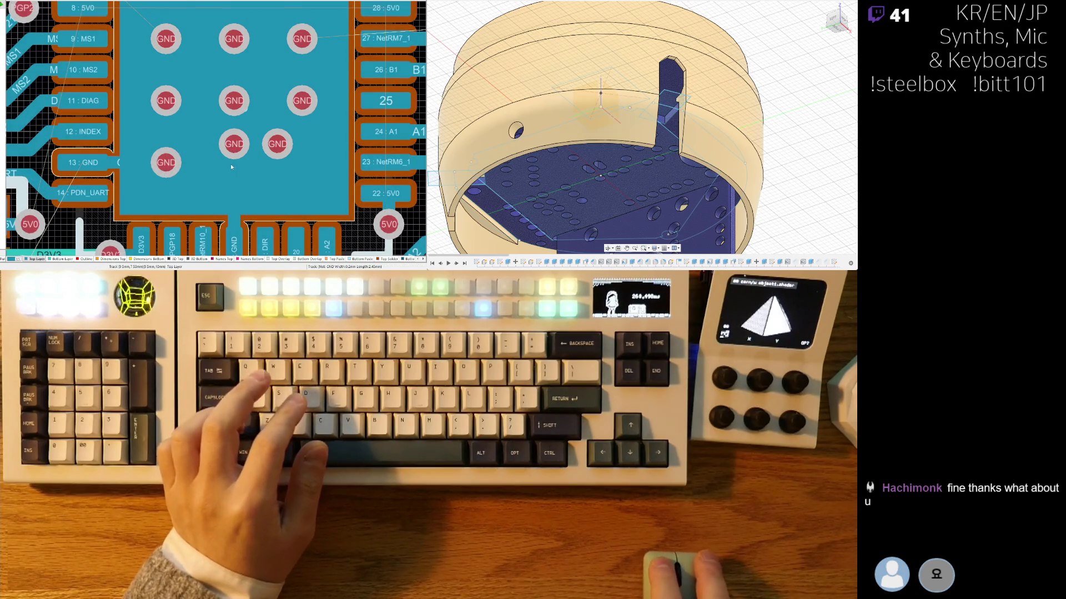
key("ctrl+w")
left_click(234, 145)
right_click(236, 166)
left_click_drag(279, 149, 304, 168)
left_click(304, 168)
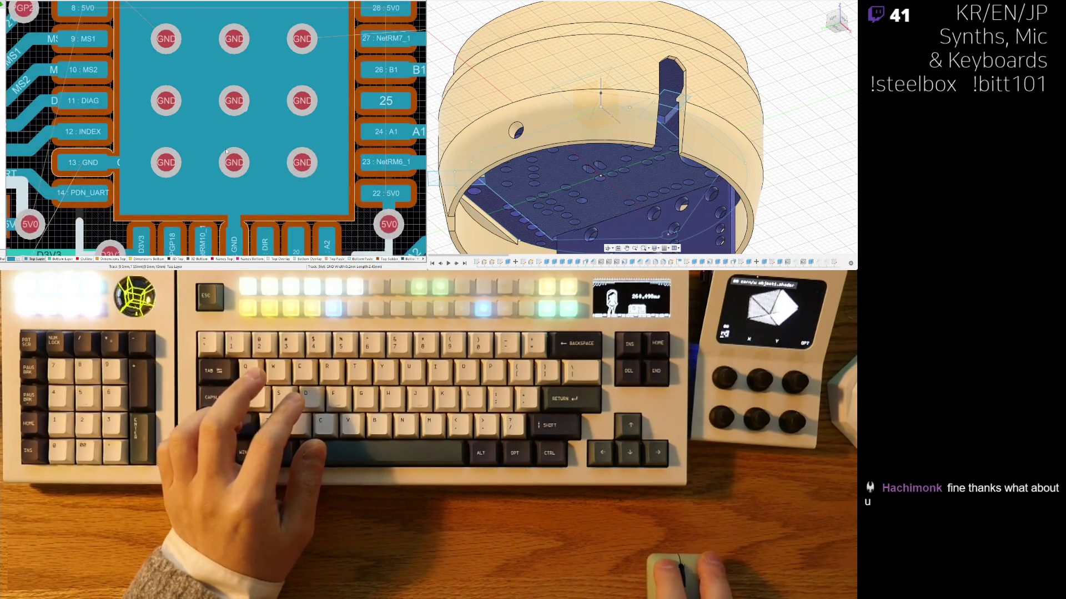
scroll(243, 148, "down", 3, "ctrl")
scroll(243, 148, "up", 3, "ctrl")
key("3")
key("v")
key("b")
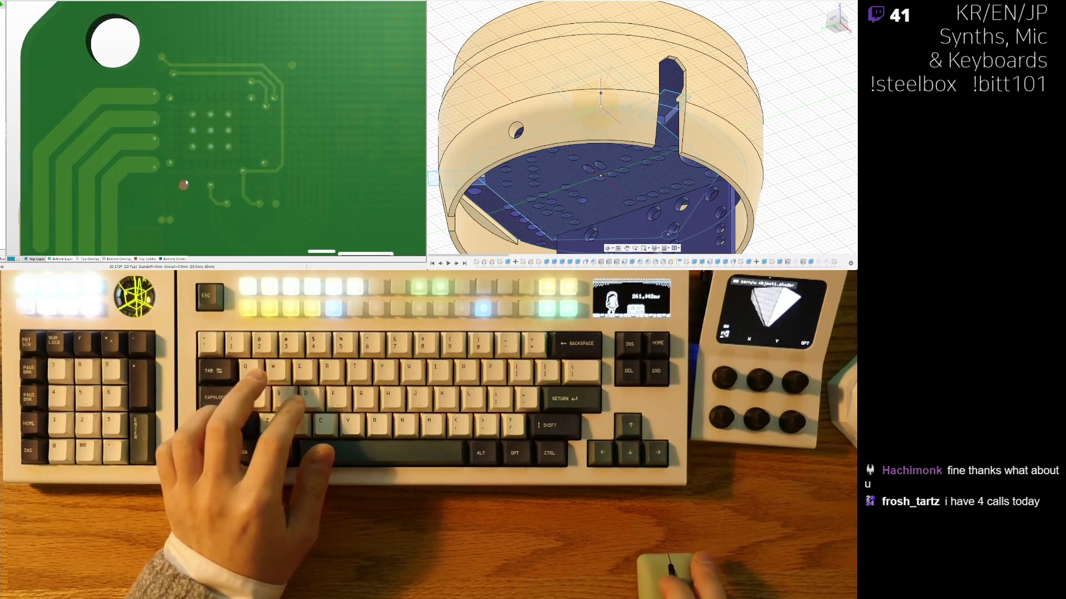
Step: Back in 2D, route a short NetRM5_1 track segment
key("2")
key("ctrl+w")
left_click(244, 172)
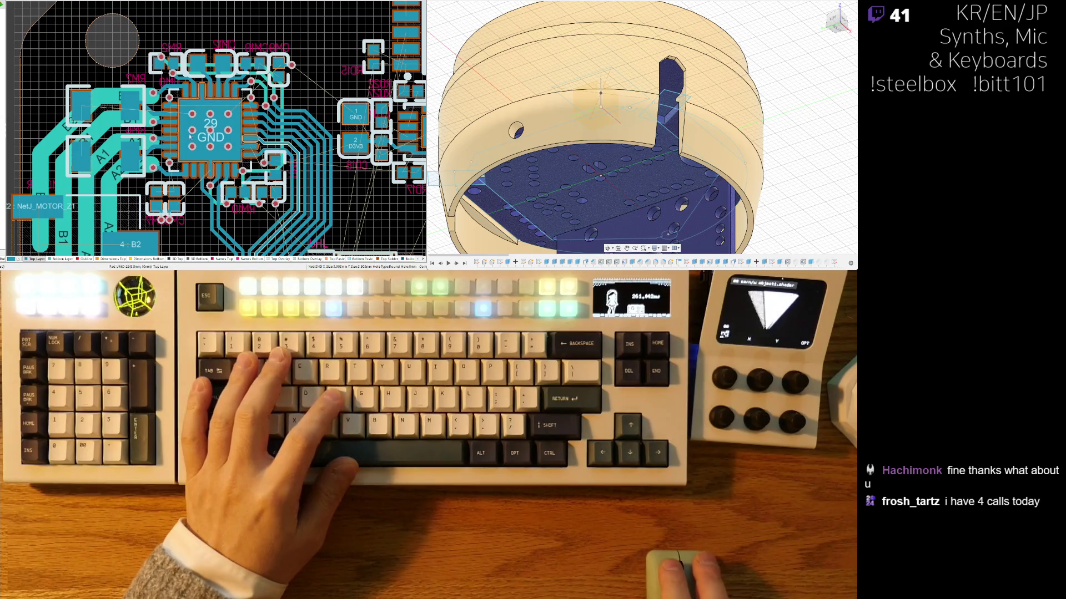
Step: Nudge the D3V3 via beside RM2 slightly downward, then flip the layout view
scroll(206, 104, "up", 2, "ctrl")
scroll(222, 126, "up", 1, "ctrl")
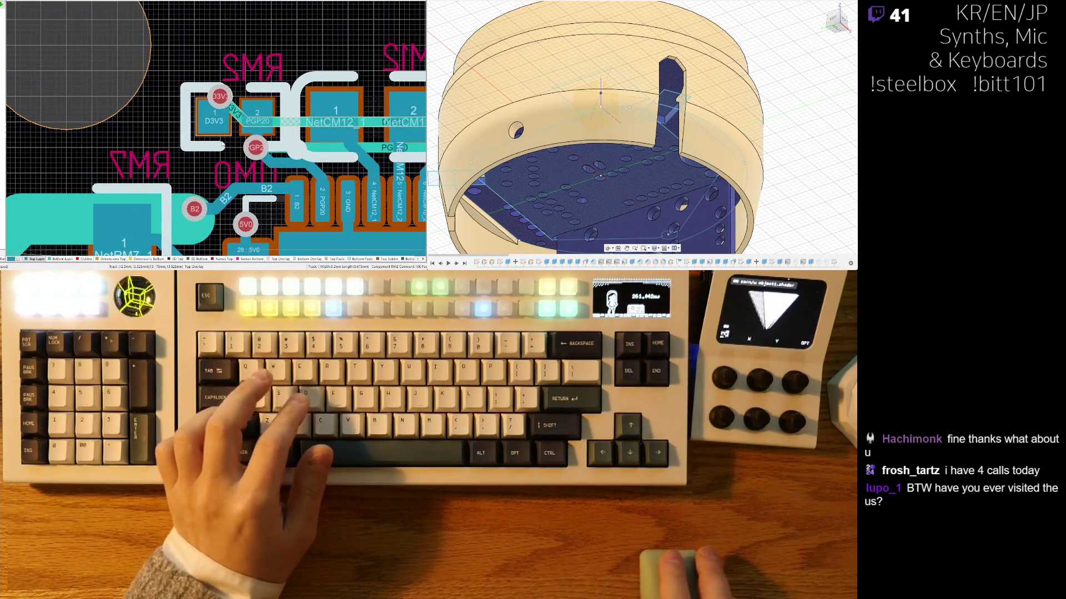
scroll(222, 143, "up", 1, "ctrl")
left_click(218, 80)
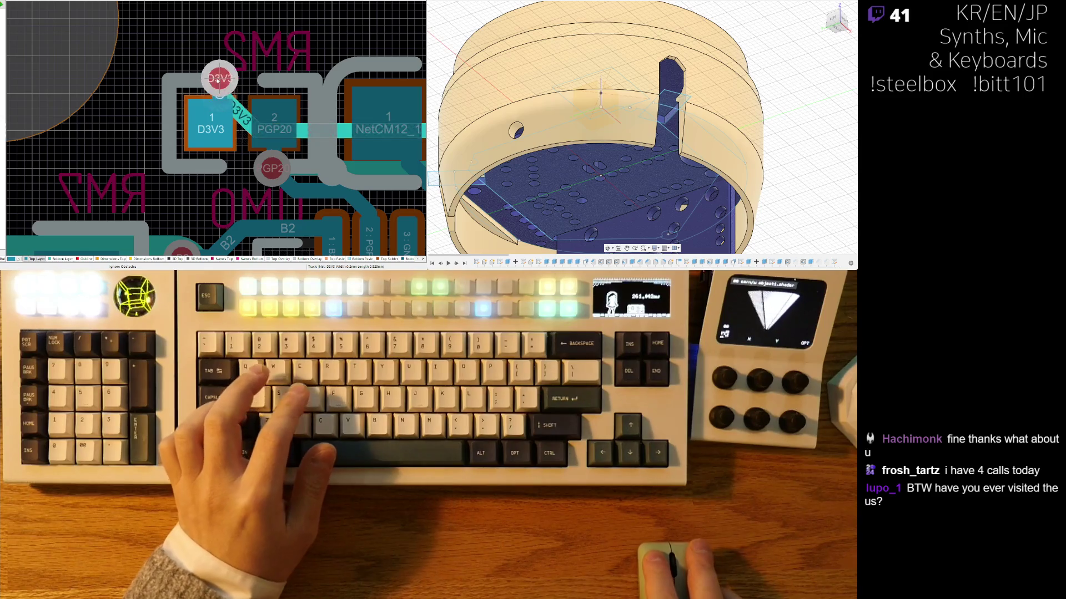
left_click_drag(219, 83, 219, 84)
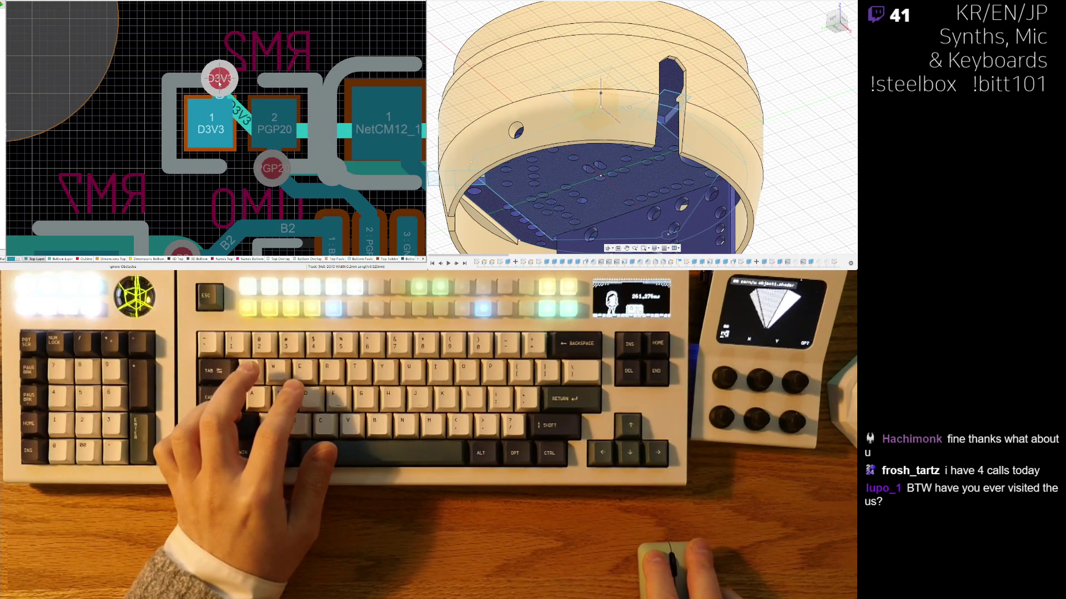
left_click(220, 83)
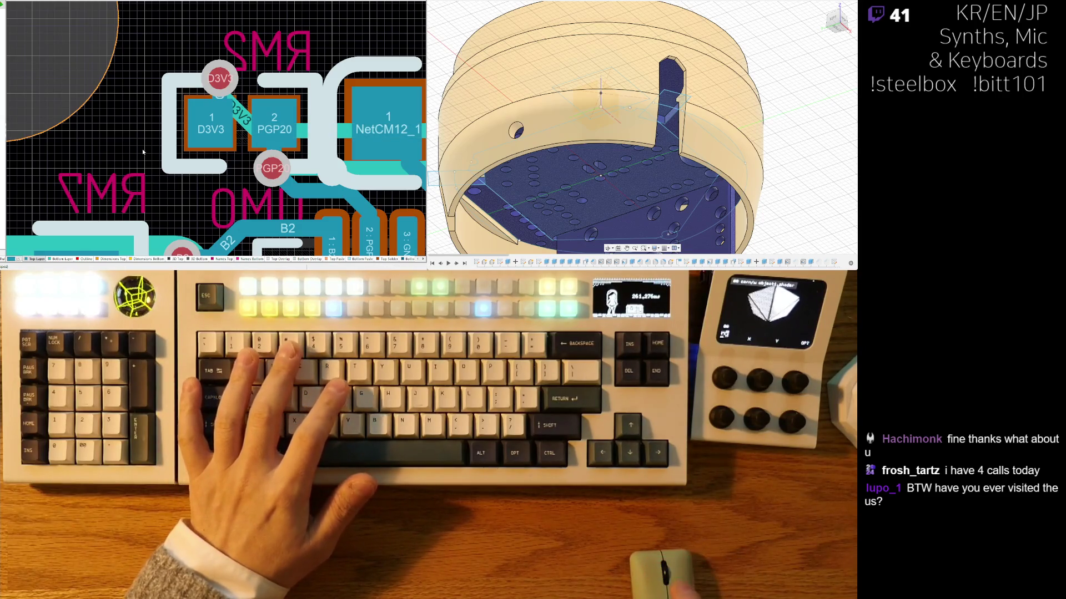
scroll(223, 119, "down", 4, "ctrl")
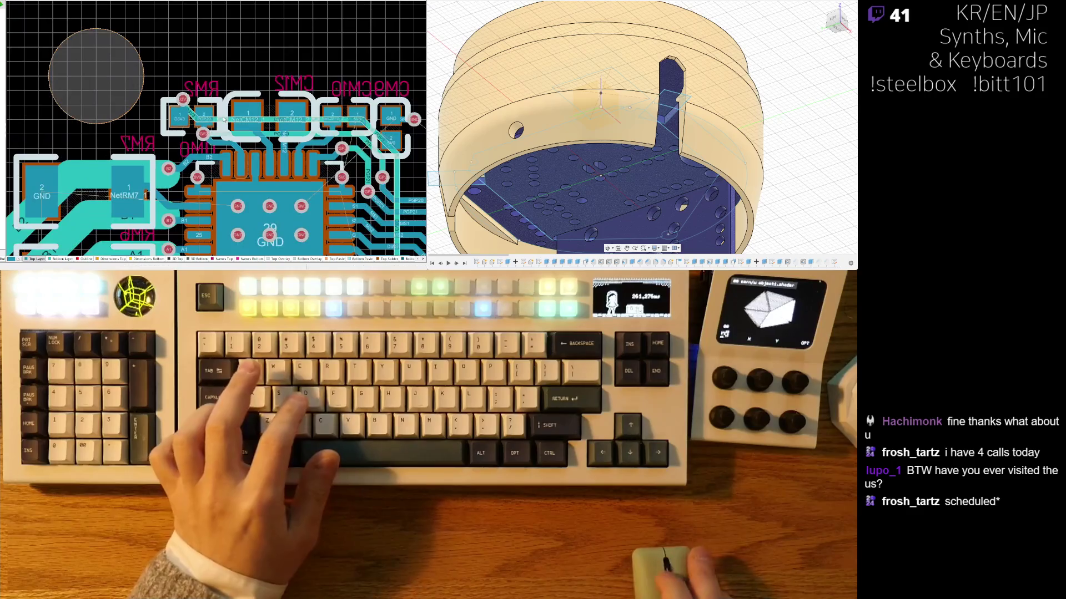
key("ctrl+f")
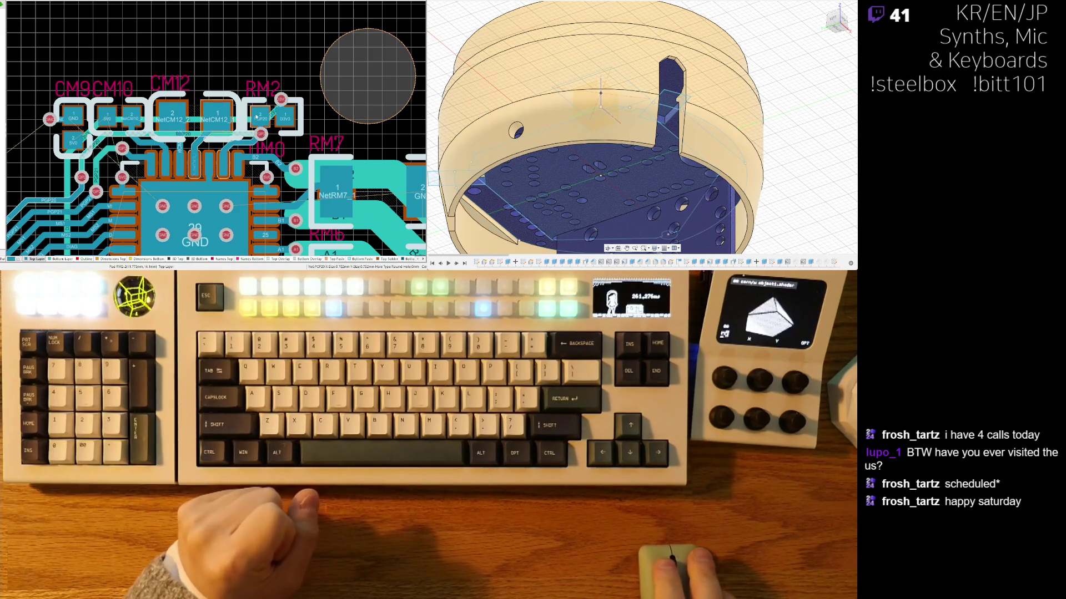
Step: Pan and zoom to frame the QFN chip with the NetJ_MOTOR_Z1 pads and their wide traces
mouse_move(157, 192)
right_mouse_down()
mouse_move(183, 111)
mouse_move(190, 125)
right_mouse_up()
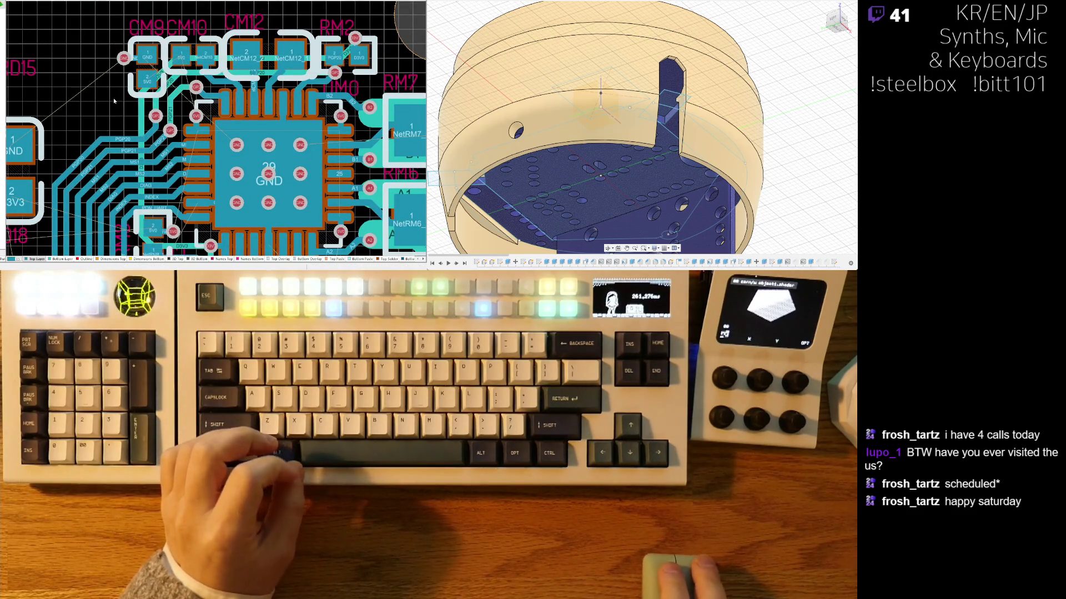
scroll(111, 131, "down", 3)
scroll(111, 89, "up", 3, "ctrl")
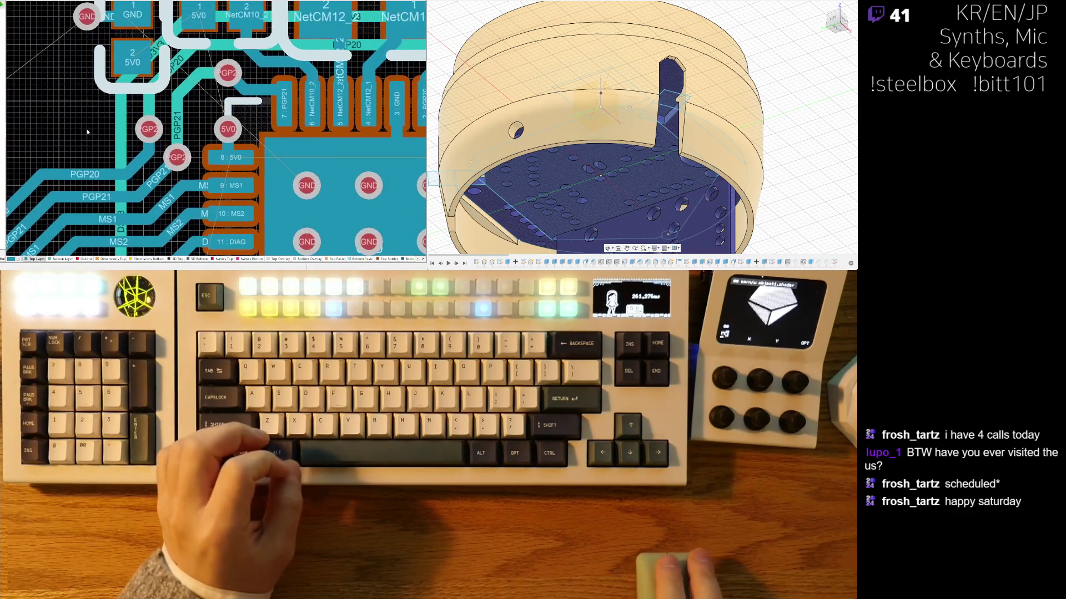
scroll(94, 115, "down", 1, "ctrl")
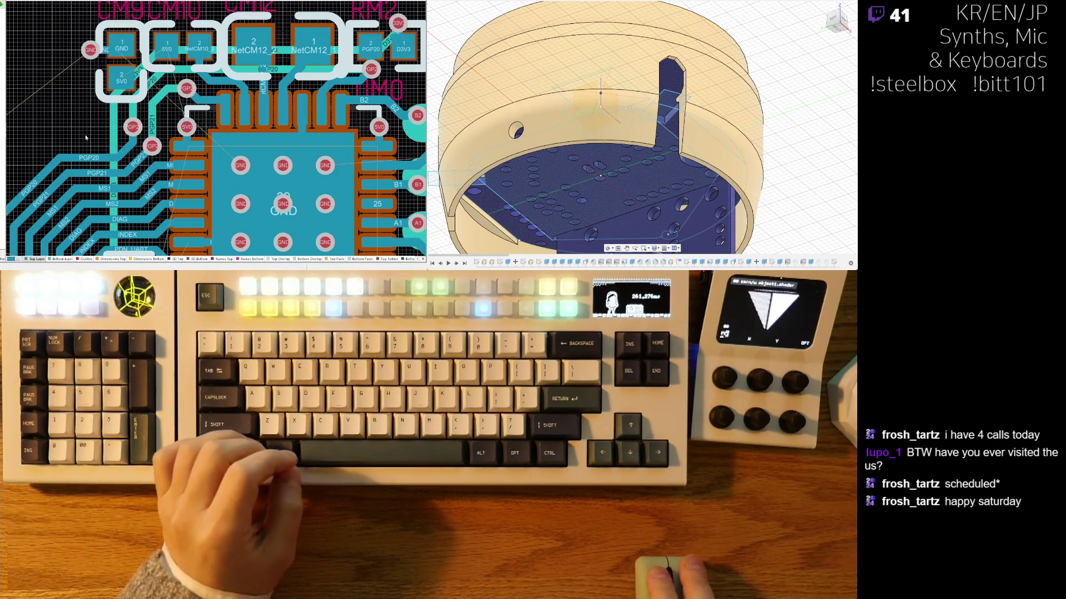
scroll(66, 151, "down", 3, "ctrl")
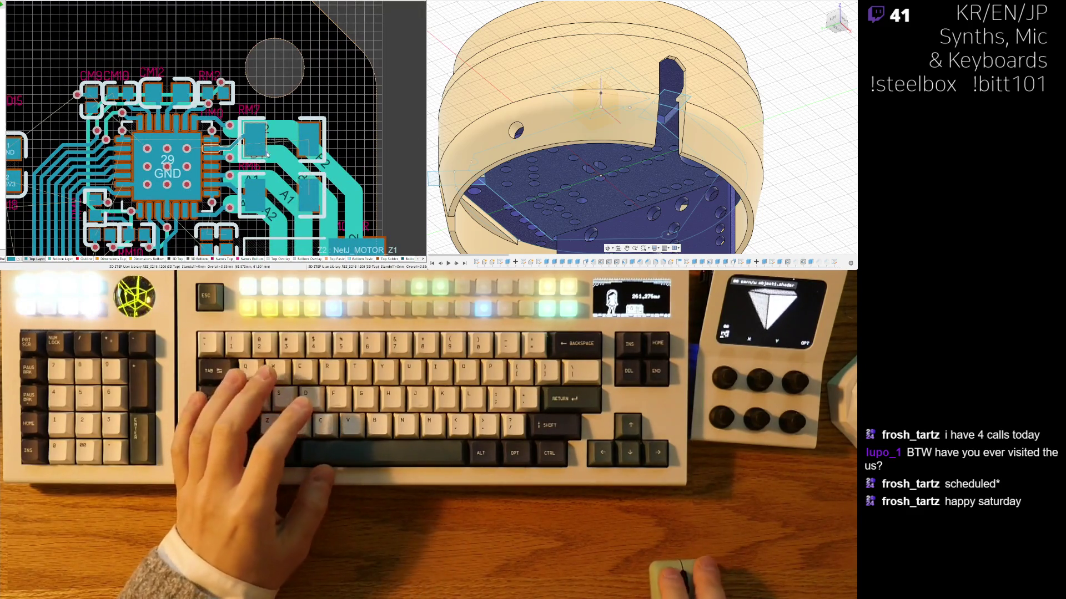
scroll(287, 114, "down", 2)
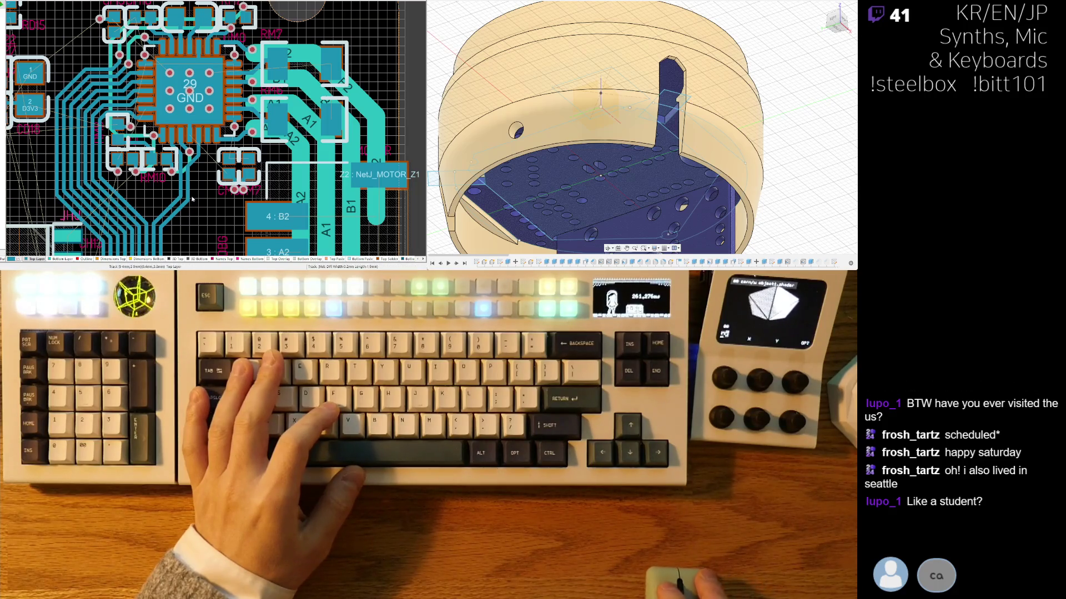
Step: Zoom in on the QFN chip's pins and the adjacent RM7 and RM6 pads
right_click_drag(191, 201, 216, 198)
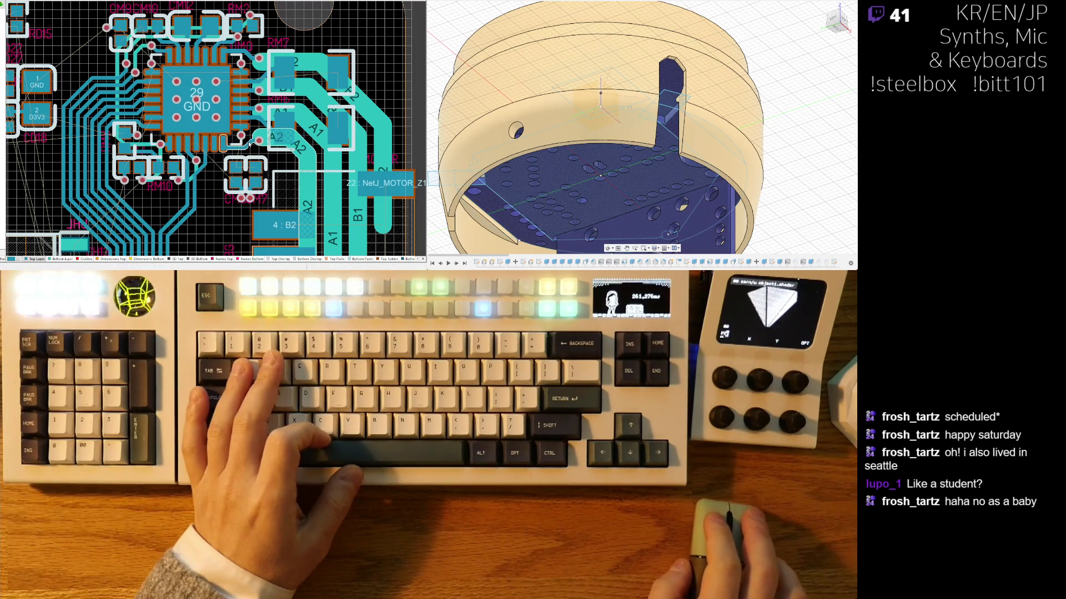
scroll(199, 123, "up", 3, "ctrl")
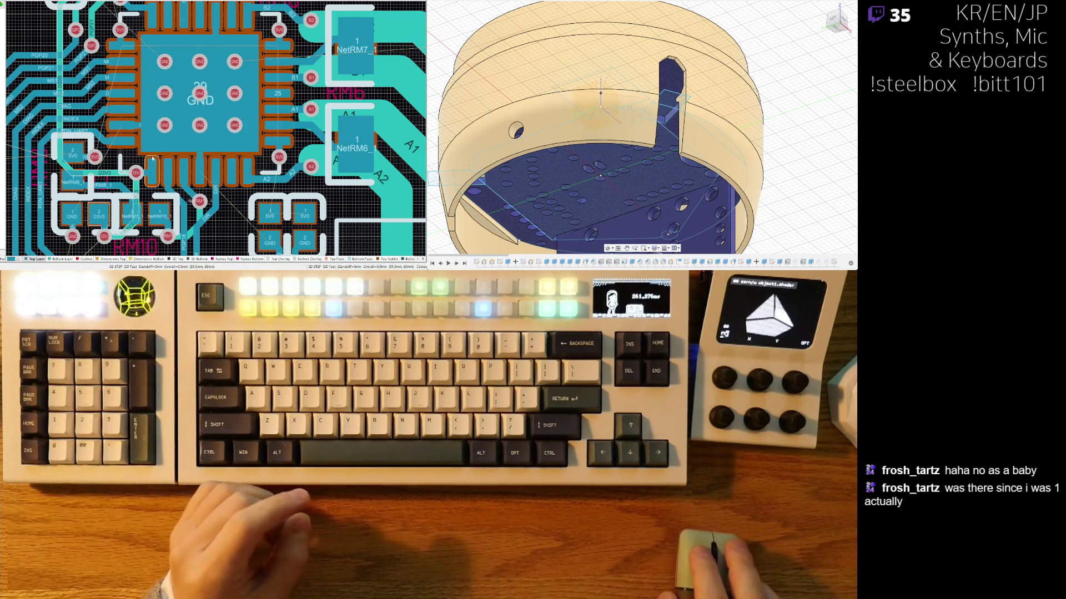
Step: Undo the last PGP20 track change near the chip's top pins, then zoom out around the chip
scroll(223, 131, "down", 2, "ctrl")
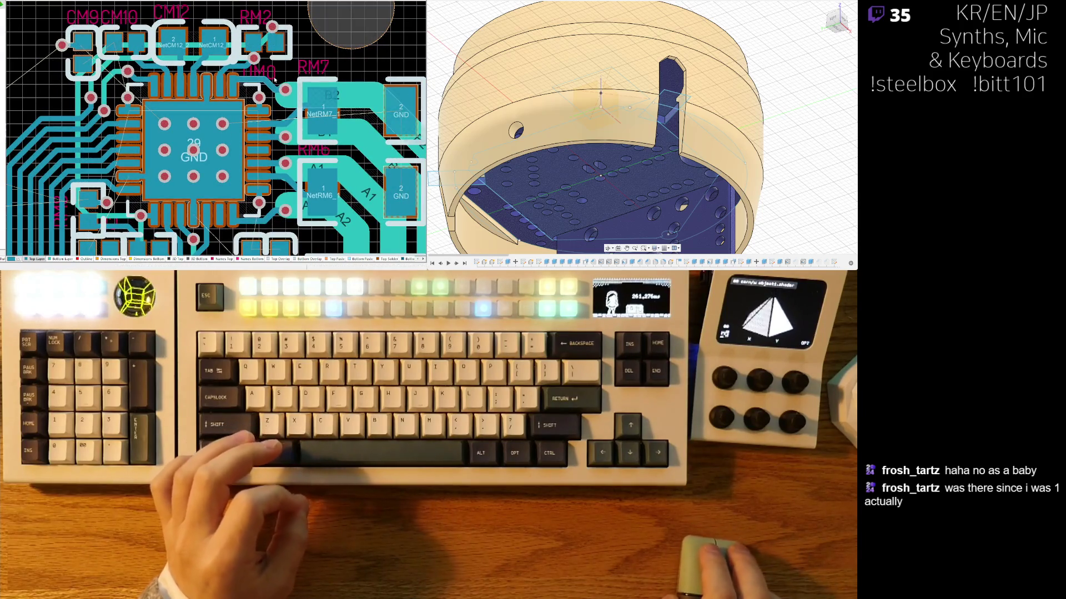
scroll(238, 79, "up", 2, "ctrl")
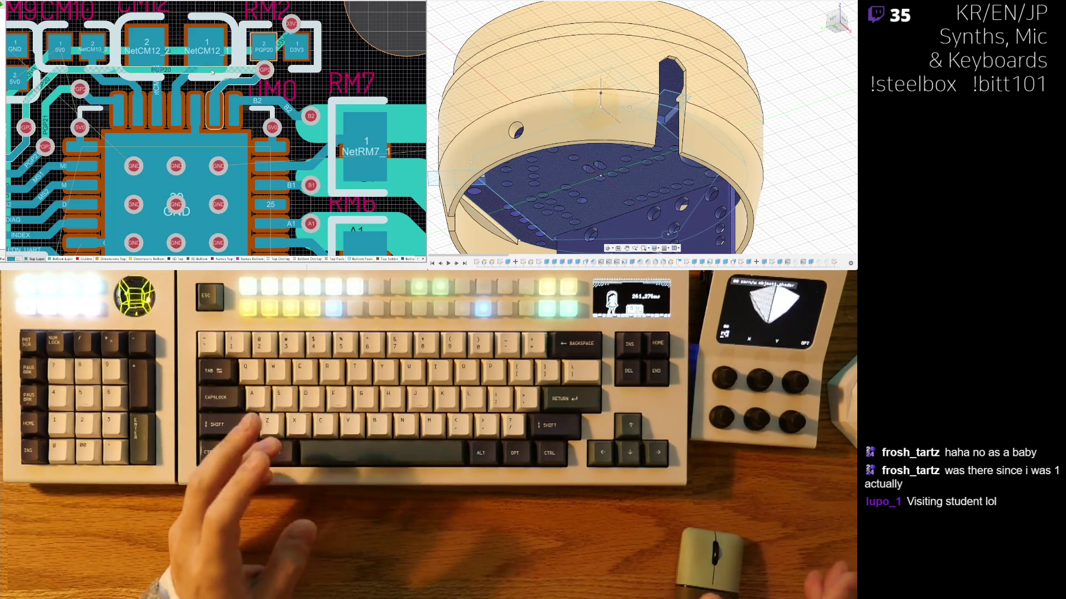
key("ctrl+z")
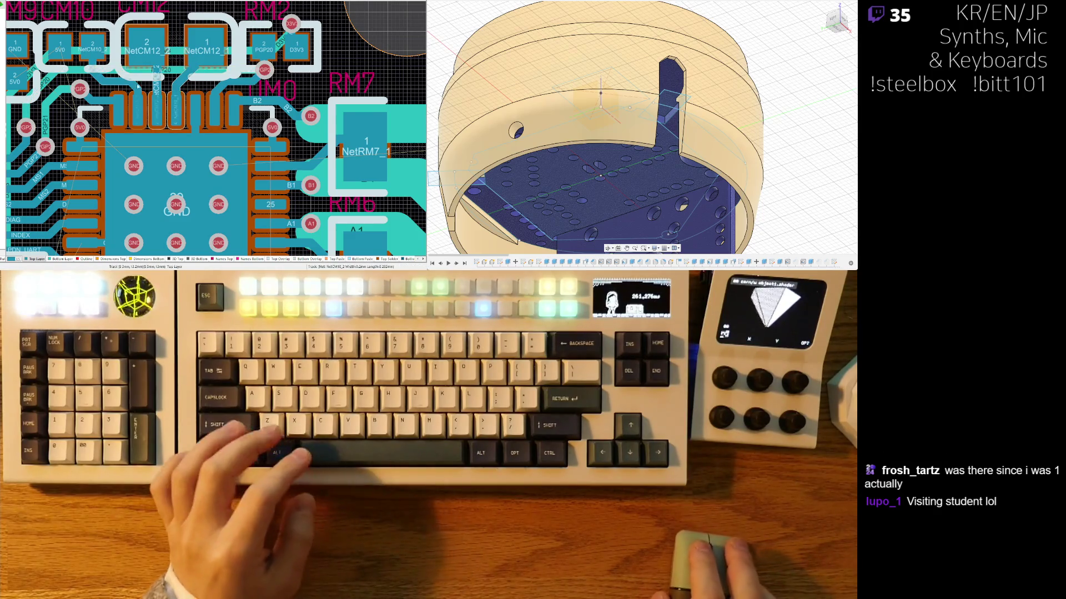
right_click_drag(138, 144, 145, 162)
scroll(145, 162, "down", 2, "ctrl")
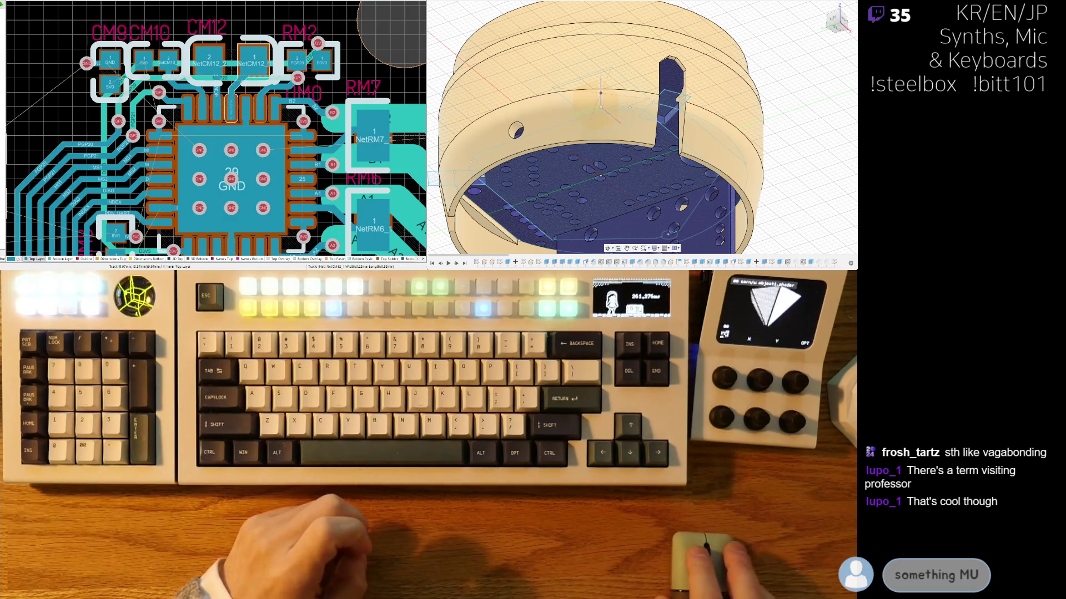
Step: Pan below the chip to inspect RM8, RM10 and CM7 with their 5V0 and D3V3 connections
right_click_drag(259, 94, 251, 107)
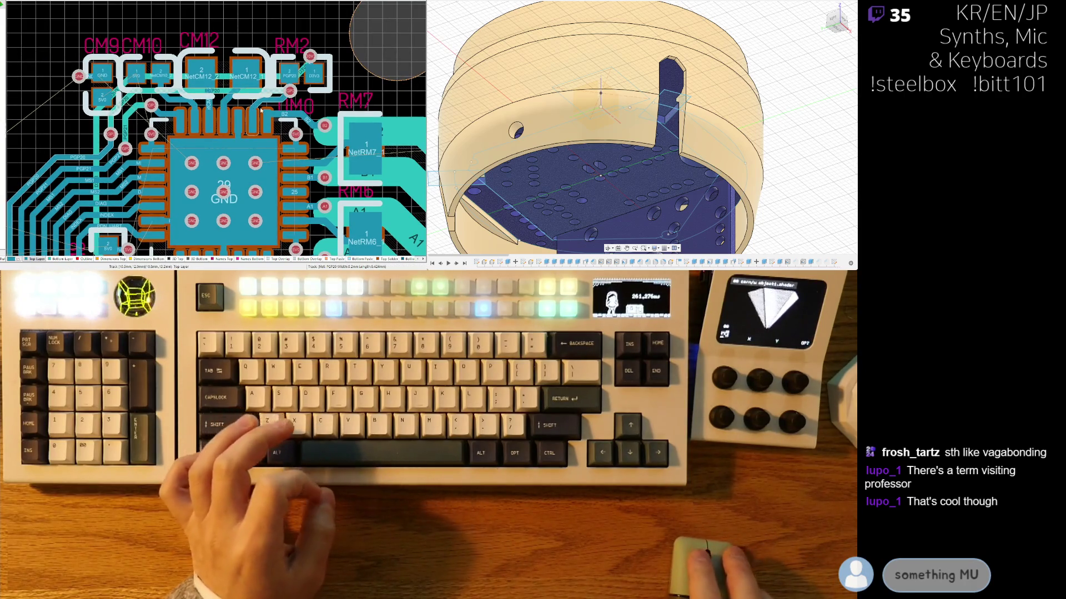
right_click_drag(329, 119, 251, 113)
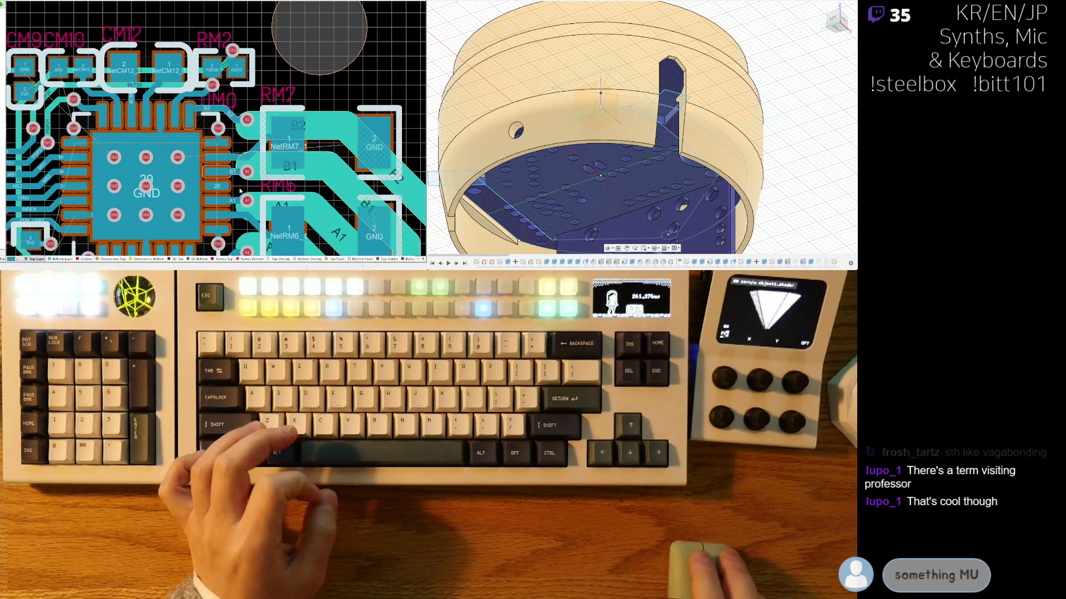
right_click_drag(237, 189, 299, 159)
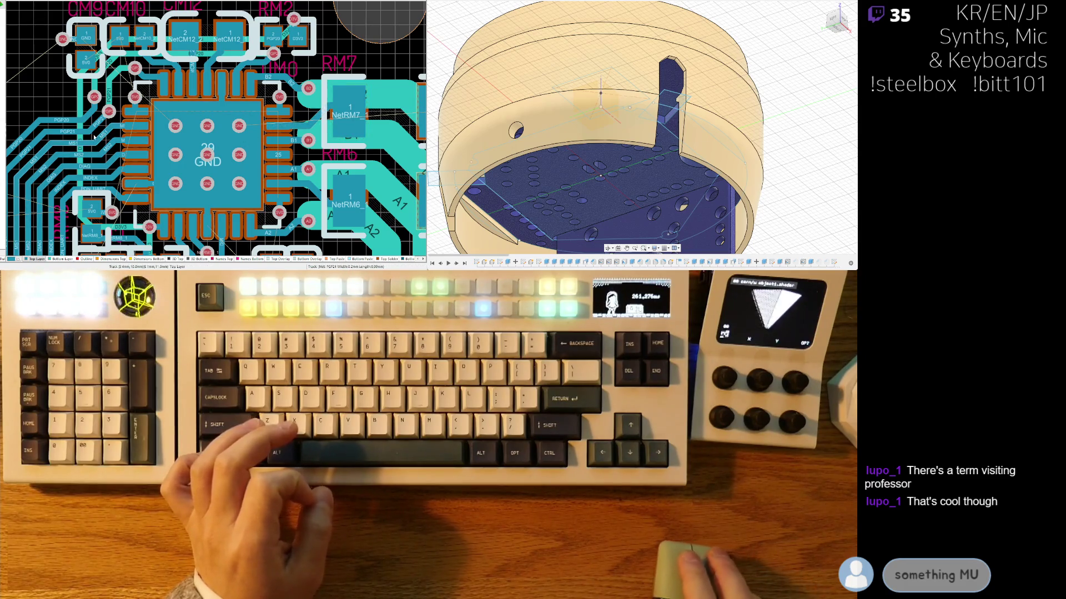
right_click_drag(109, 153, 196, 109)
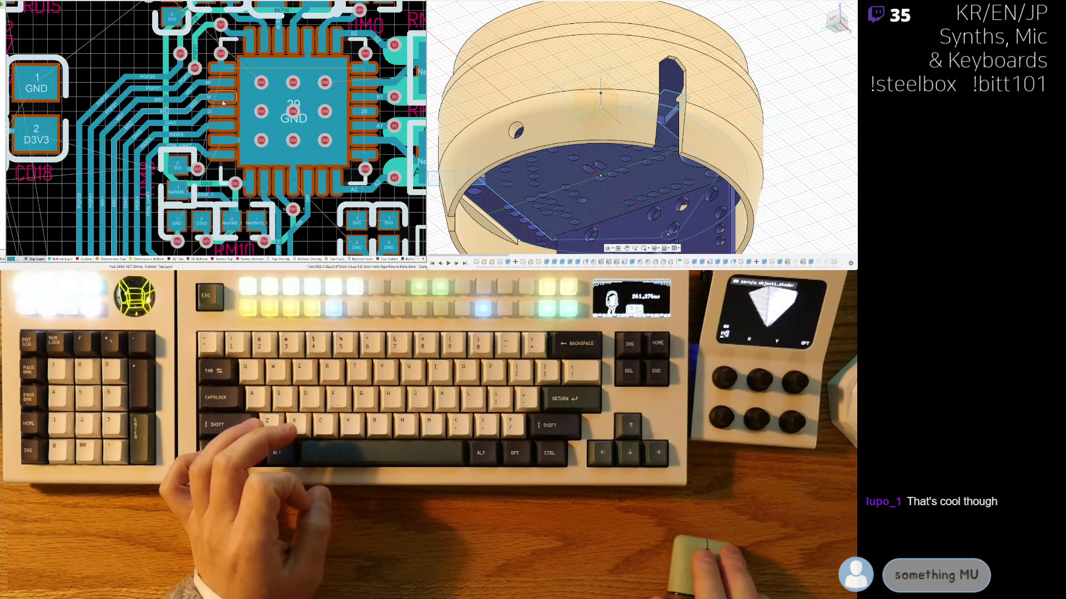
right_click_drag(200, 193, 180, 146)
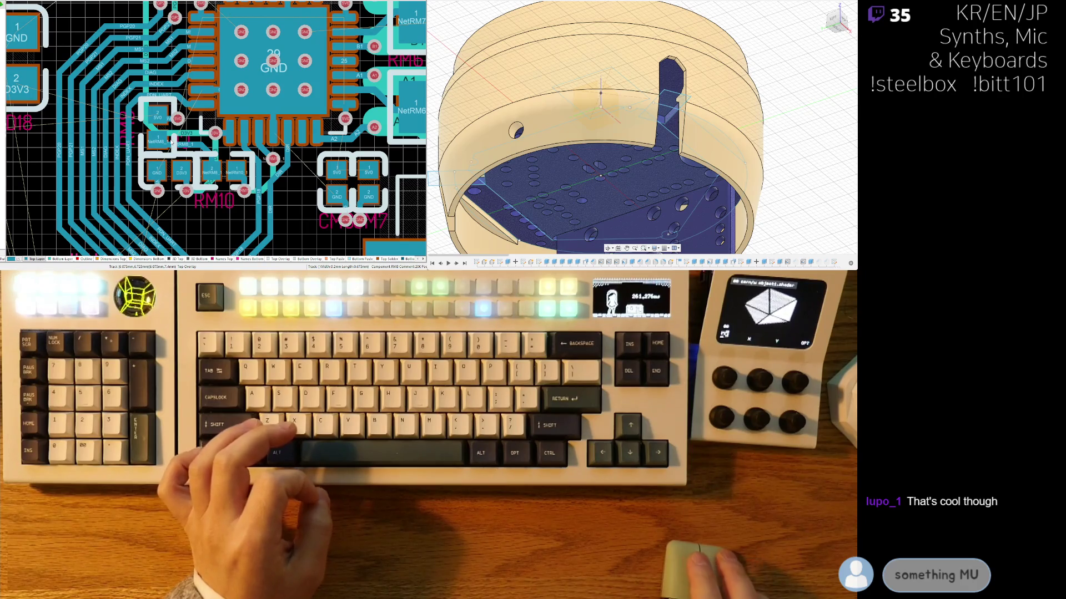
scroll(172, 144, "up", 4, "ctrl")
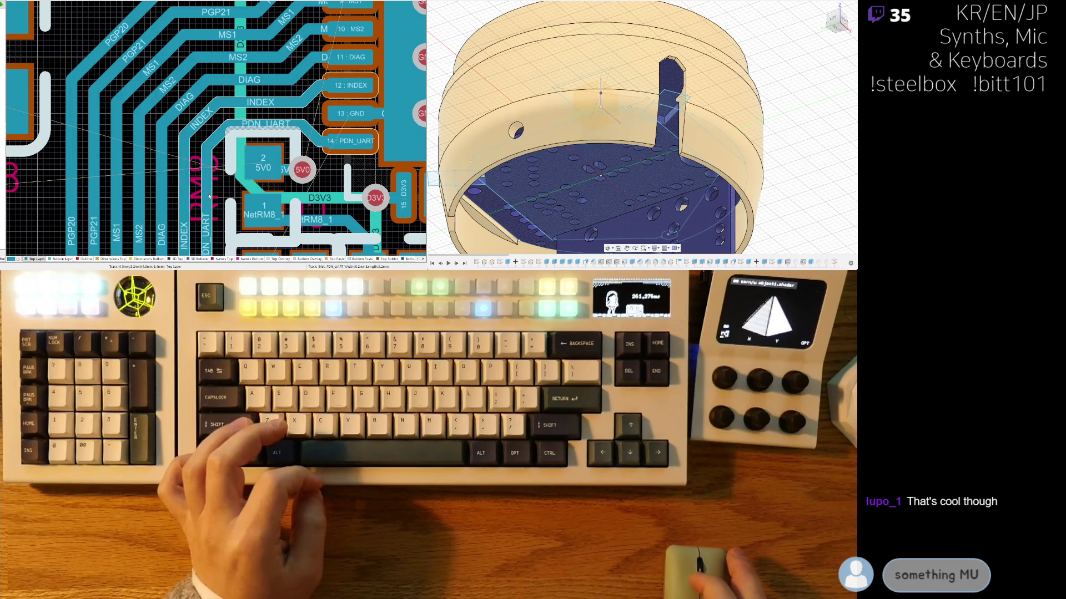
scroll(246, 204, "down", 2, "ctrl")
right_click_drag(246, 203, 194, 120)
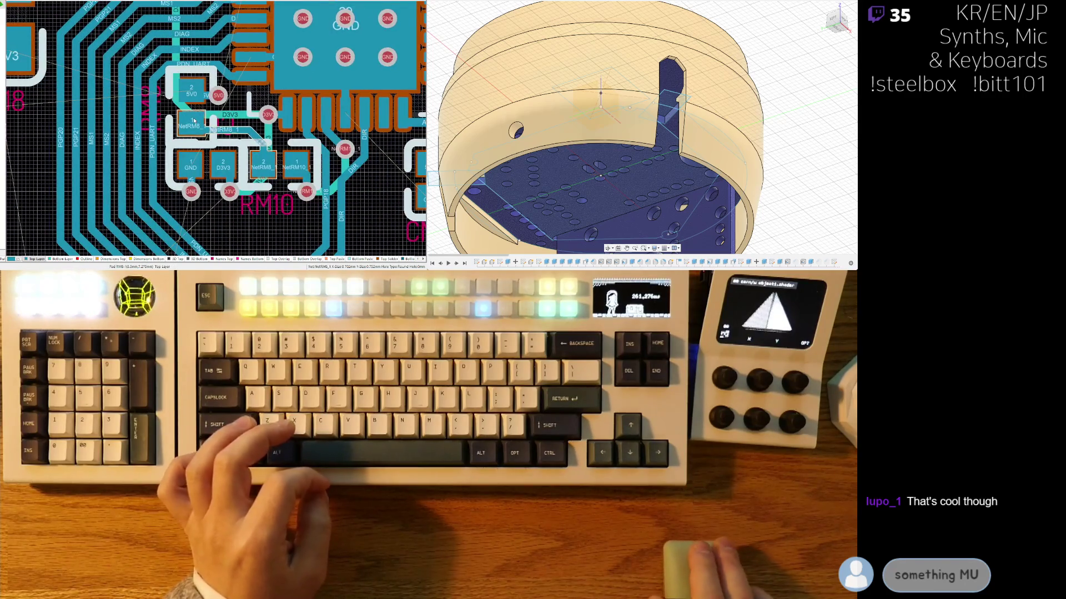
scroll(266, 198, "down", 1)
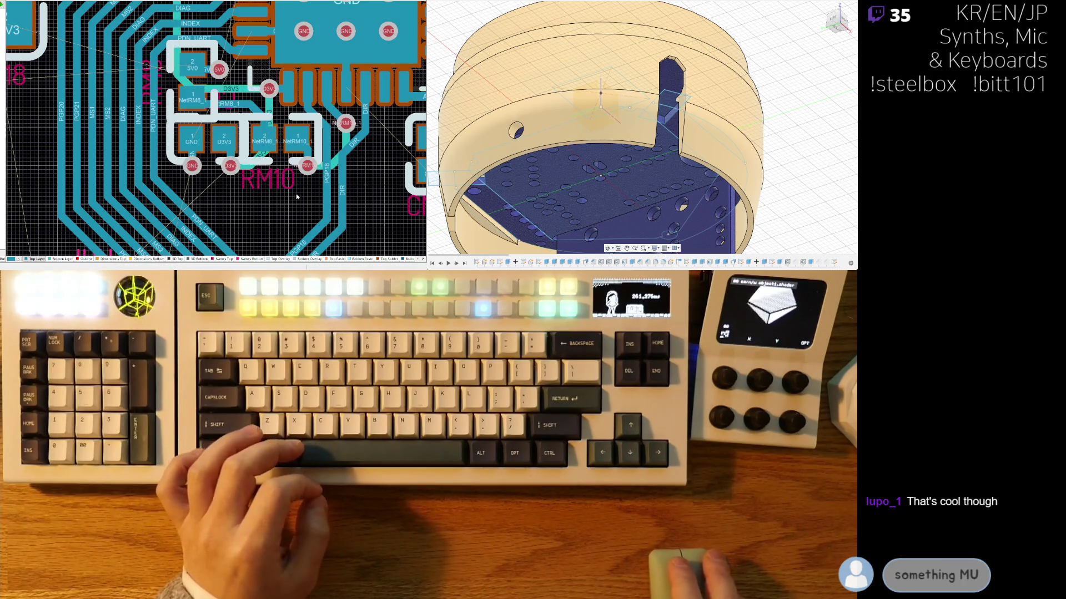
right_click_drag(355, 195, 283, 187)
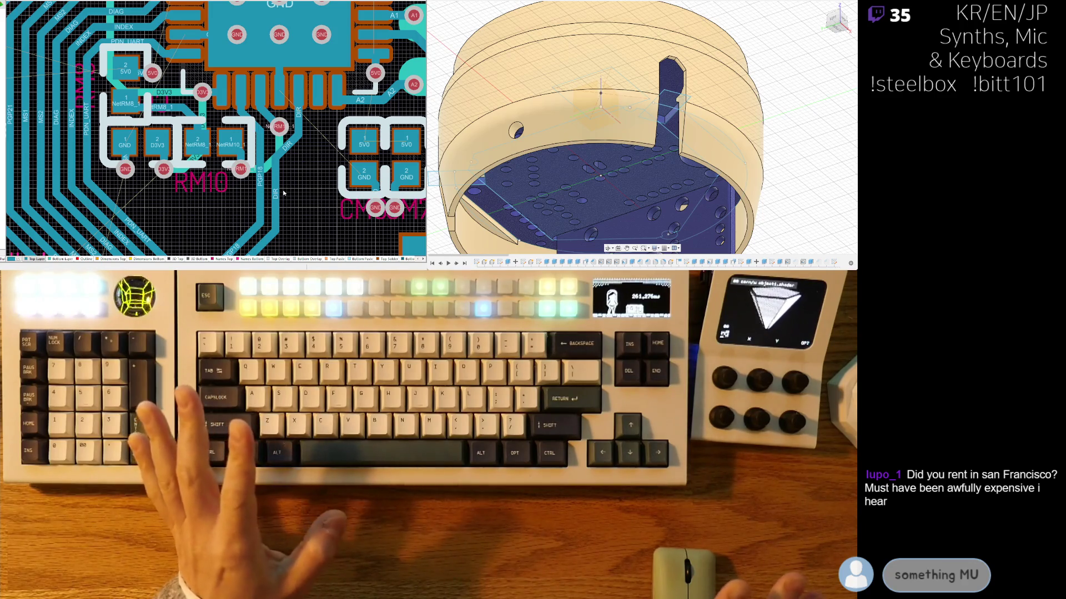
Step: Scroll the view so the A2 trace reaching the NetRM6 pad is visible
scroll(192, 186, "up", 3)
scroll(193, 186, "right", 3, "shift")
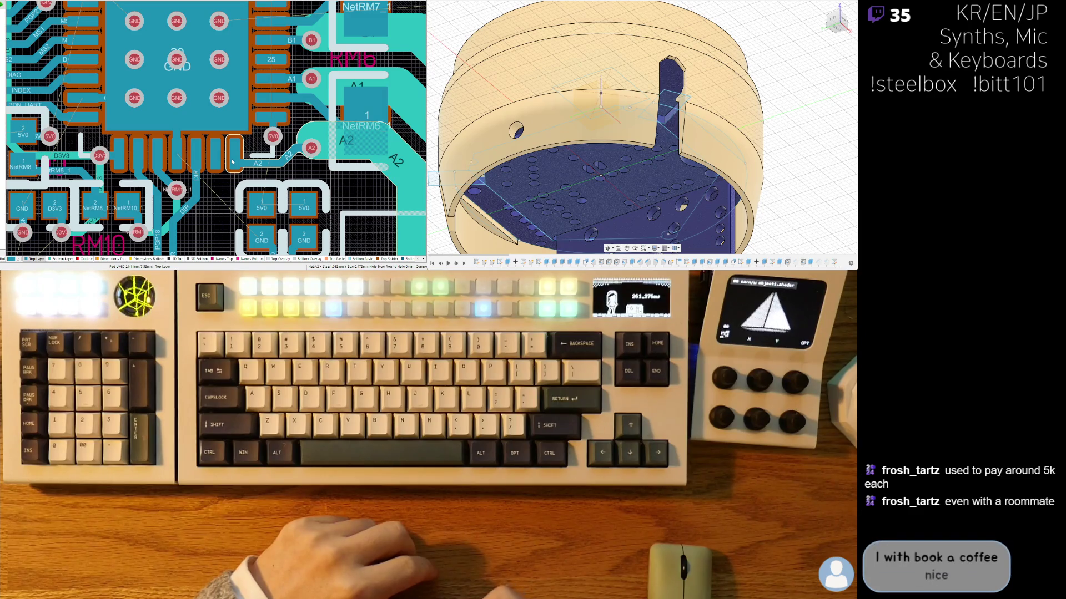
Step: Shift the view toward the A2 track and remove the 5V0 via below pad 22
scroll(232, 161, "down", 2, "ctrl")
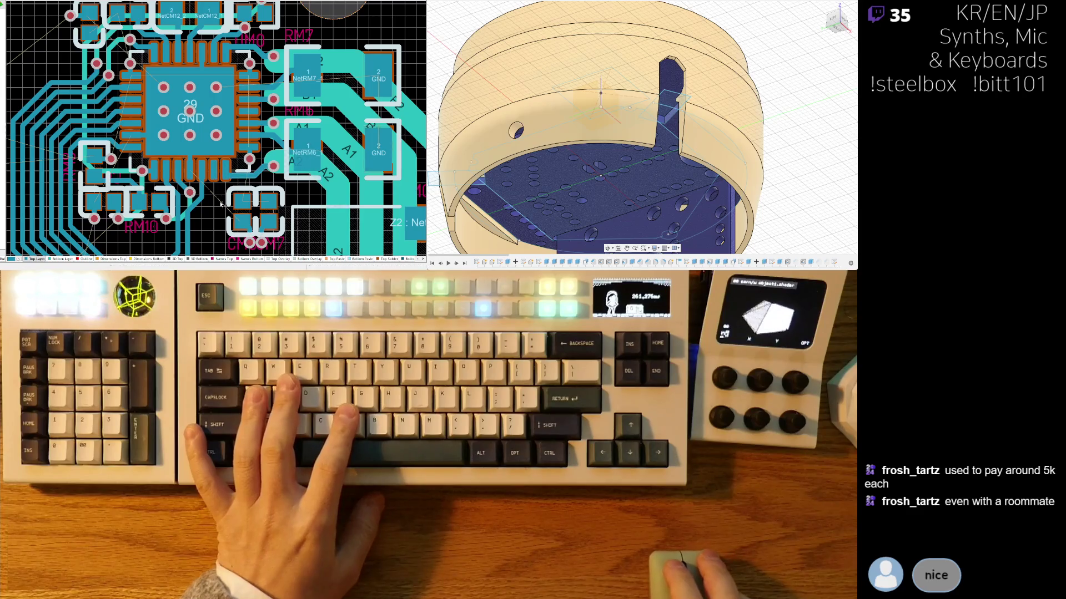
scroll(220, 201, "up", 3, "ctrl")
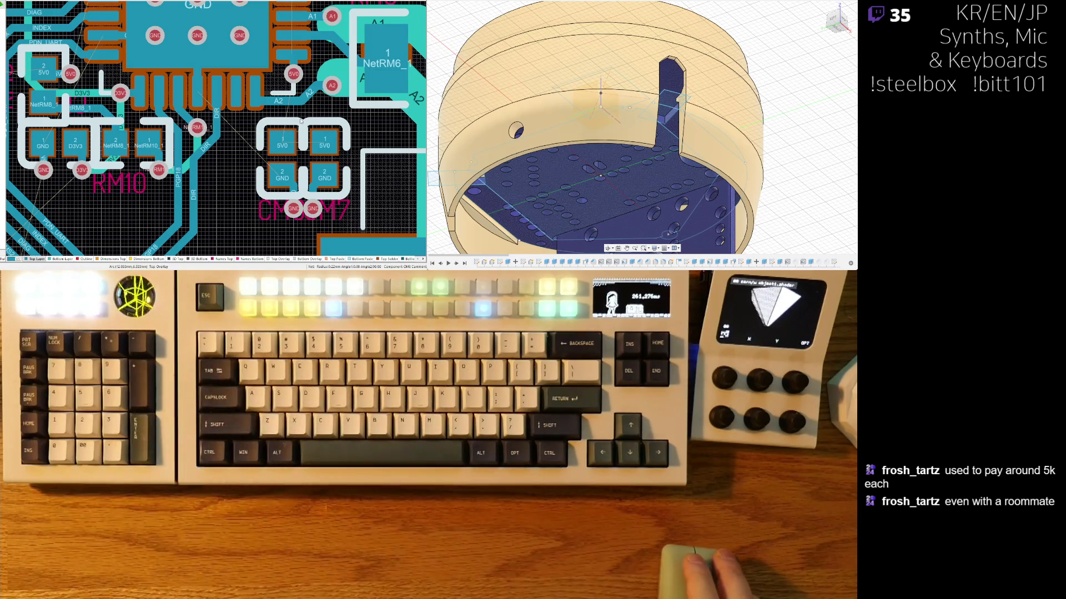
right_click_drag(303, 105, 258, 155)
scroll(266, 145, "up", 5, "ctrl")
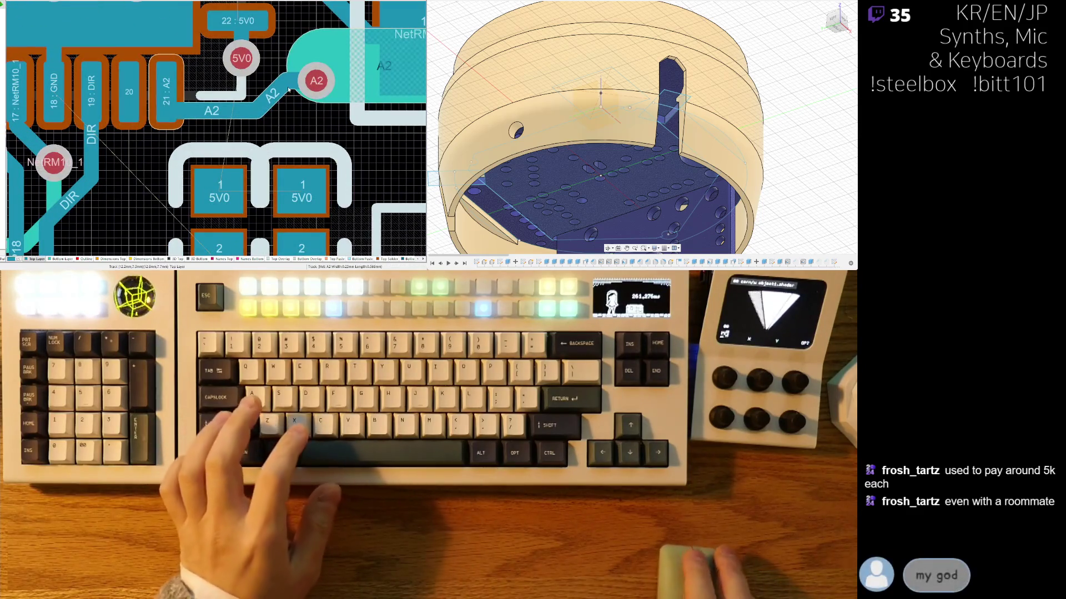
scroll(274, 135, "down", 5, "ctrl")
scroll(235, 123, "up", 2, "ctrl")
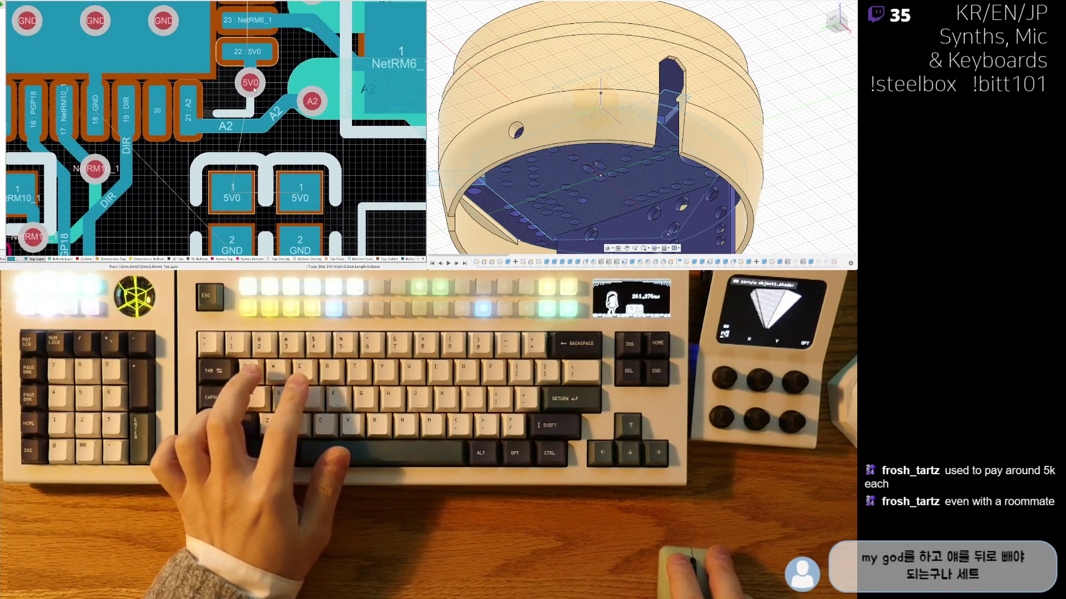
left_click(261, 76)
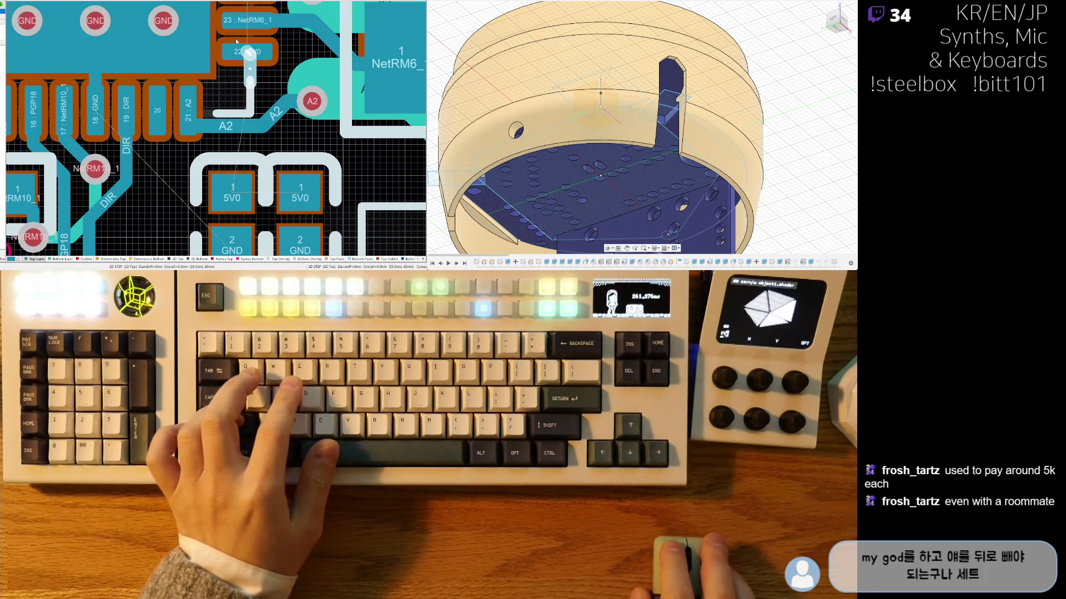
Step: Route the A2 track from its via to pad 21 and move the via beside pad 21
key("ctrl+w")
left_click(234, 115)
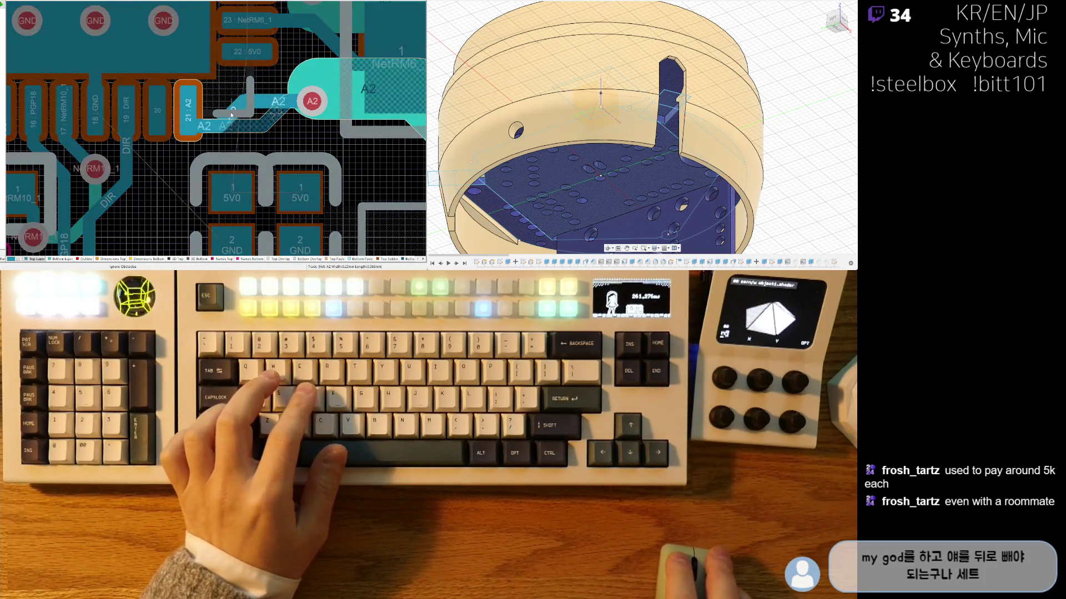
left_click(193, 107)
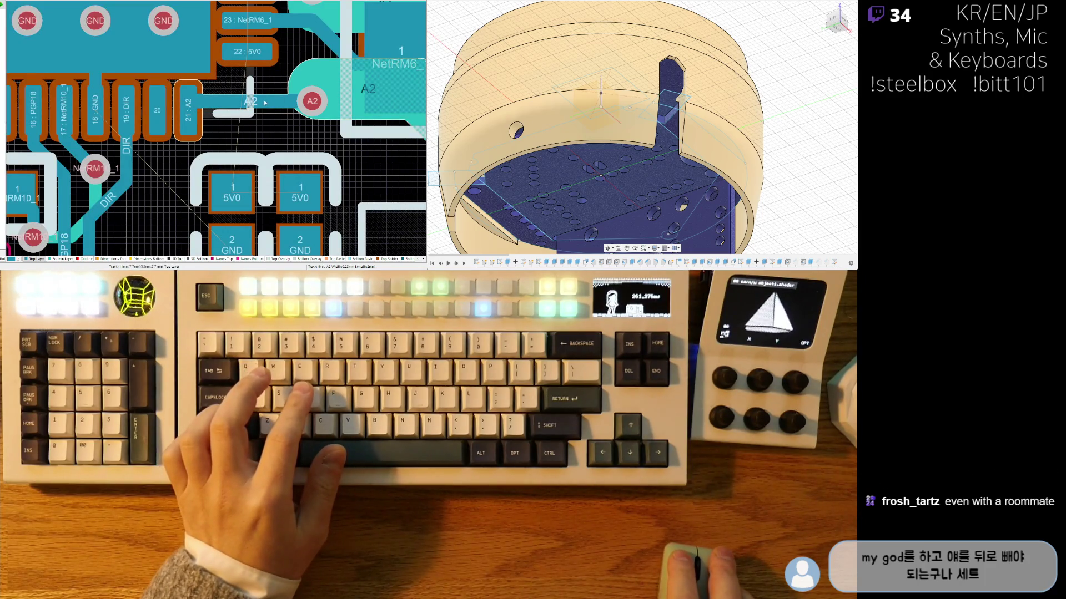
left_click_drag(312, 102, 220, 114)
left_click(220, 115)
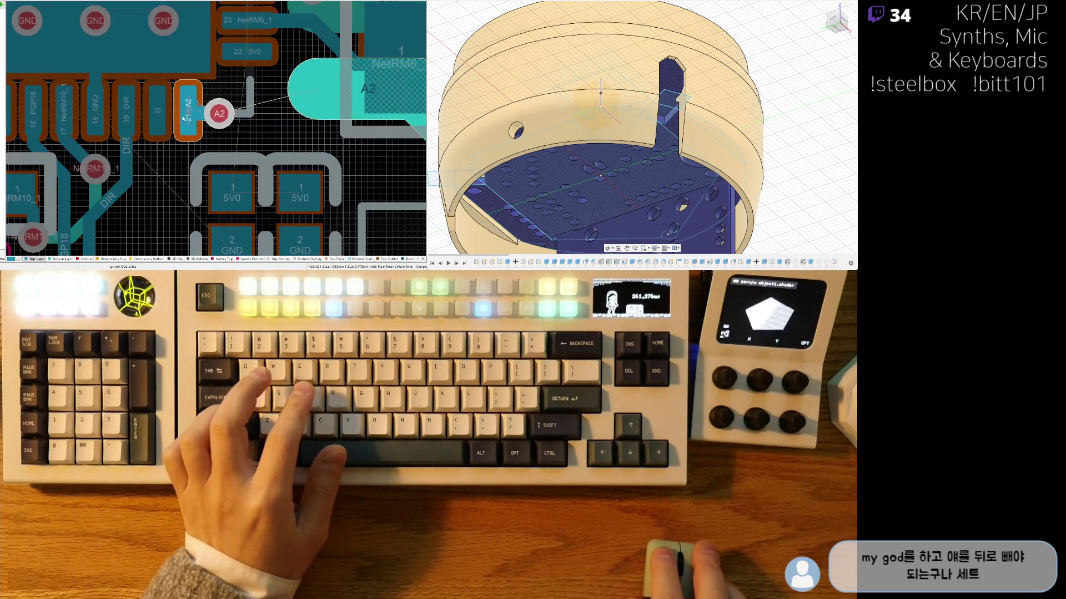
Step: Move the RM6 resistor toward pad 21's A2 via and show the chip's right-side pads
left_click(300, 93)
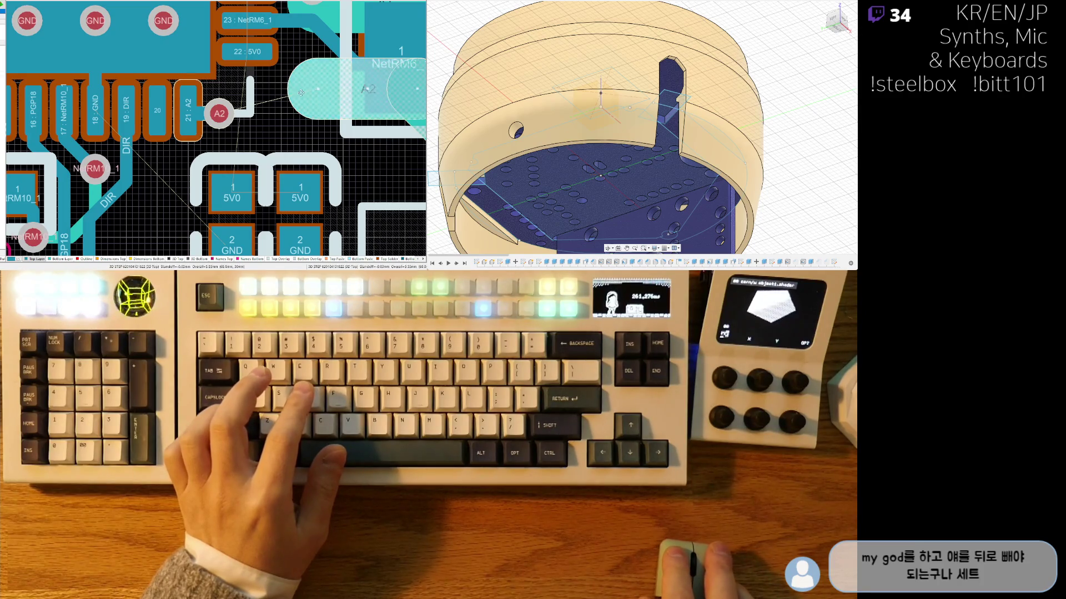
mouse_move(314, 89)
left_mouse_down()
mouse_move(220, 114)
mouse_move(252, 127)
left_mouse_up()
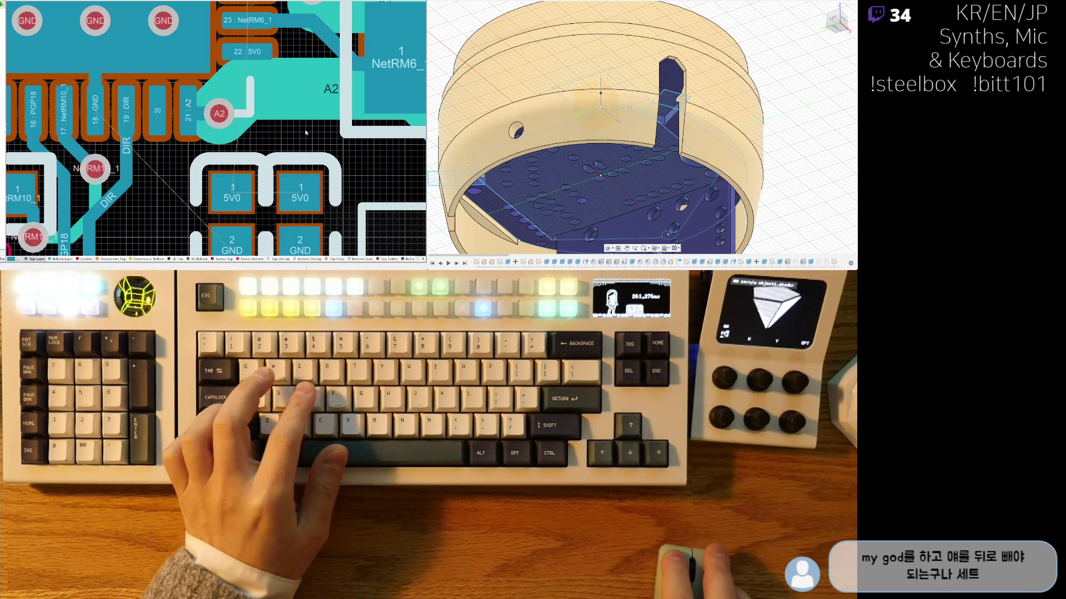
scroll(305, 128, "down", 1, "ctrl")
right_click_drag(305, 129, 273, 202)
scroll(273, 203, "down", 1, "ctrl")
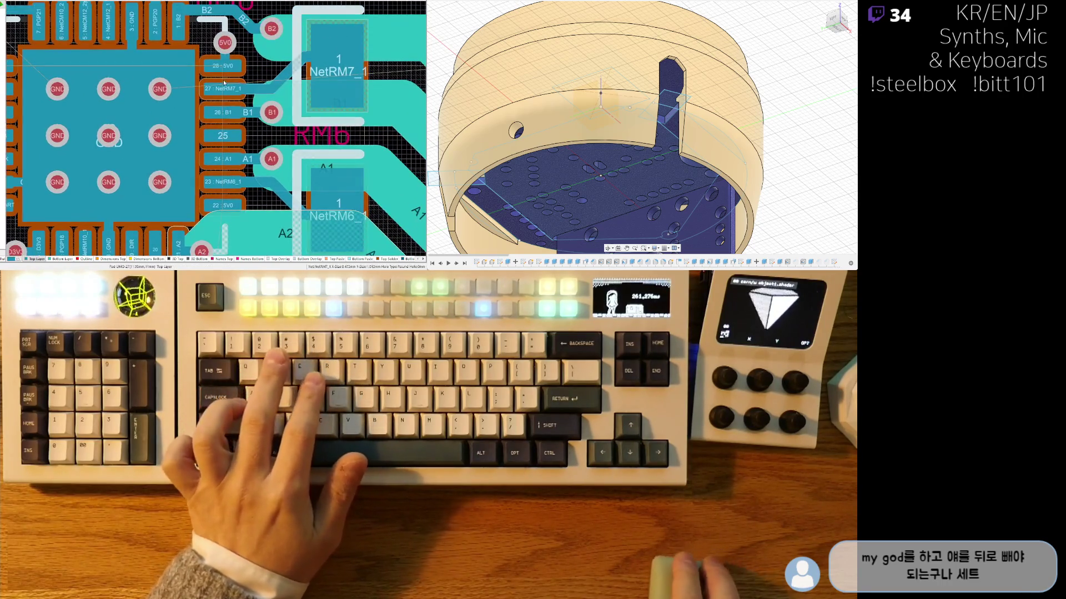
Step: Leave the 5V0 via in place and move the B2 via right beside pad 1:B2
scroll(233, 87, "up", 1, "ctrl")
mouse_move(238, 64)
left_mouse_down()
mouse_move(237, 74)
mouse_move(229, 67)
left_mouse_up()
key("Delete")
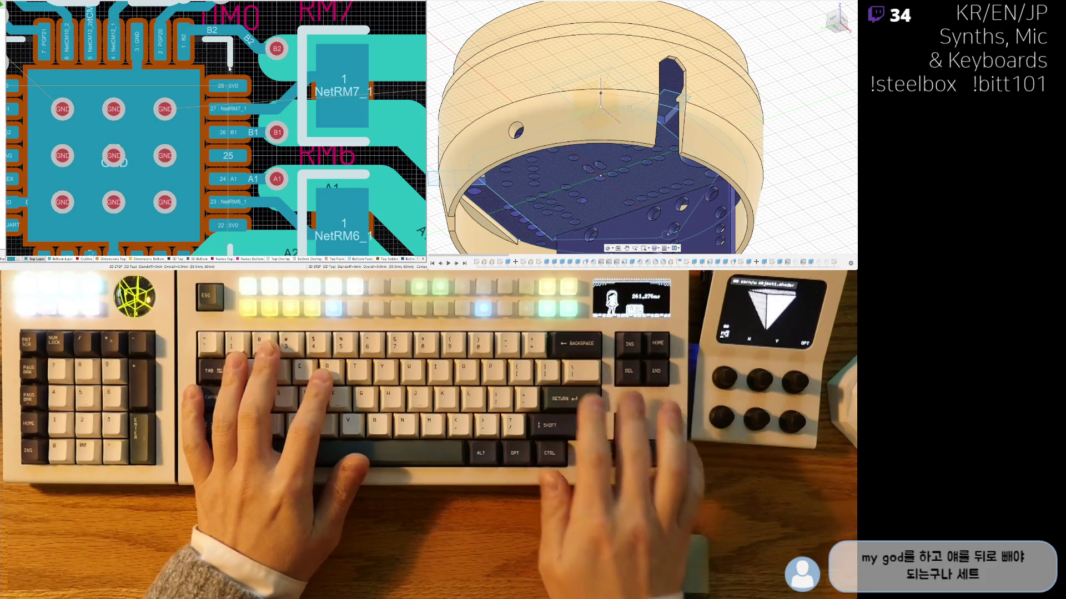
scroll(229, 68, "down", 3, "ctrl")
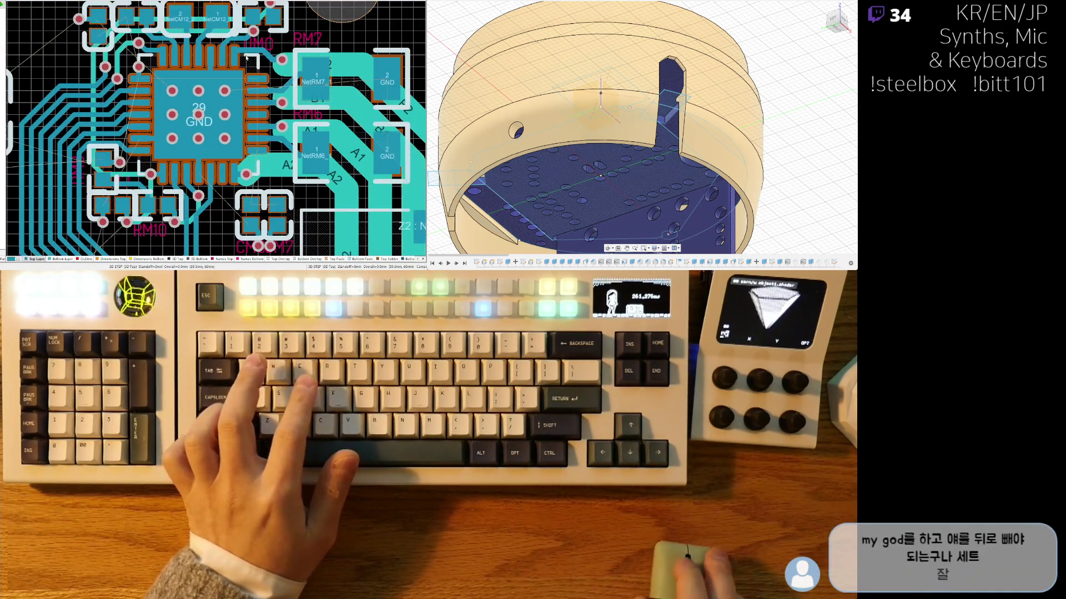
scroll(246, 57, "up", 3, "ctrl")
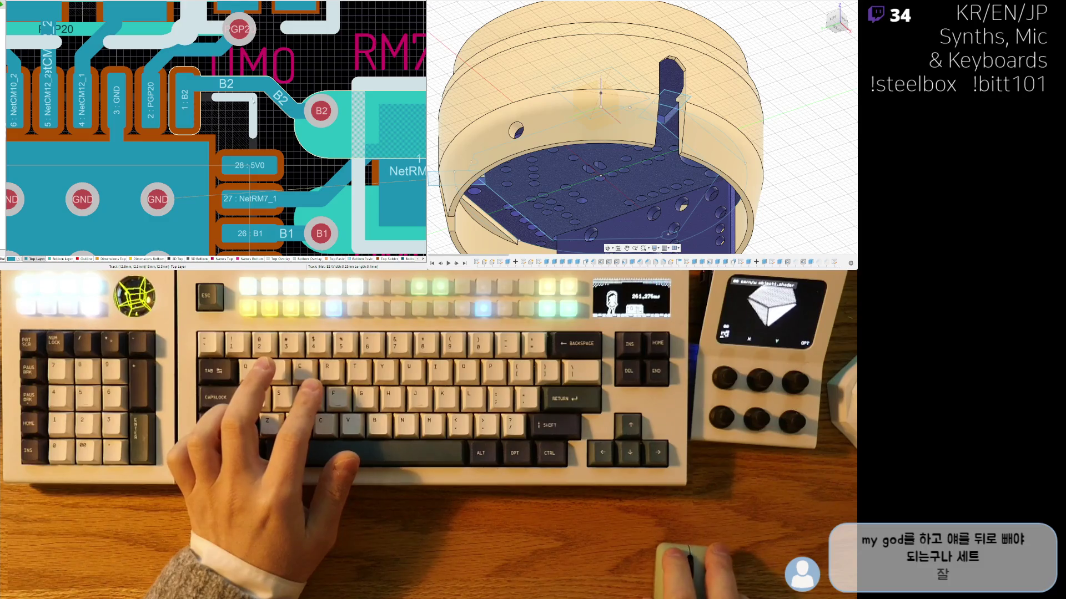
left_click_drag(321, 110, 219, 98)
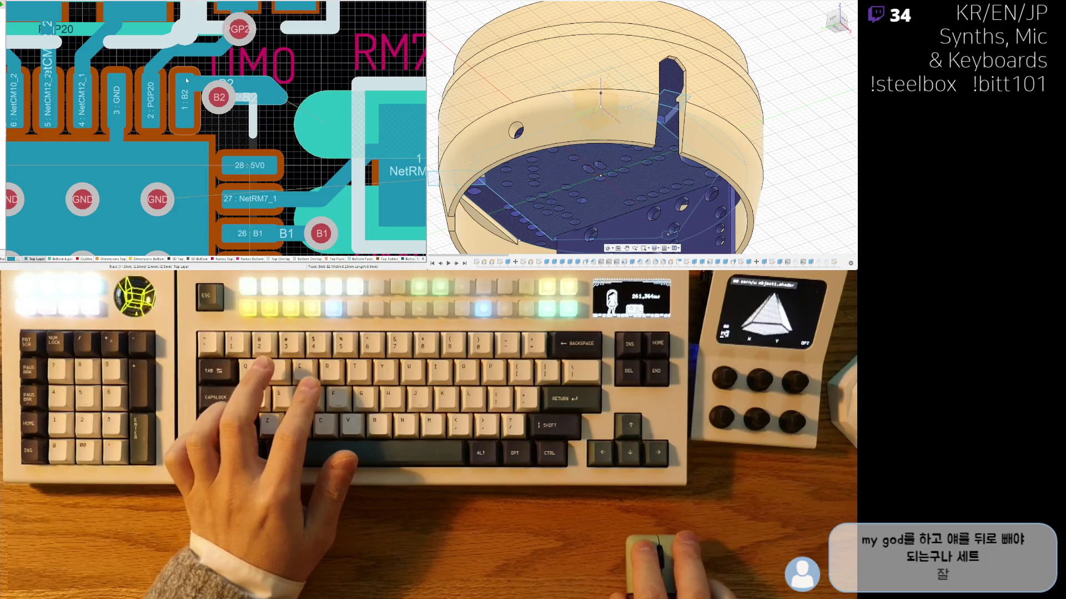
left_click_drag(187, 73, 204, 93)
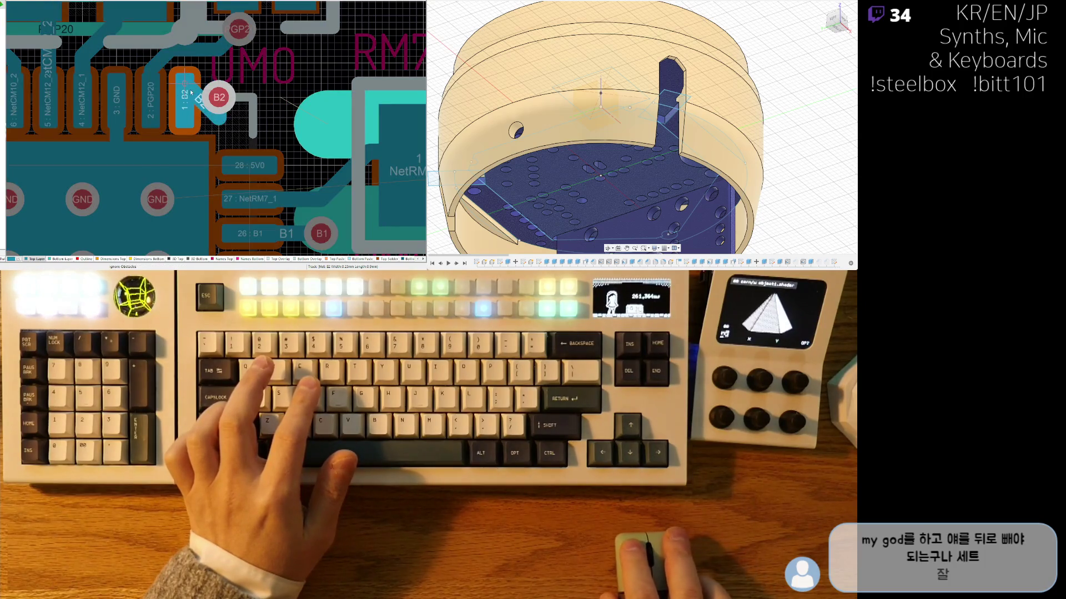
Step: Abandon two routes from pad 1:B2, then pull the B2 track's loose end onto the B2 pad
scroll(209, 91, "down", 3, "ctrl")
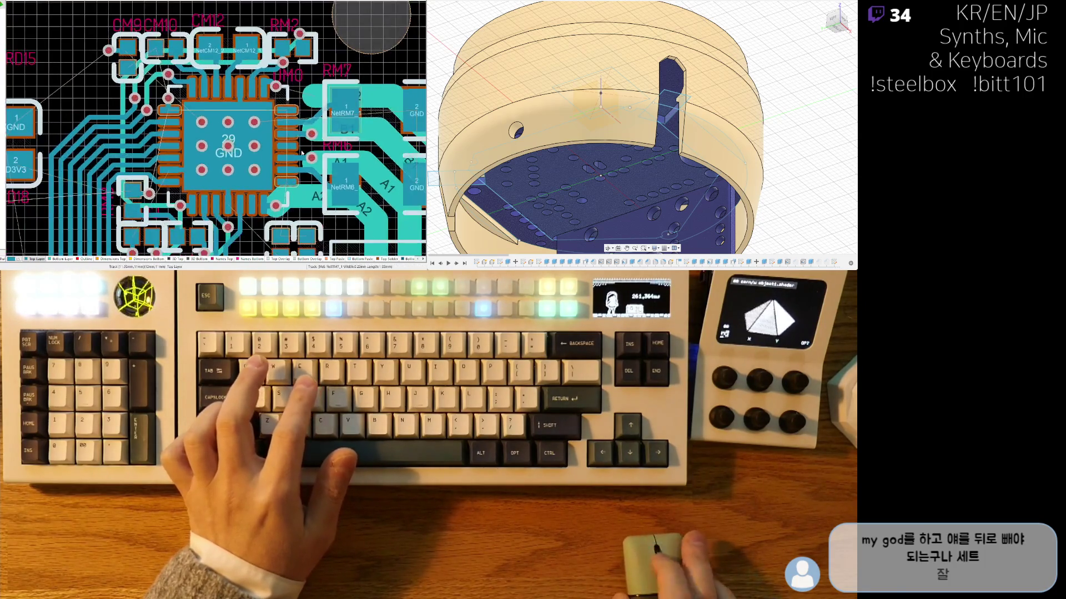
scroll(267, 90, "up", 1, "ctrl")
scroll(267, 90, "up", 2)
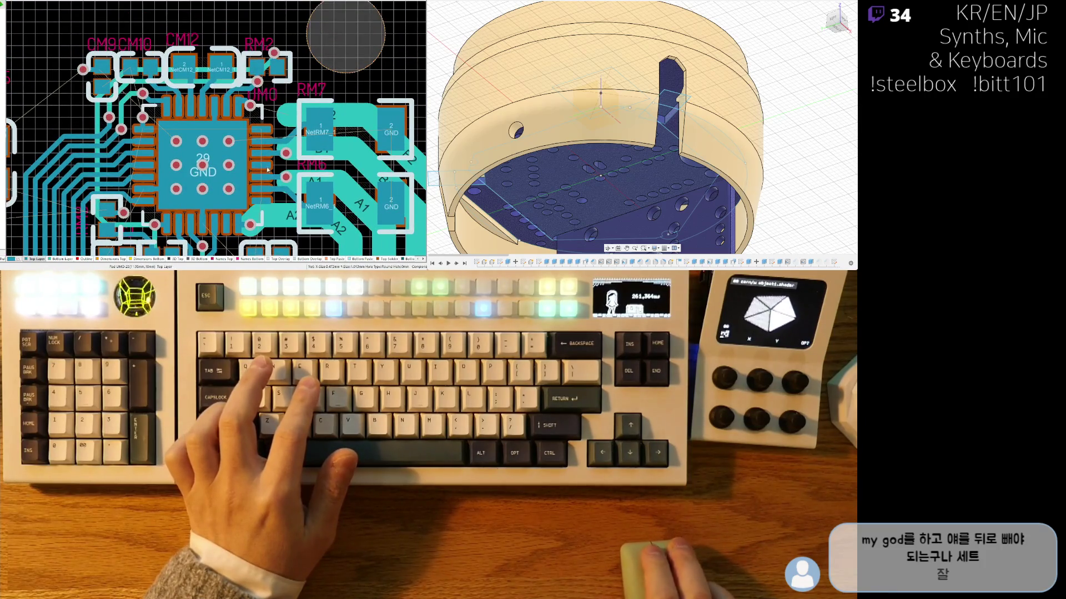
scroll(263, 147, "down", 1)
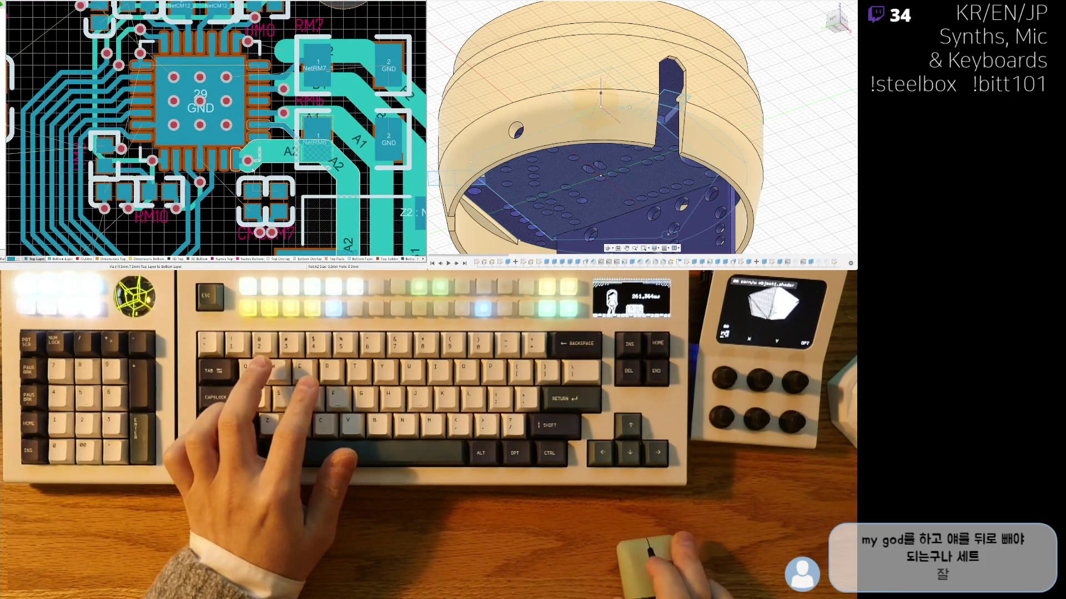
scroll(256, 159, "up", 5, "ctrl")
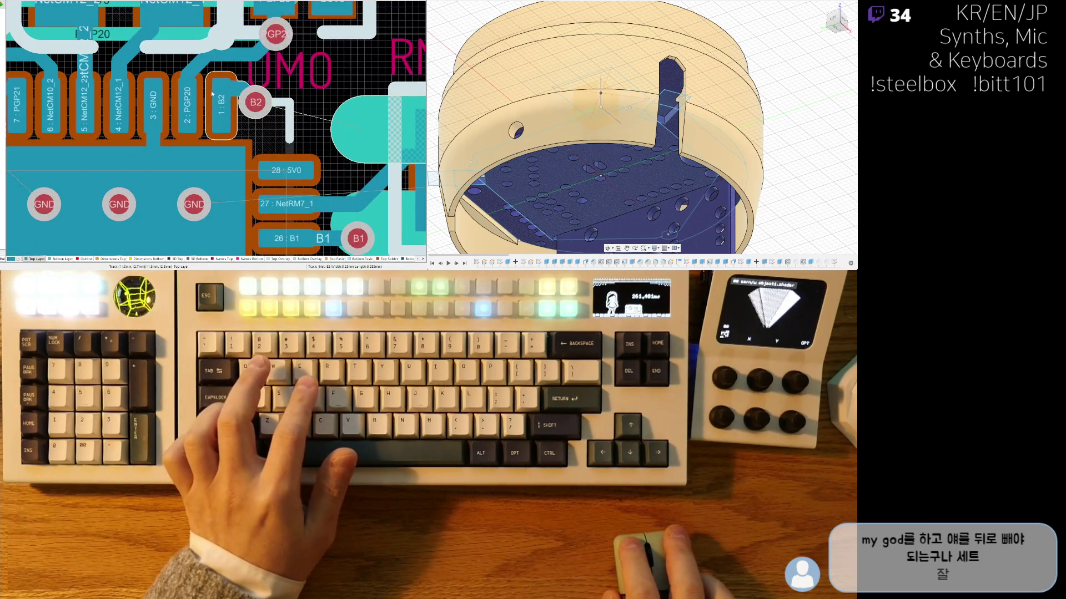
left_click(211, 89)
right_click(221, 103)
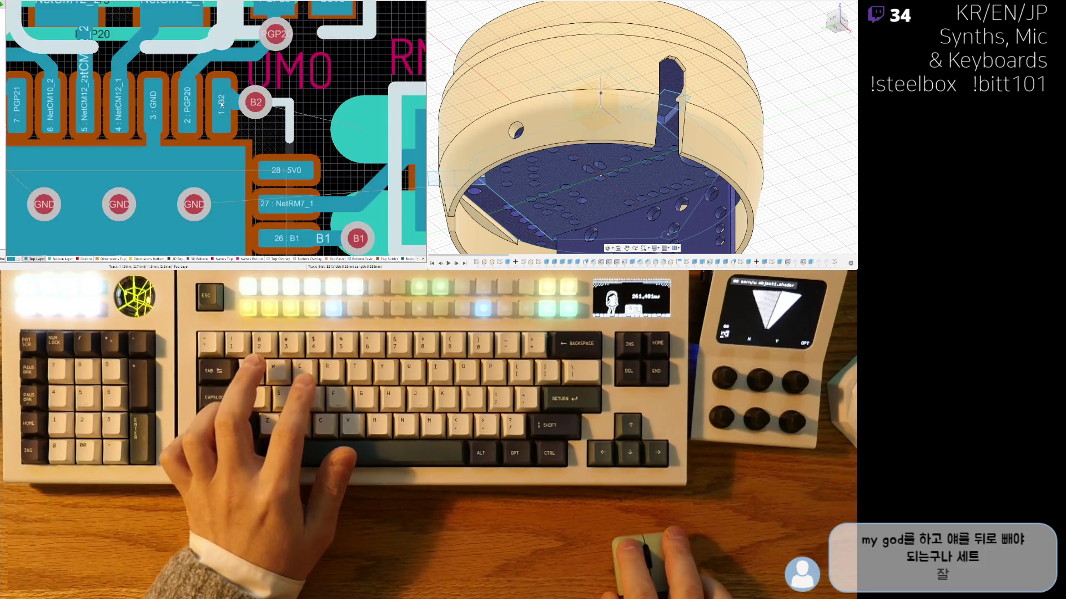
left_click(215, 108)
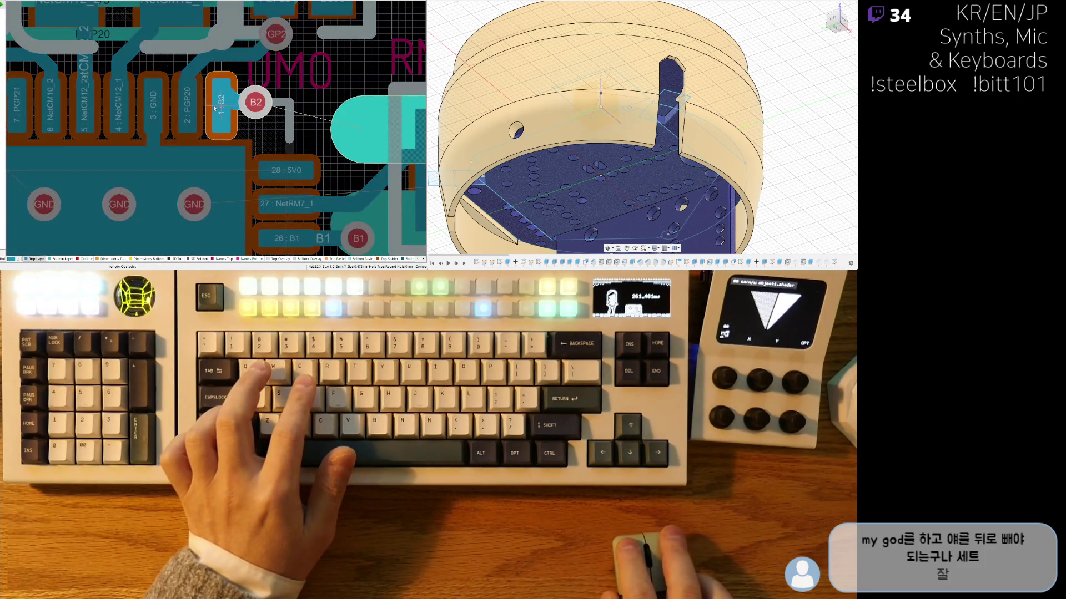
right_click(226, 101)
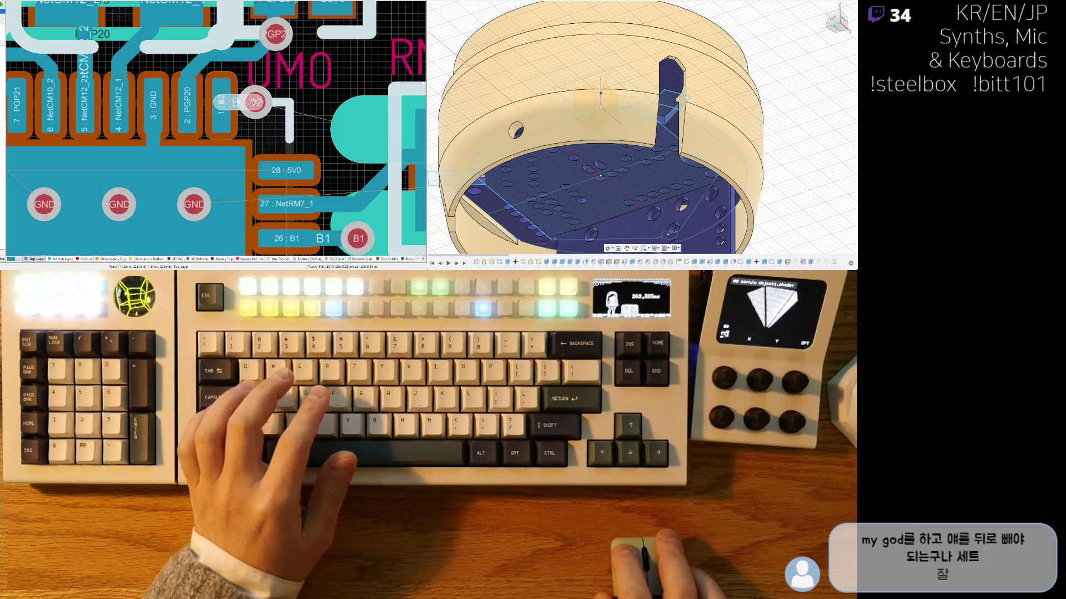
scroll(242, 102, "down", 5, "ctrl")
right_click_drag(340, 107, 299, 60)
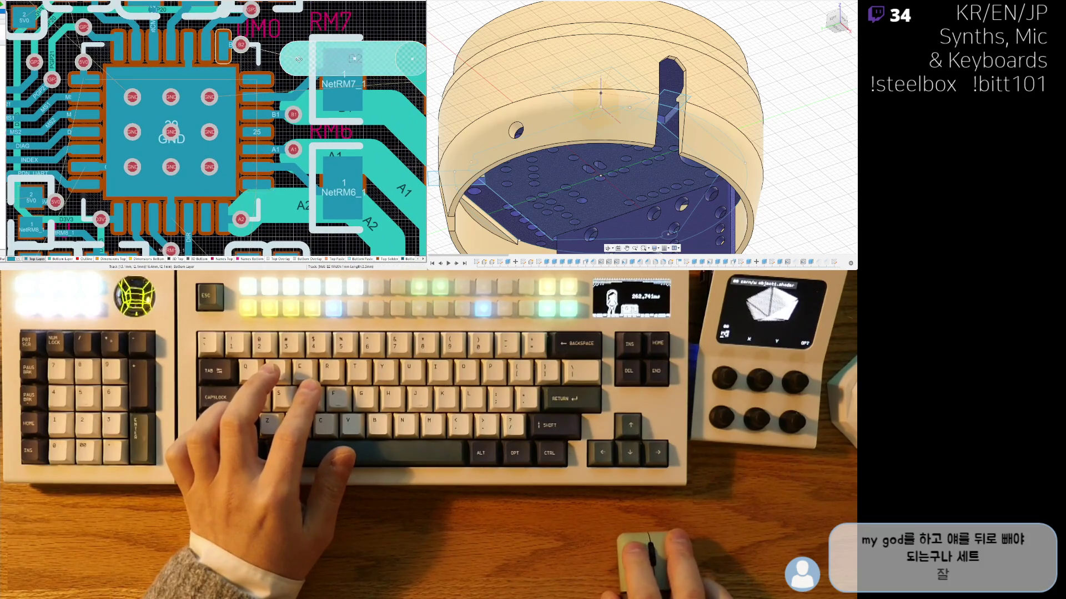
mouse_move(296, 58)
left_mouse_down()
mouse_move(241, 44)
mouse_move(269, 41)
left_mouse_up()
Step: Inspect the board's top and underside in 3D, then return to 2D on the connector pads and SWD header
key("3")
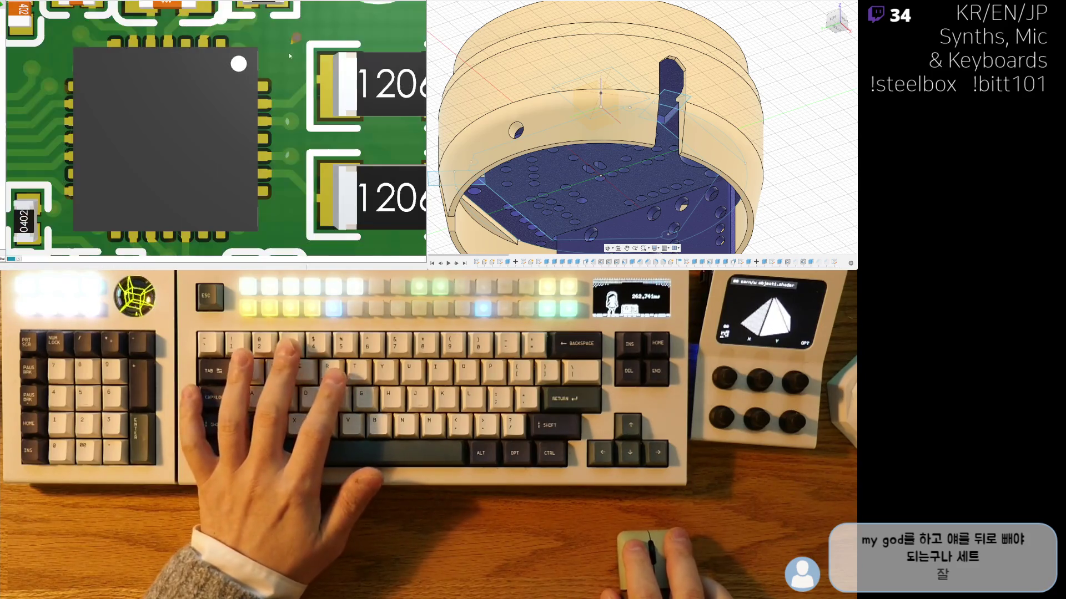
scroll(230, 133, "down", 3)
key("v")
key("b")
scroll(292, 106, "up", 3)
key("v")
key("b")
scroll(314, 123, "up", 3)
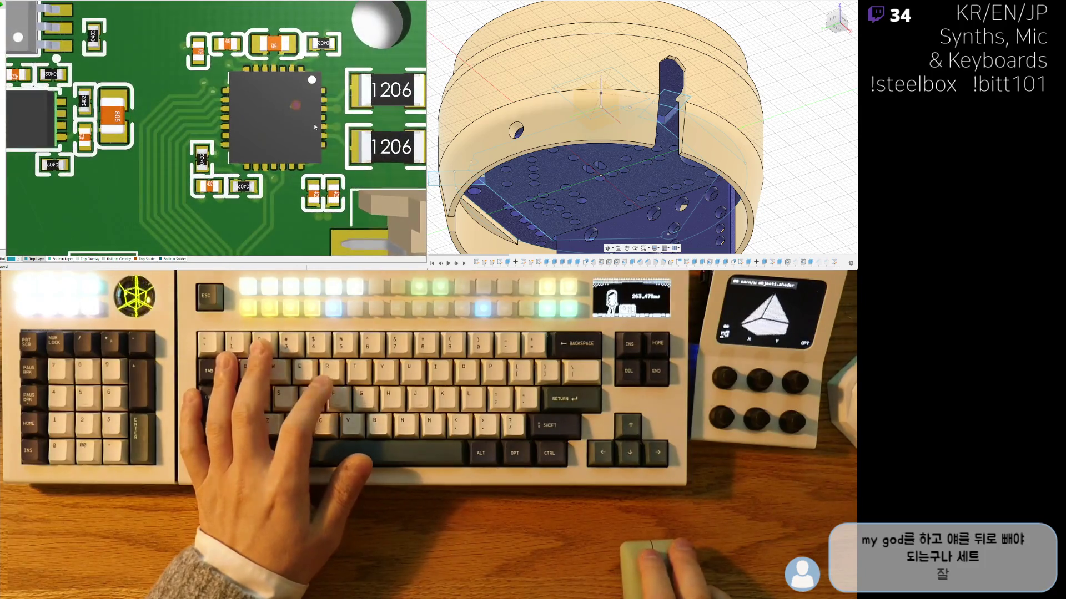
key("2")
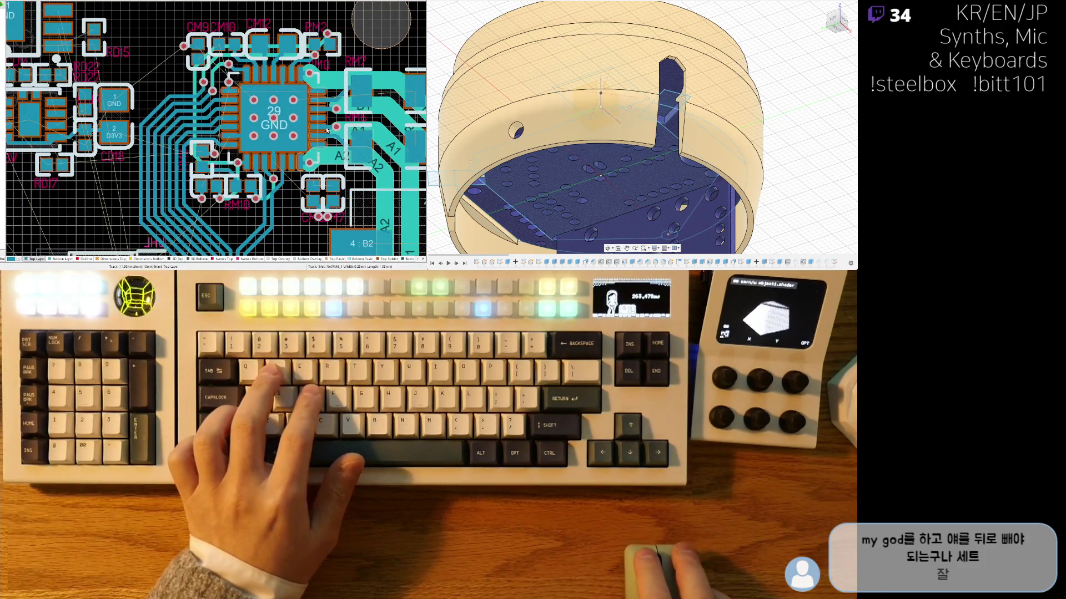
mouse_move(297, 188)
right_mouse_down()
mouse_move(262, 106)
mouse_move(254, 131)
mouse_move(239, 20)
mouse_move(220, 65)
right_mouse_up()
scroll(288, 122, "up", 2, "ctrl")
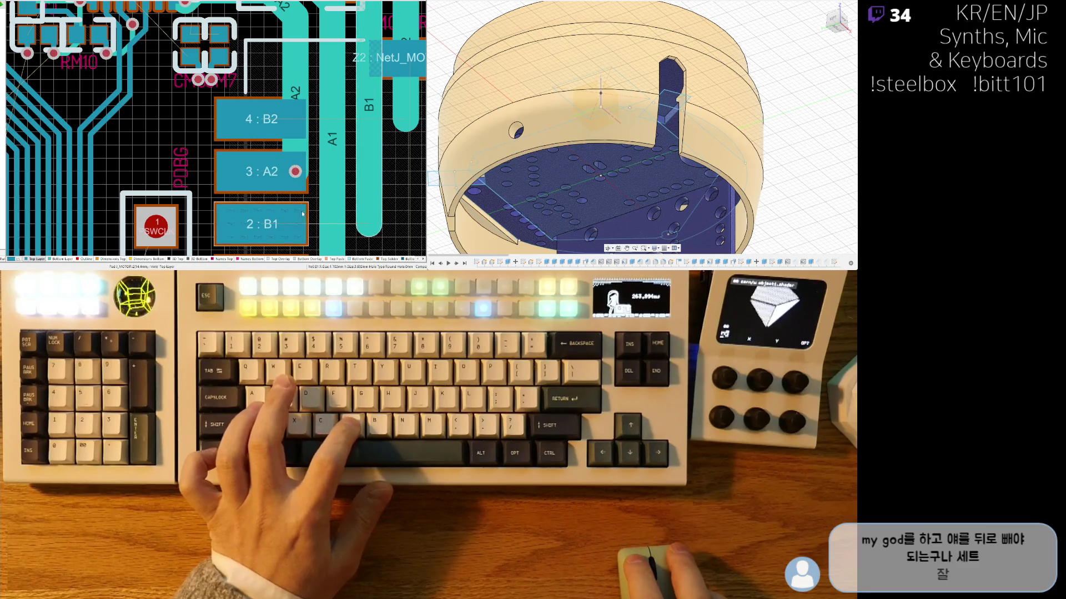
scroll(295, 173, "down", 1)
Step: Route the B2 track from its via onto connector pad 4:B2
right_click_drag(382, 137, 311, 178)
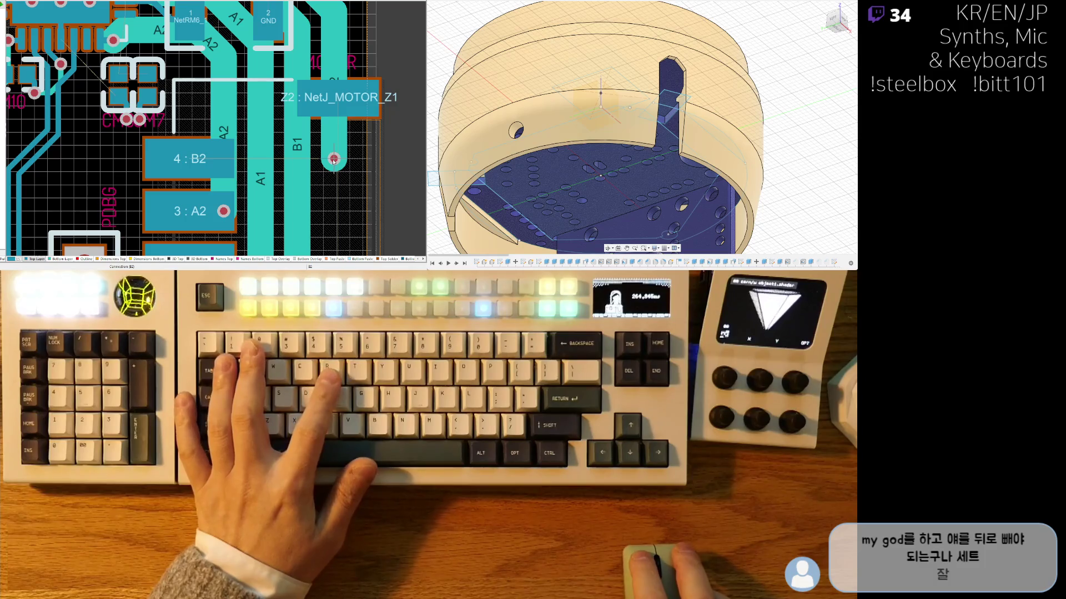
left_click(201, 162)
right_click(333, 162)
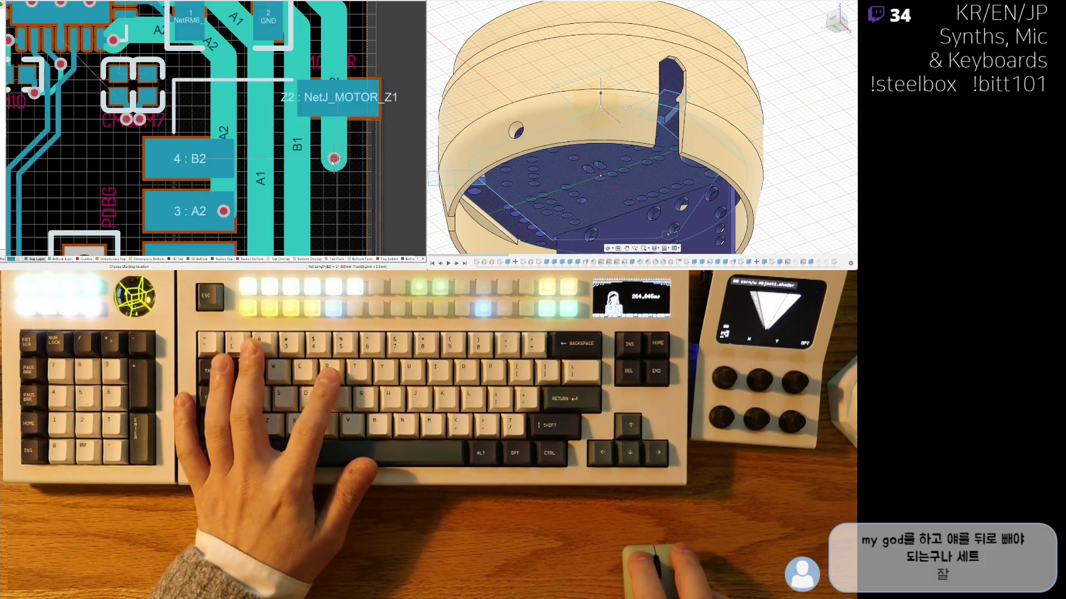
left_click(336, 161)
left_click(192, 162)
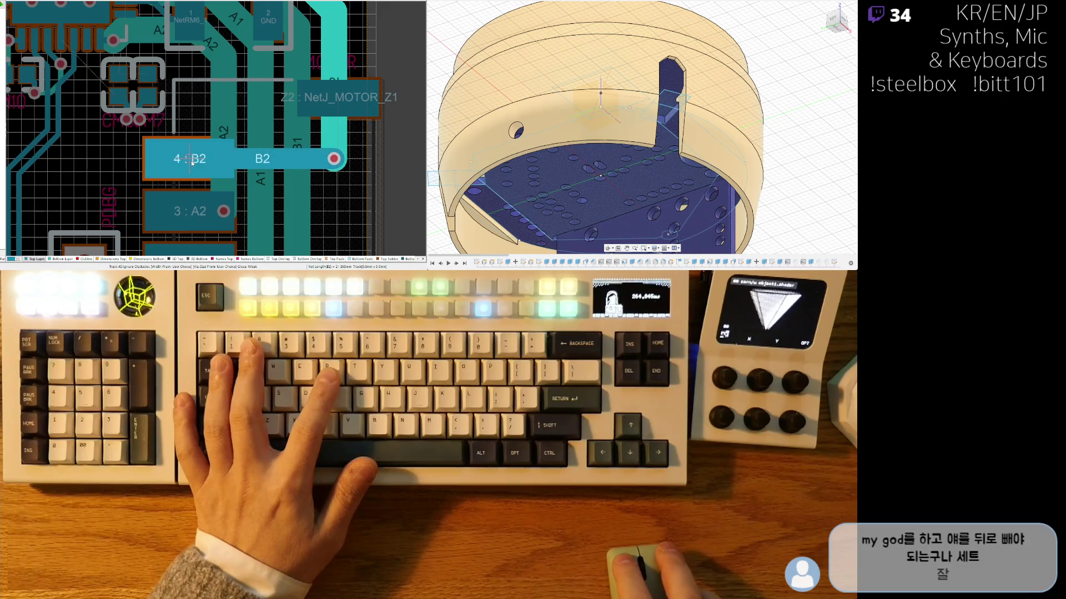
Step: Route the B1 and A1 tracks onto connector pads 2:B1 and 1:A1
scroll(280, 124, "down", 3)
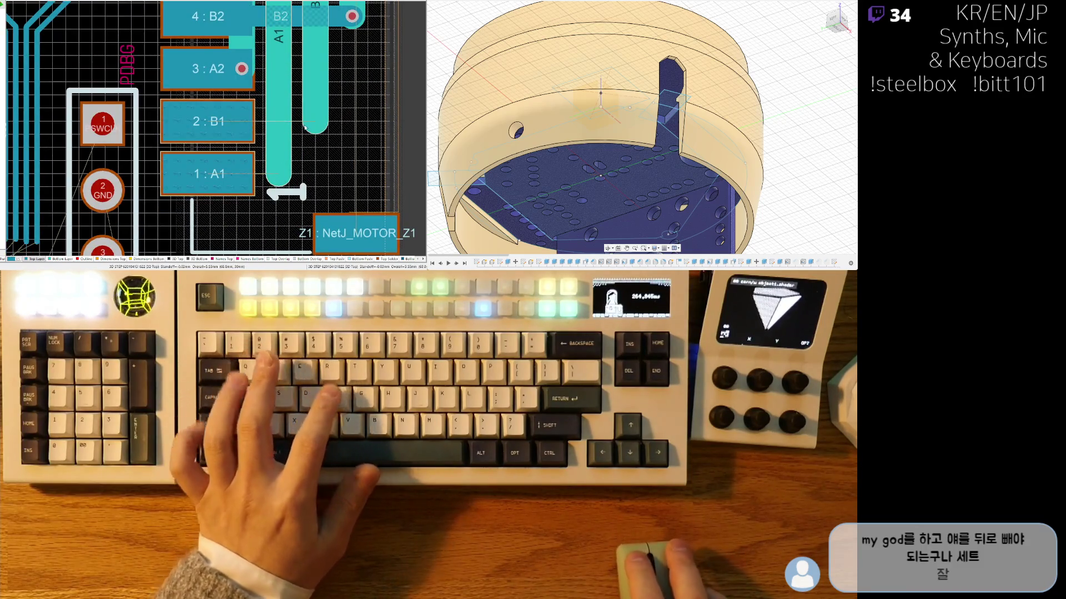
left_click(315, 121)
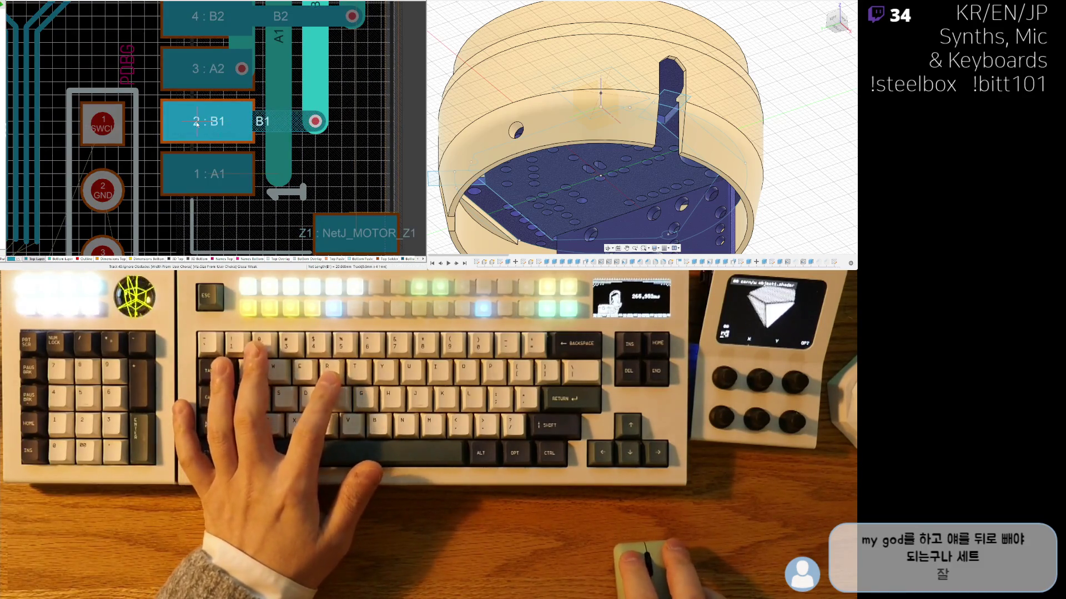
left_click(225, 125)
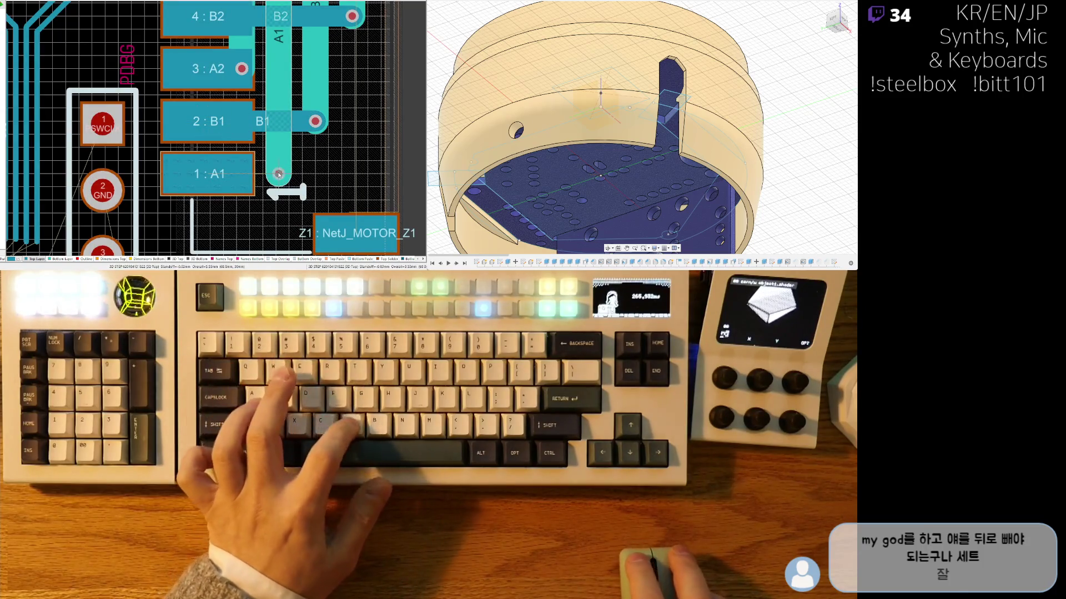
left_click(278, 174)
left_click(222, 174)
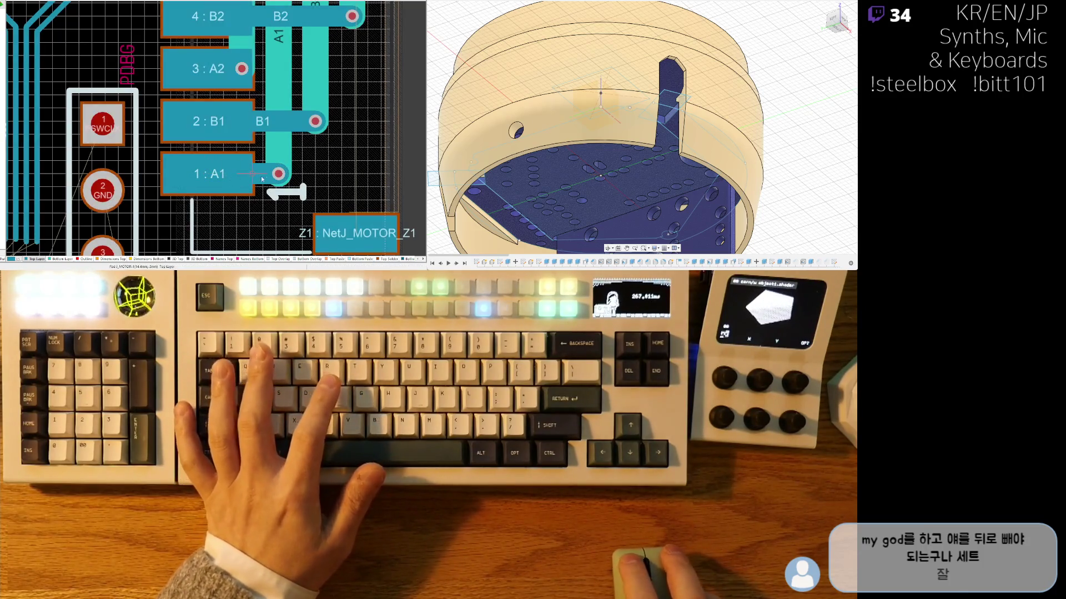
left_click(287, 172)
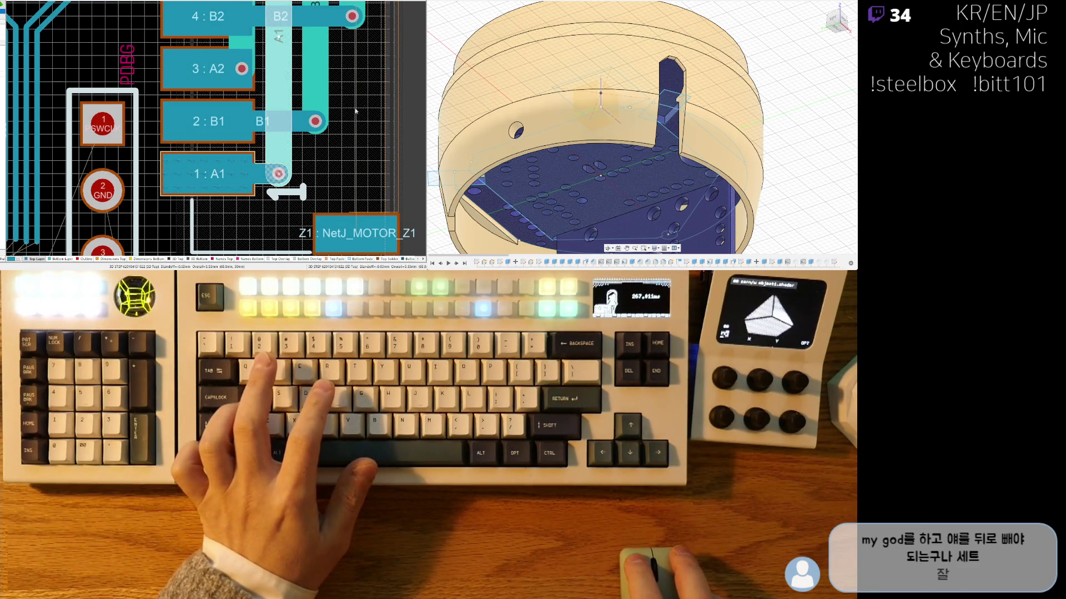
scroll(351, 118, "up", 5)
key("3")
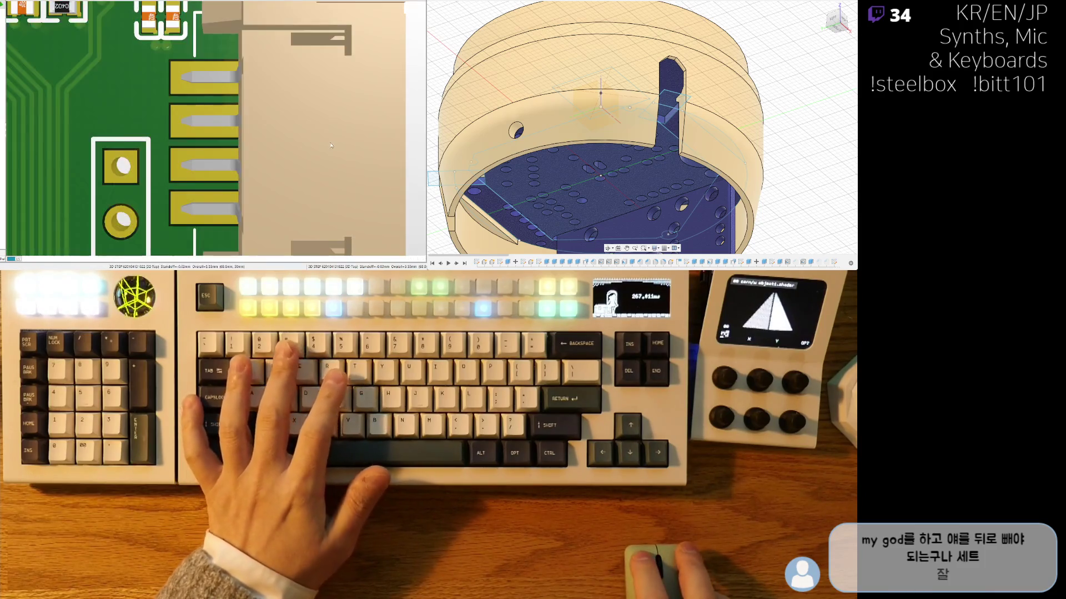
right_click_drag(331, 145, 252, 167)
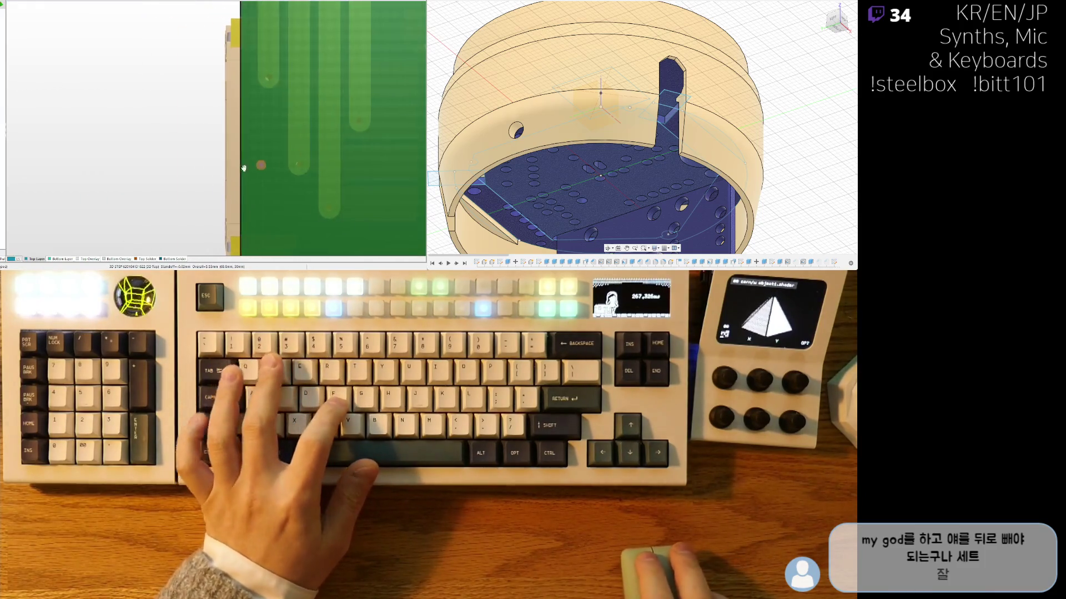
scroll(251, 168, "down", 4, "ctrl")
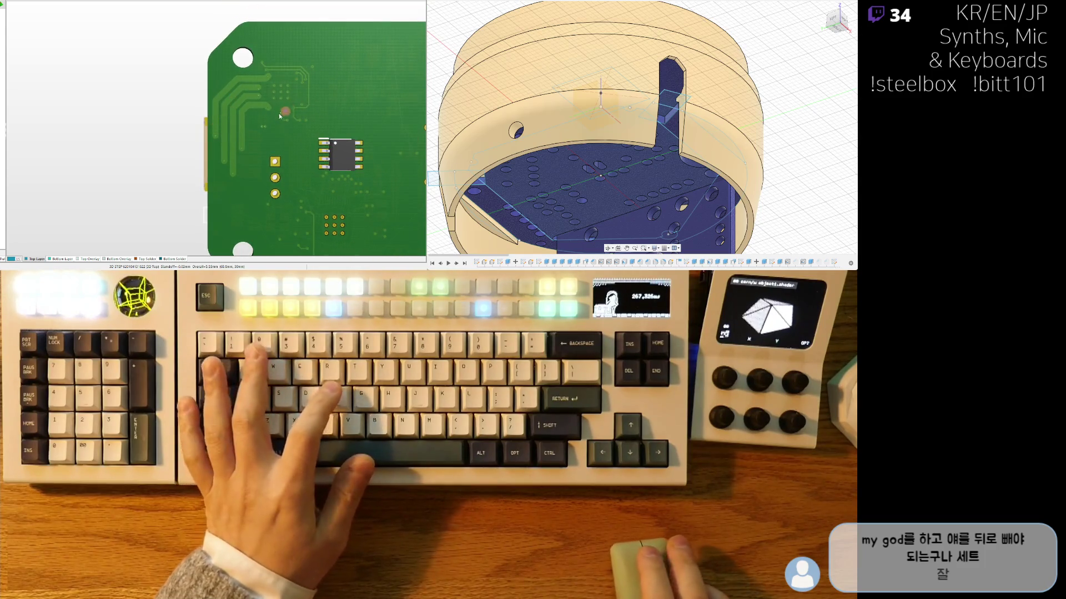
scroll(282, 115, "up", 5, "ctrl")
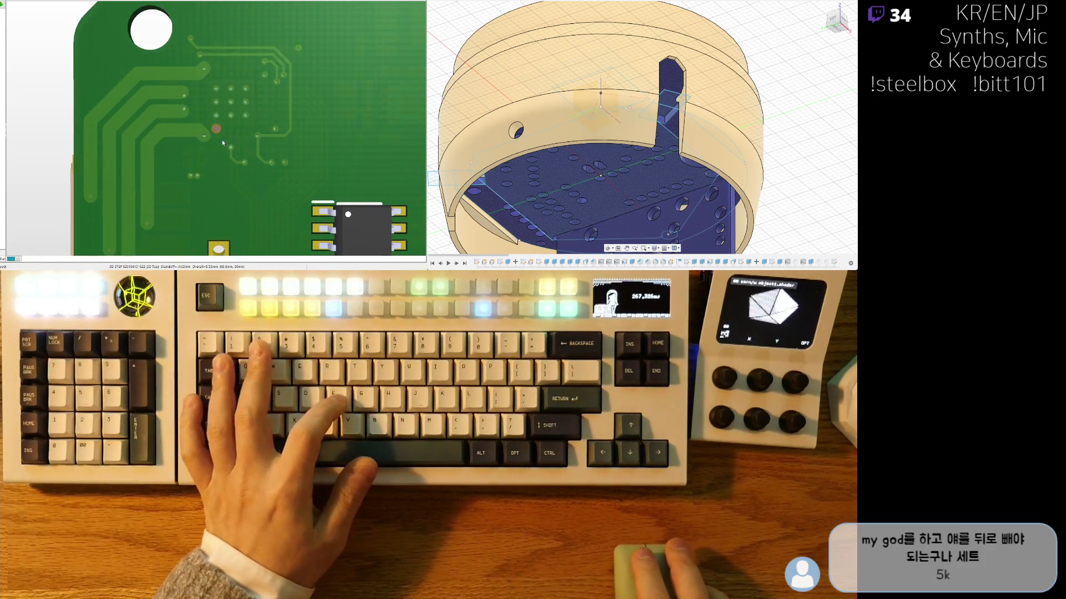
key("2")
scroll(141, 95, "up", 2, "ctrl")
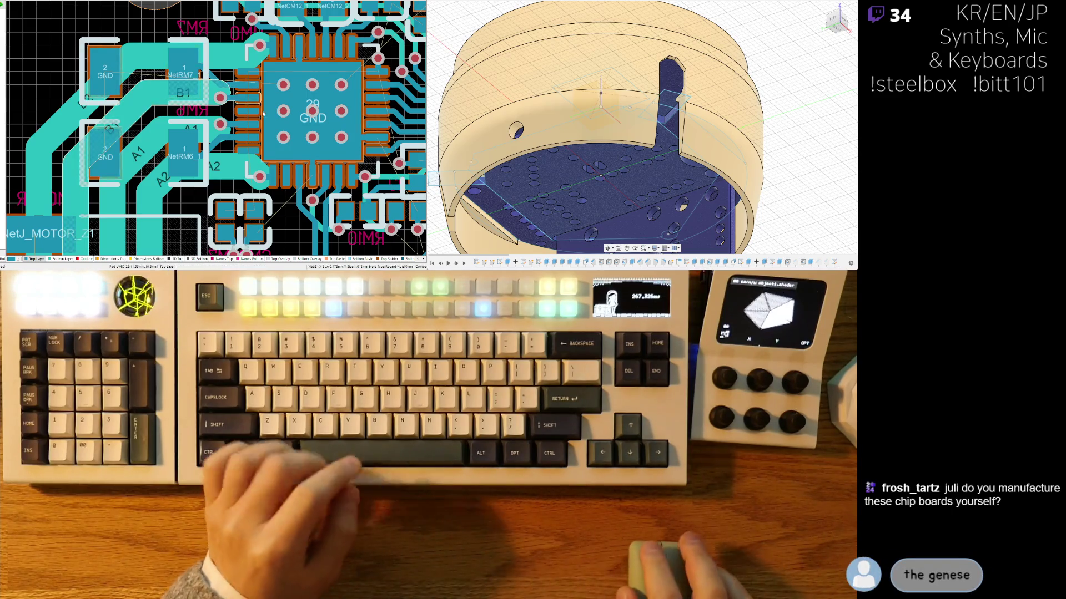
scroll(203, 112, "down", 3, "shift")
scroll(203, 112, "up", 1, "ctrl")
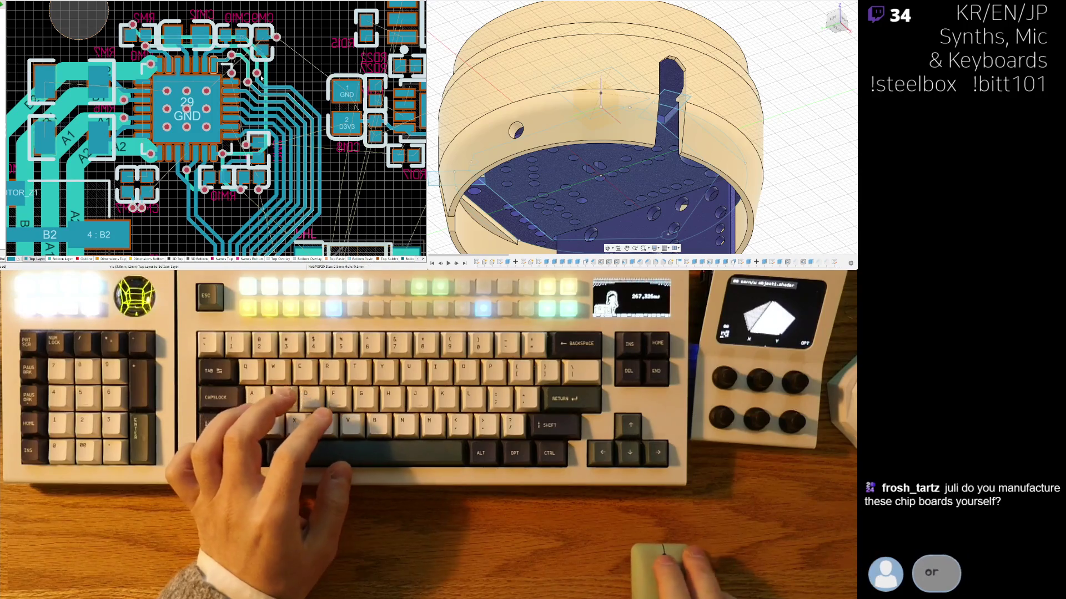
scroll(279, 90, "up", 3)
scroll(278, 90, "up", 2, "ctrl")
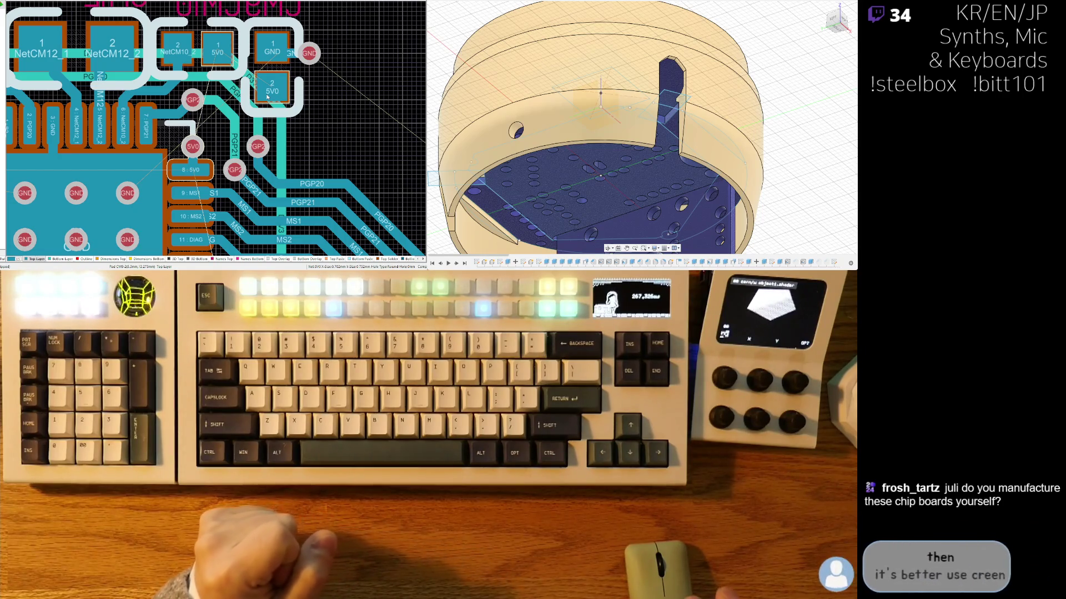
mouse_move(338, 109)
right_mouse_down()
mouse_move(351, 134)
mouse_move(336, 96)
right_mouse_up()
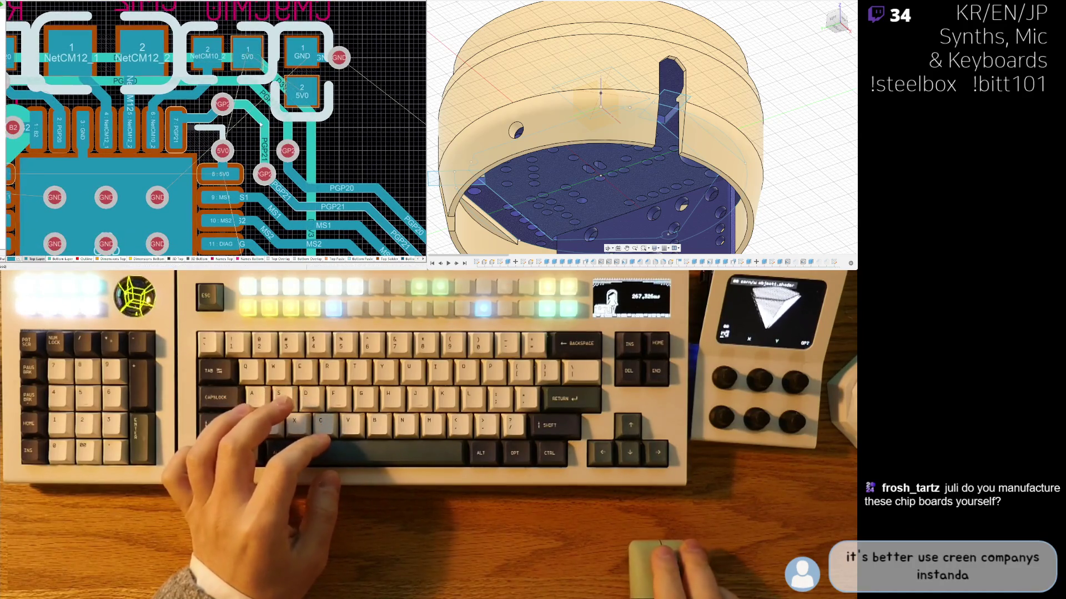
key("3")
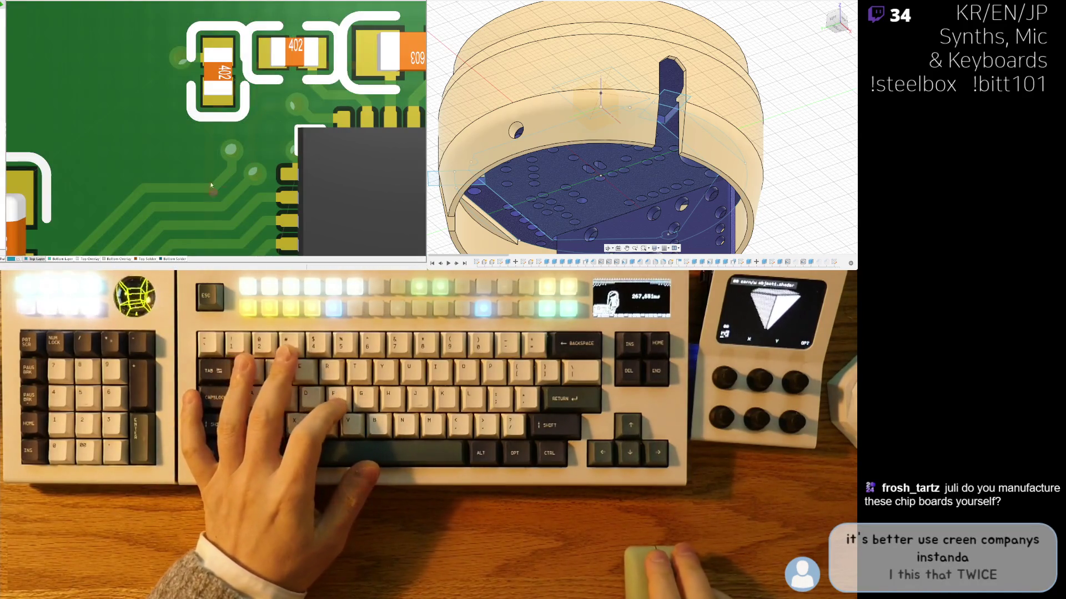
key("2")
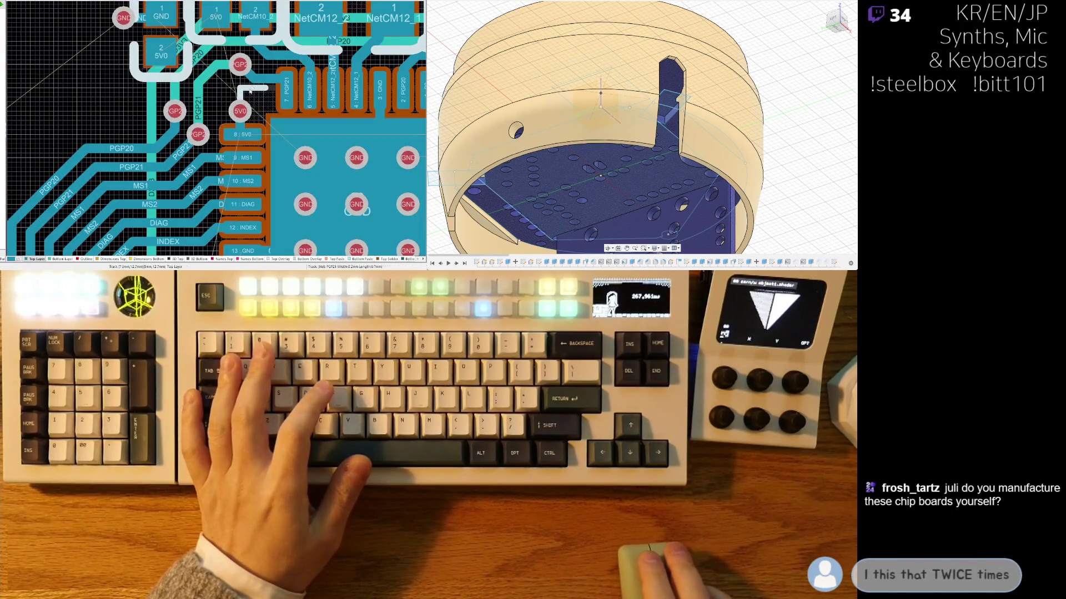
right_click_drag(252, 89, 201, 124)
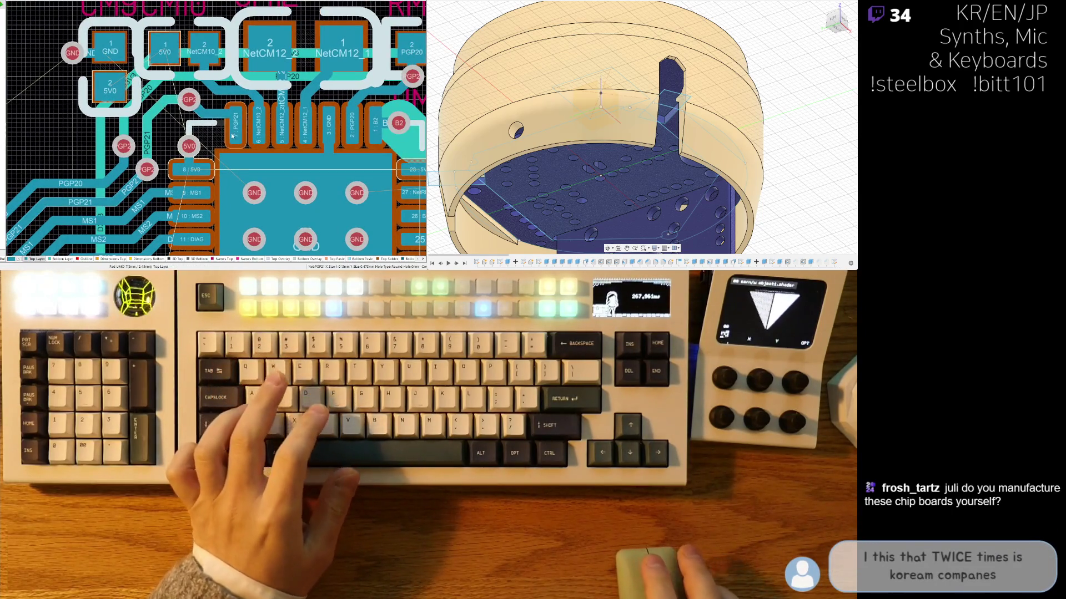
scroll(194, 156, "right", 5, "shift")
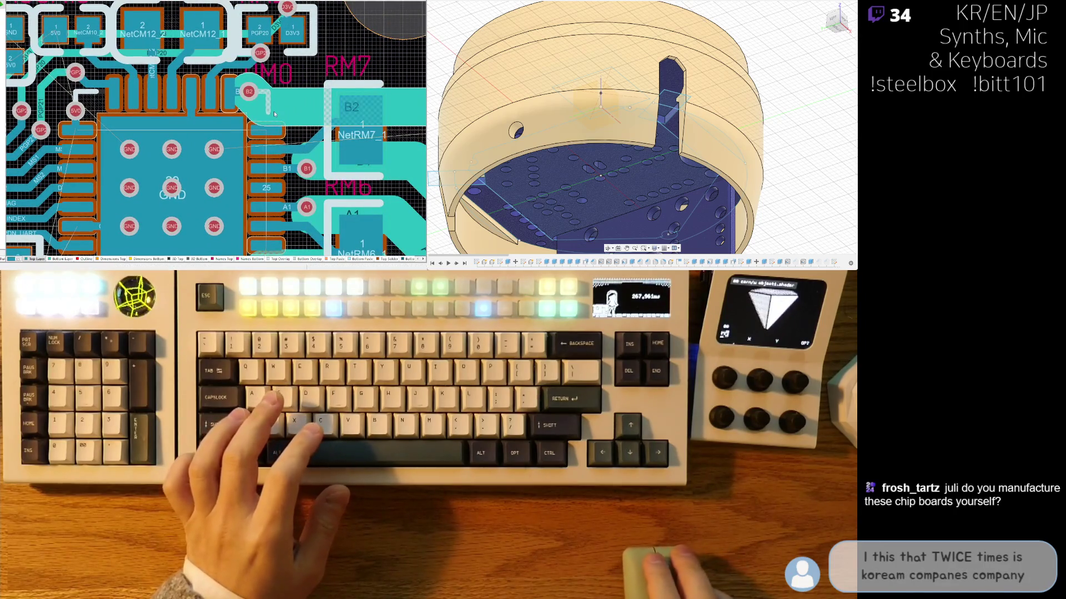
right_click_drag(268, 134, 251, 126)
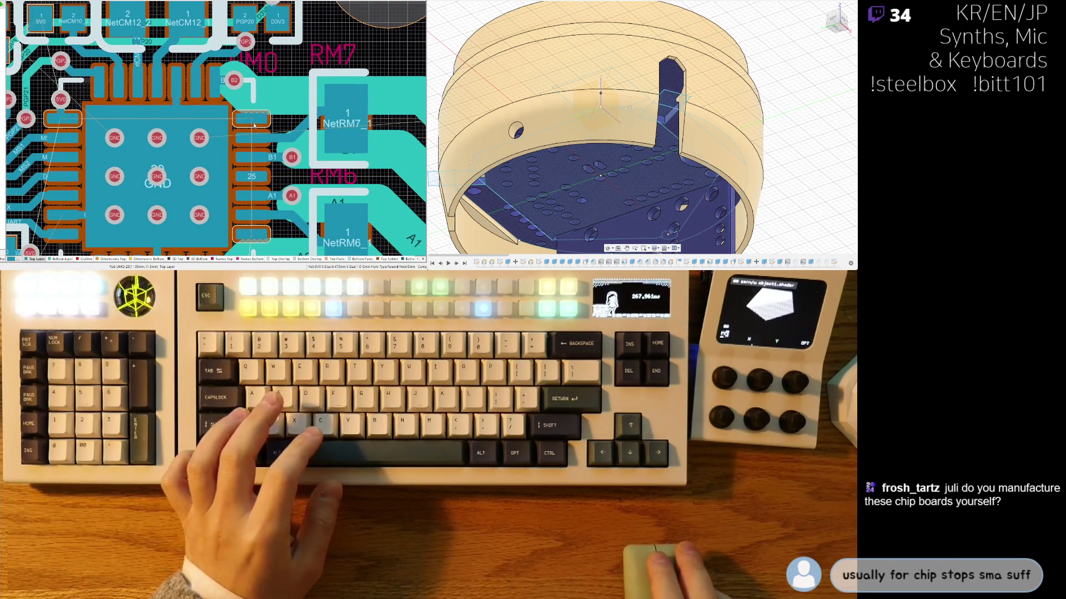
scroll(252, 126, "down", 2, "ctrl")
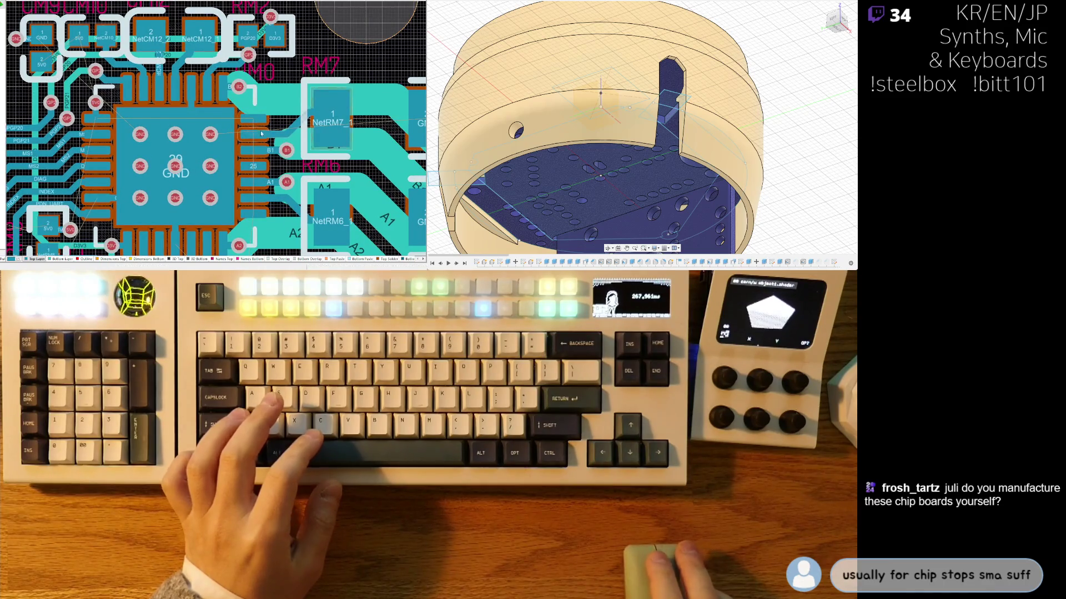
right_click_drag(256, 127, 274, 142)
left_click(284, 146)
key("Delete")
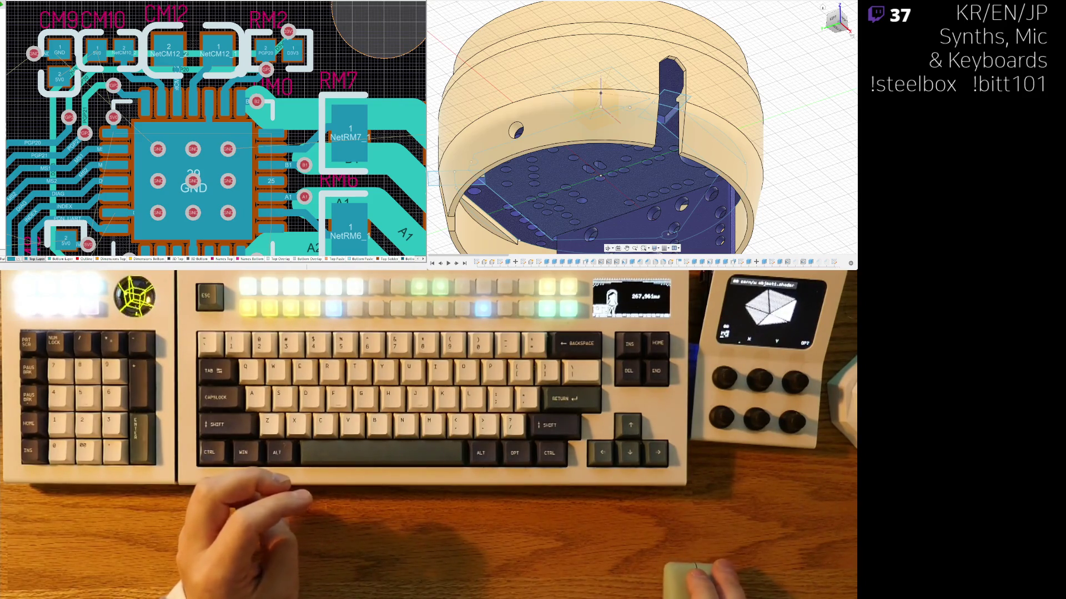
right_click_drag(342, 117, 338, 111)
scroll(183, 118, "down", 3, "ctrl")
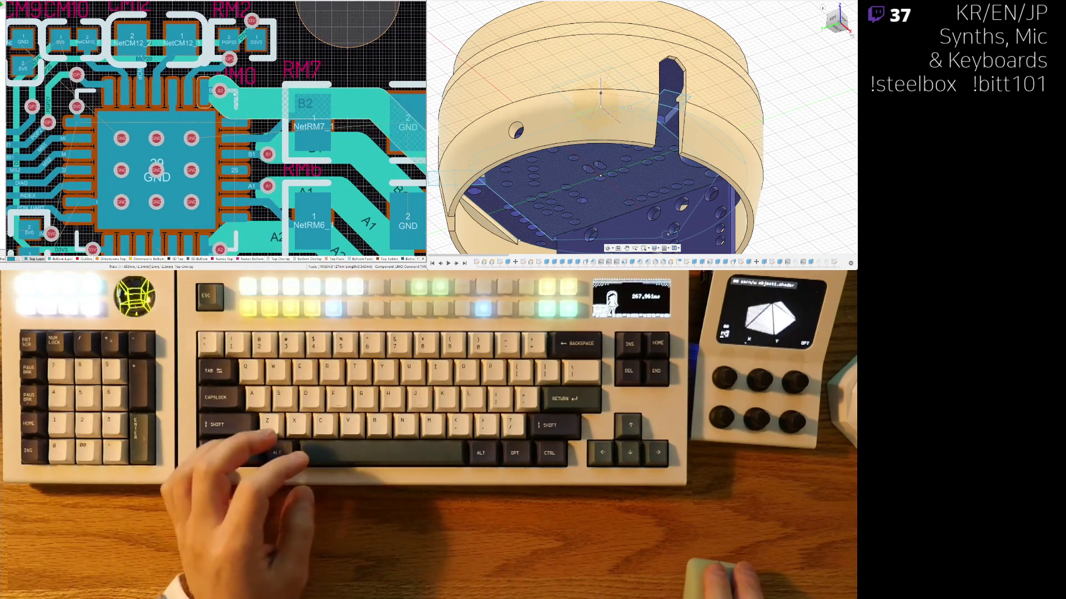
scroll(183, 118, "up", 5, "ctrl")
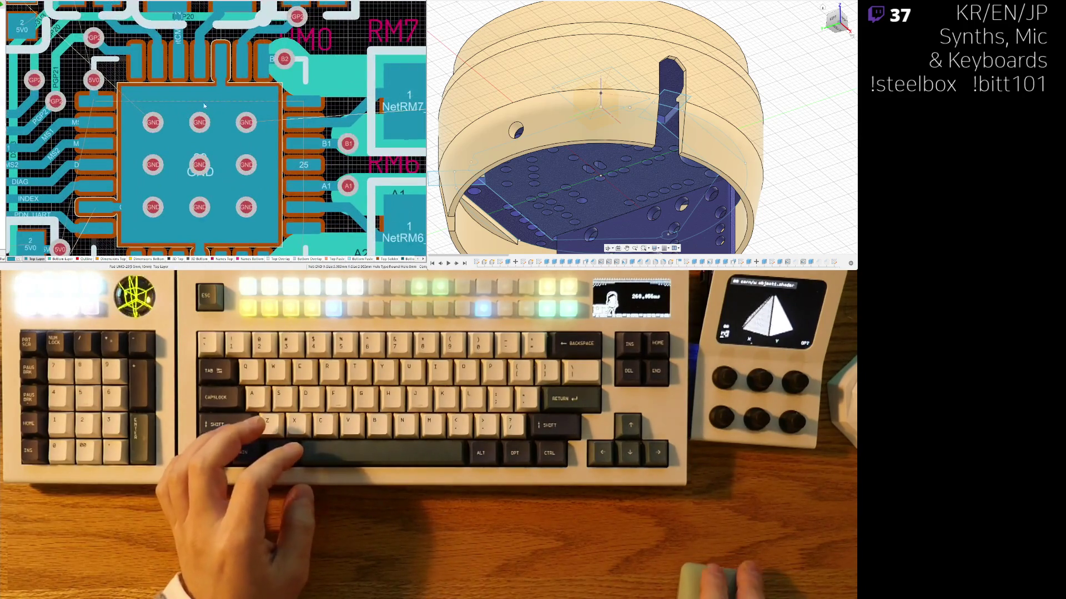
scroll(241, 136, "left", 2, "shift")
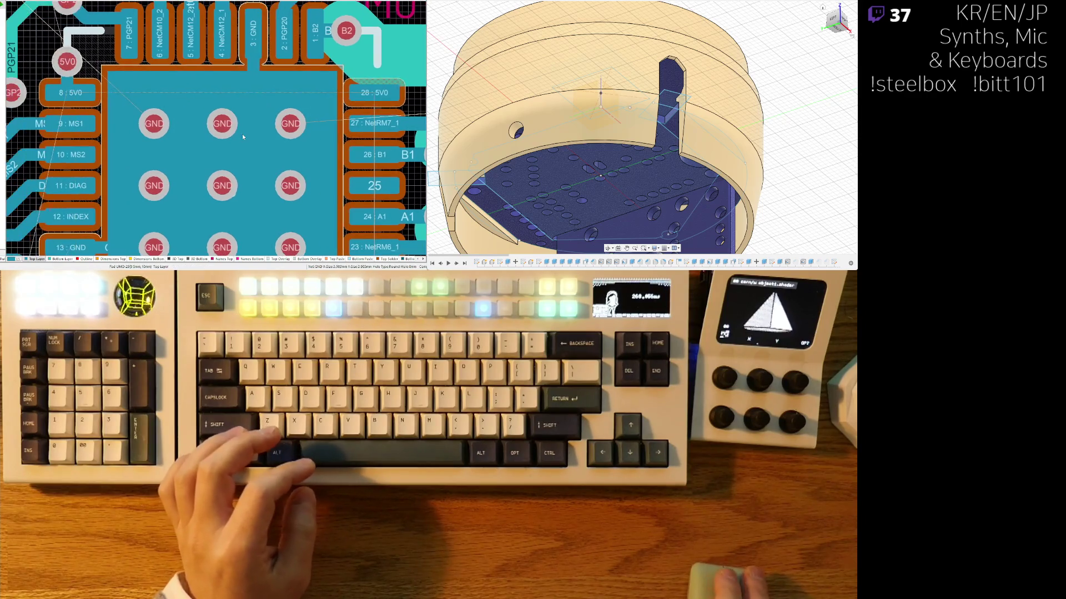
scroll(265, 98, "down", 1, "ctrl")
left_click(348, 101)
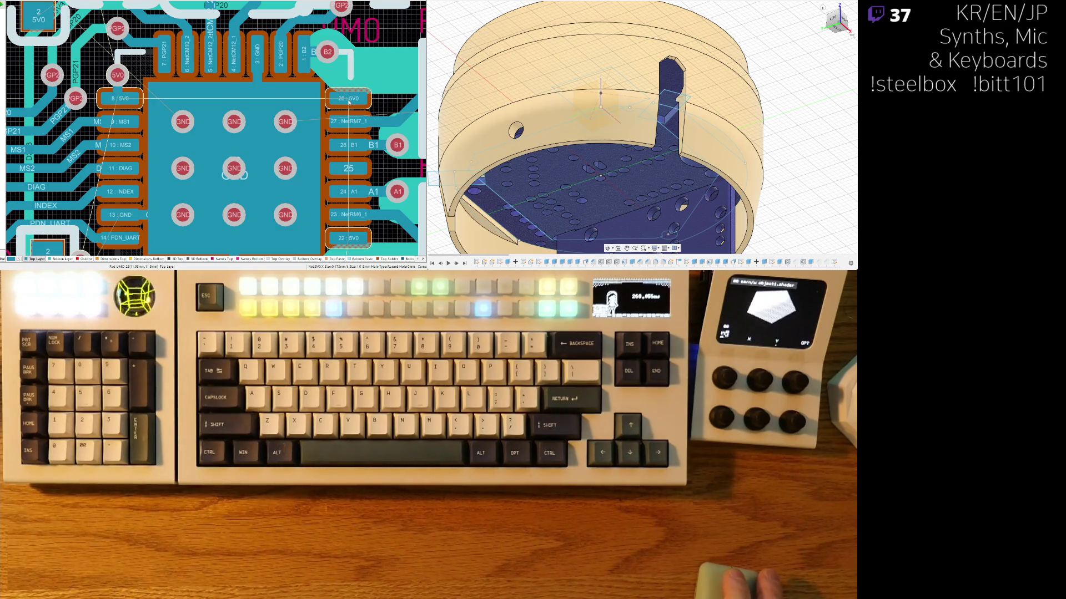
scroll(348, 101, "down", 1, "ctrl")
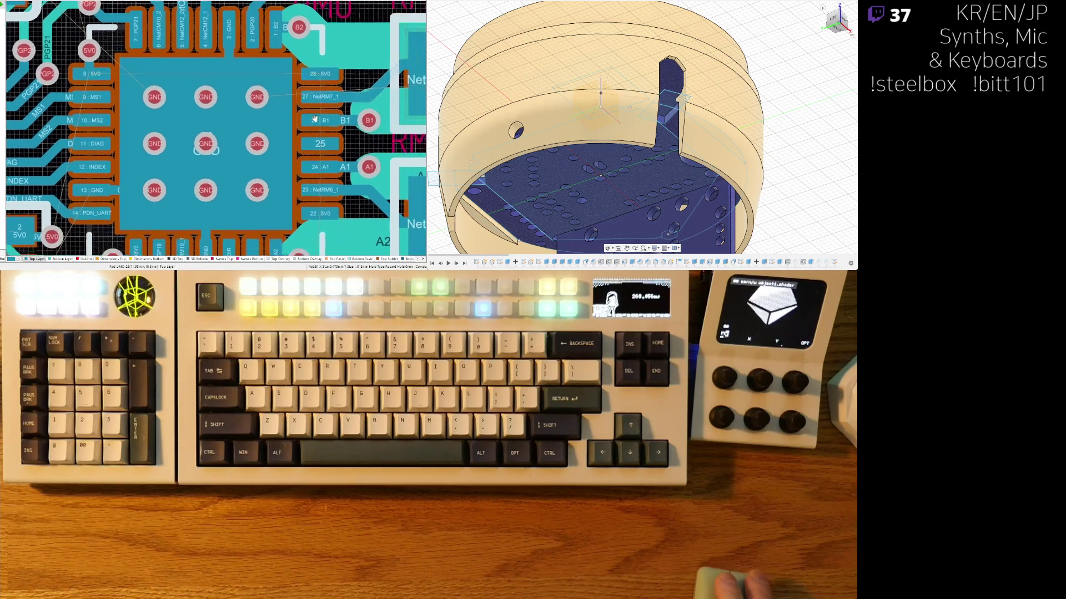
scroll(348, 101, "down", 1, "ctrl")
mouse_move(361, 143)
right_mouse_down()
mouse_move(156, 102)
mouse_move(210, 115)
right_mouse_up()
left_click(170, 136)
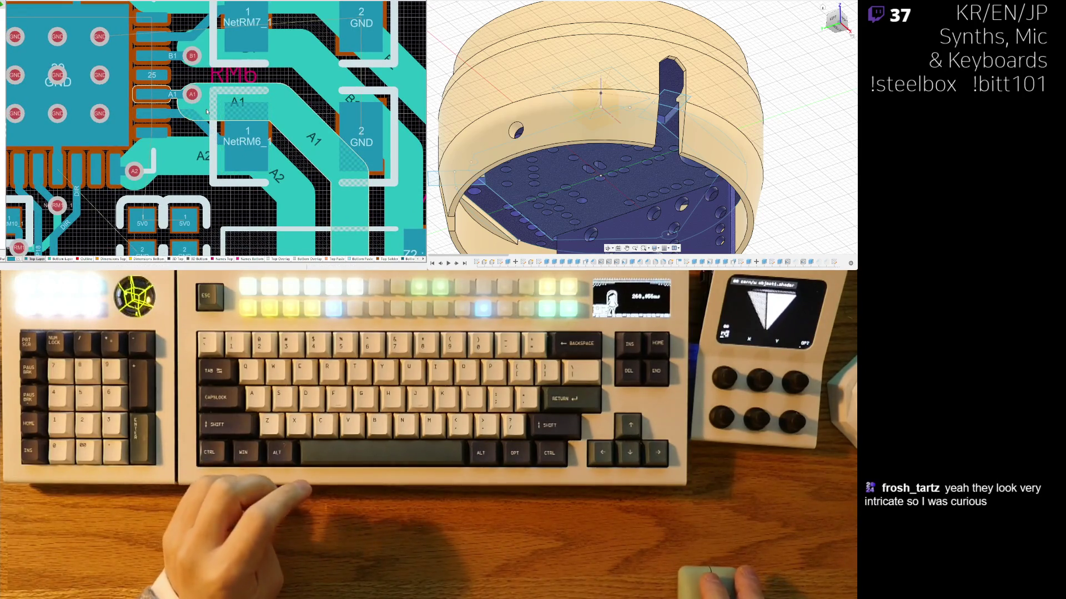
left_click(195, 84)
scroll(197, 85, "up", 3, "ctrl")
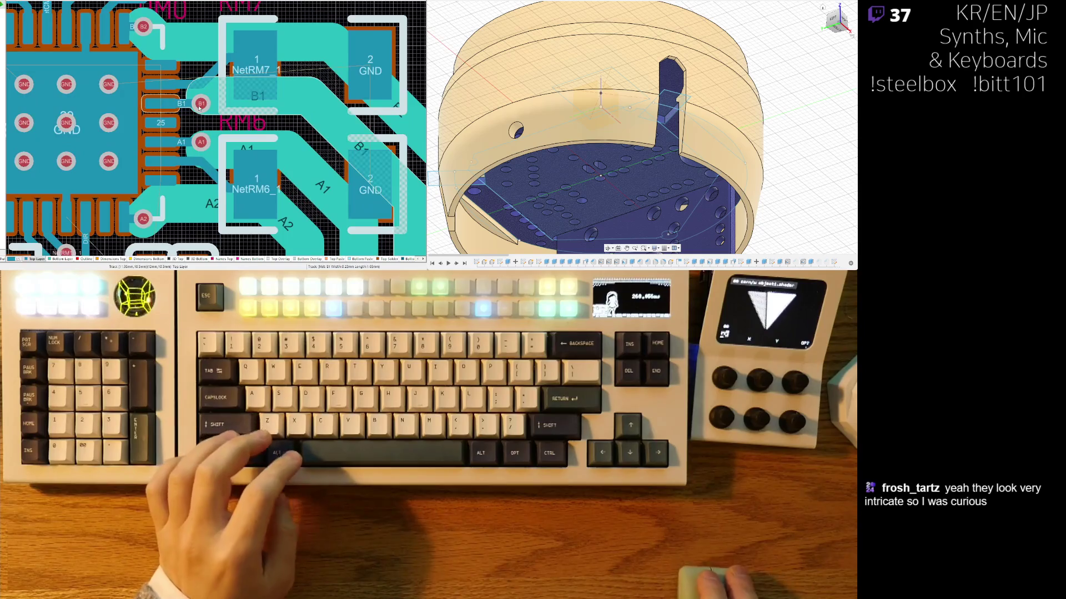
scroll(200, 86, "down", 5, "ctrl")
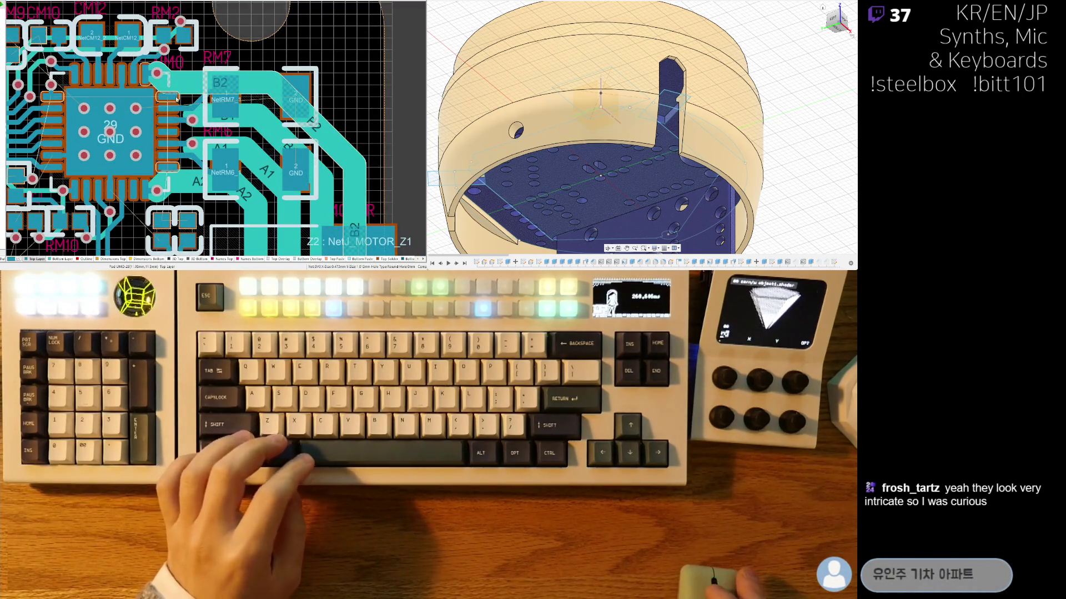
key("ctrl+w")
left_click(183, 98)
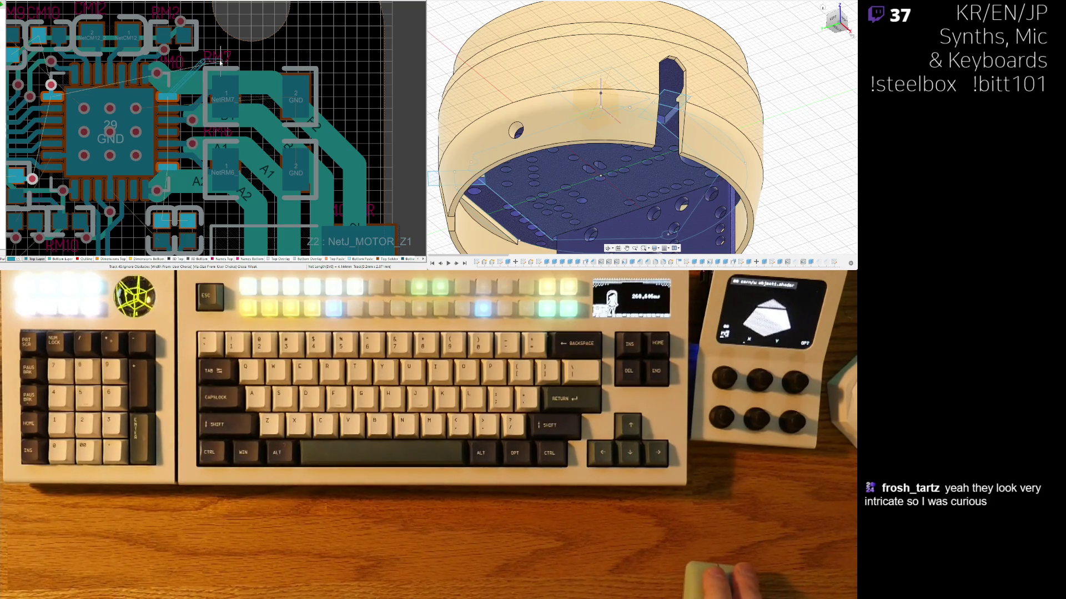
scroll(221, 63, "down", 3, "ctrl")
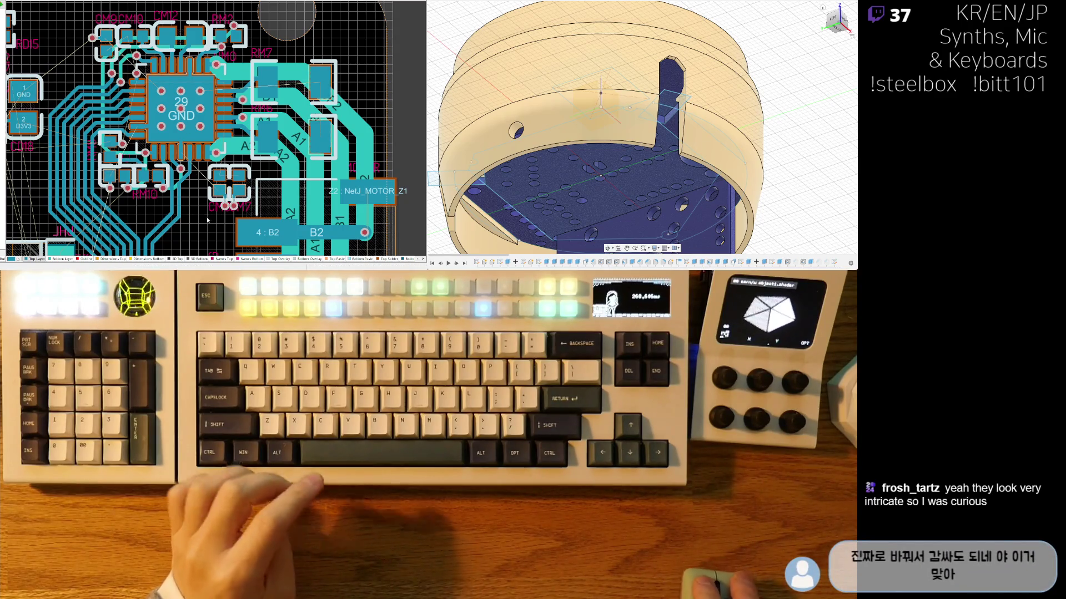
Step: Zoom to the RM8/RM10 area and route a 5V0 track from the left via to pin 8
right_click_drag(162, 78, 177, 74)
scroll(132, 134, "up", 2, "ctrl")
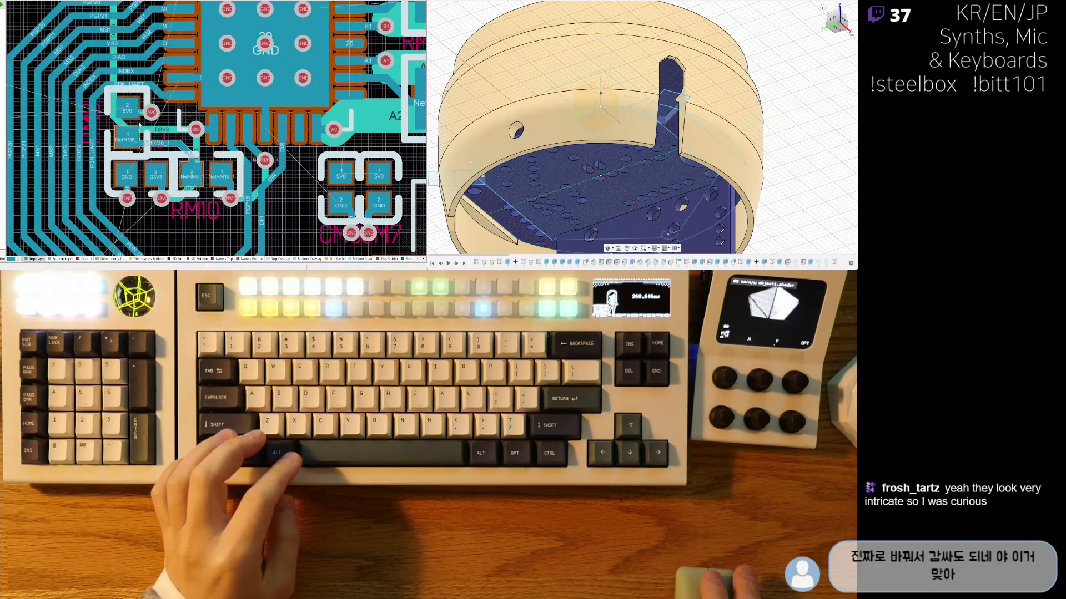
scroll(138, 125, "up", 2, "ctrl")
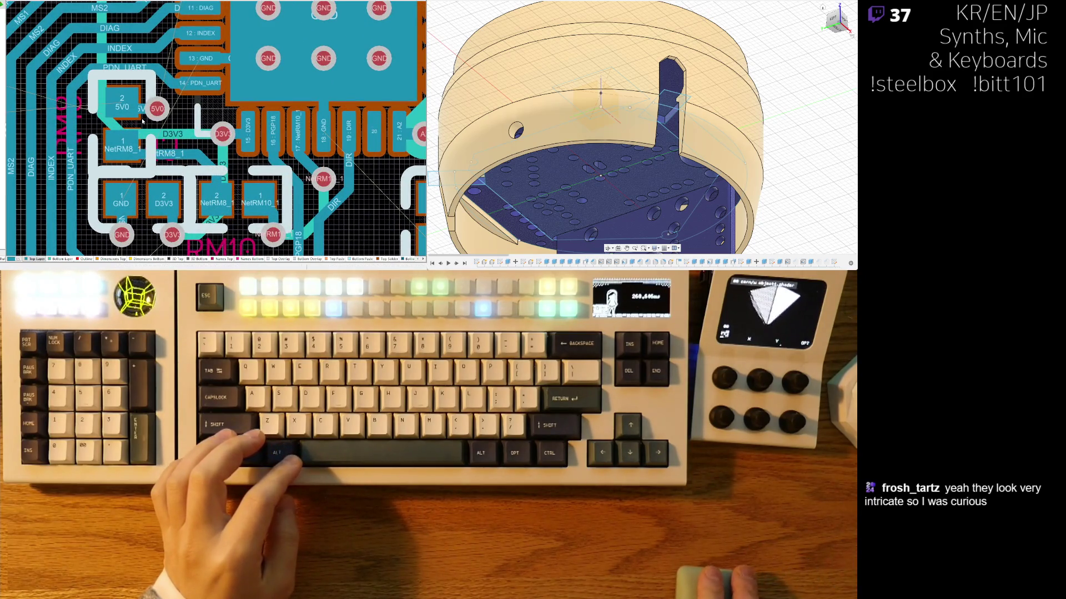
scroll(142, 121, "down", 3, "ctrl")
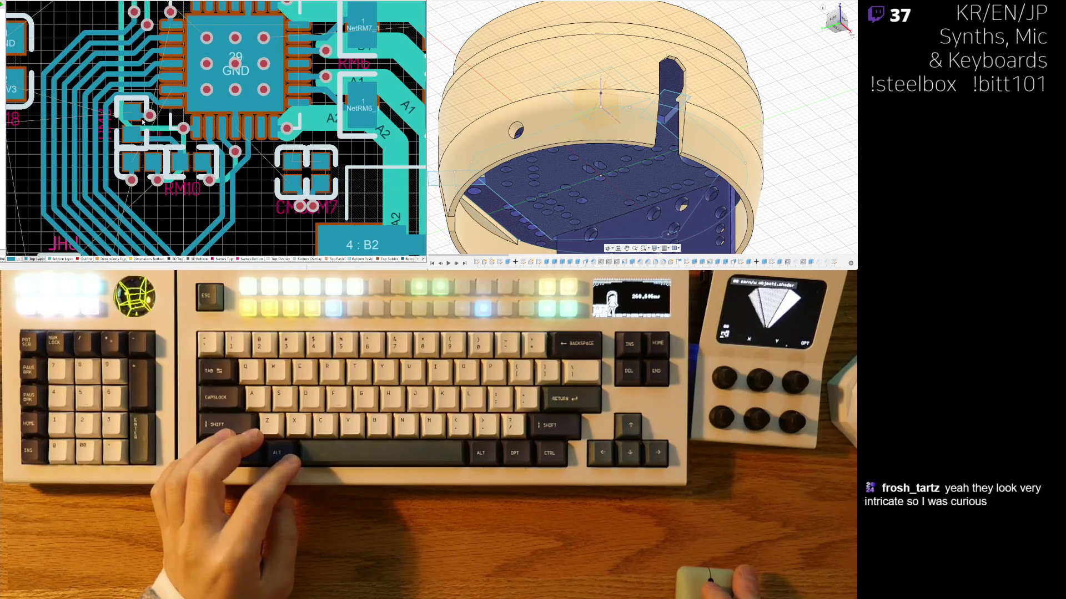
scroll(143, 121, "down", 2, "ctrl")
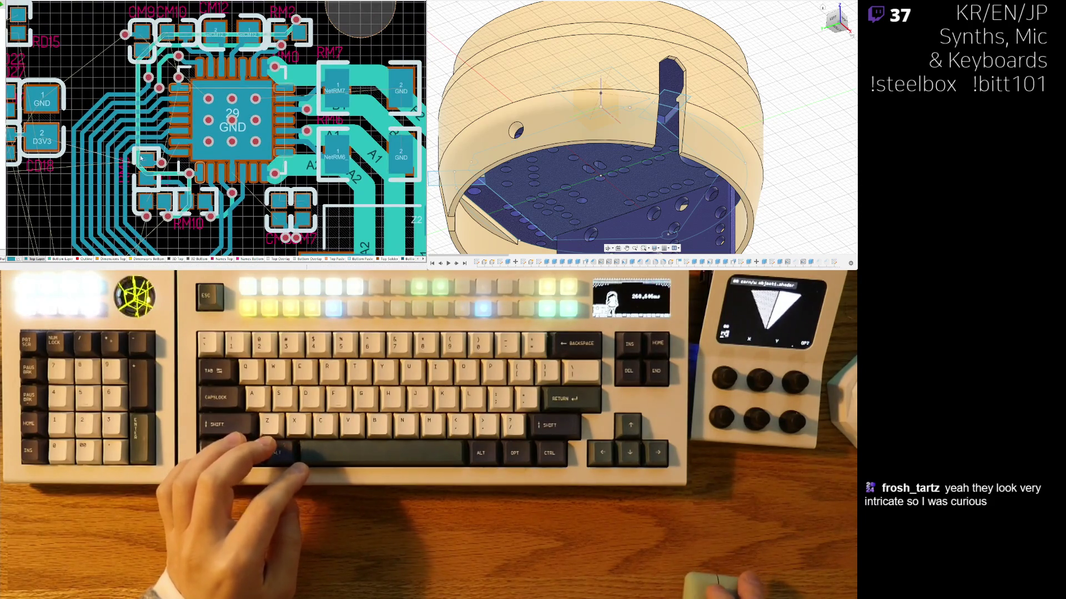
scroll(141, 158, "up", 3, "ctrl")
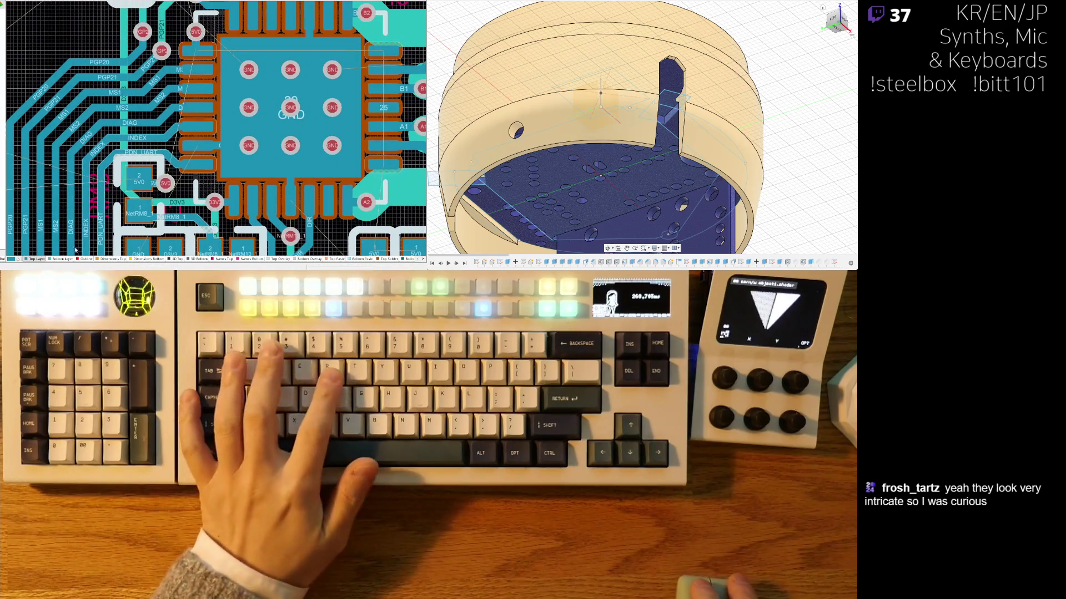
left_click(165, 182)
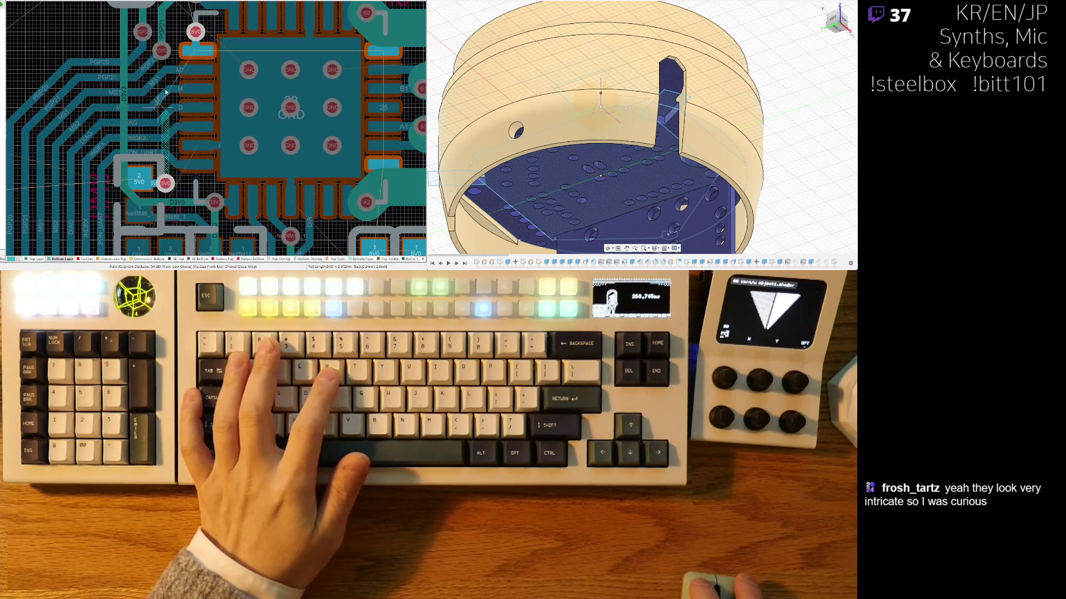
left_click(196, 39)
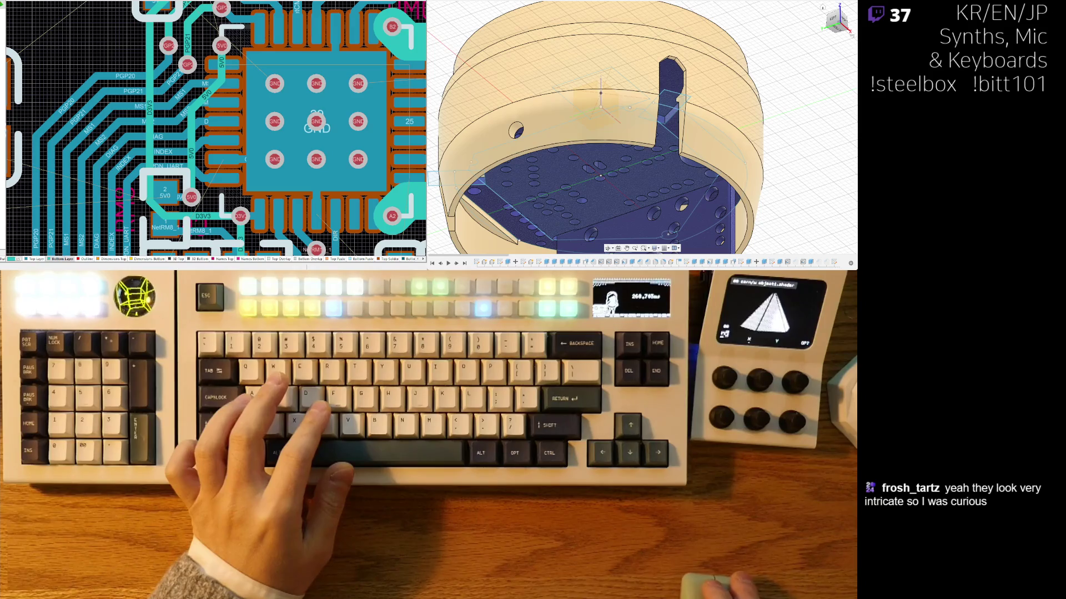
Step: Move the 5V0 via further left of the chip beside the left pins
right_click_drag(203, 142, 183, 92)
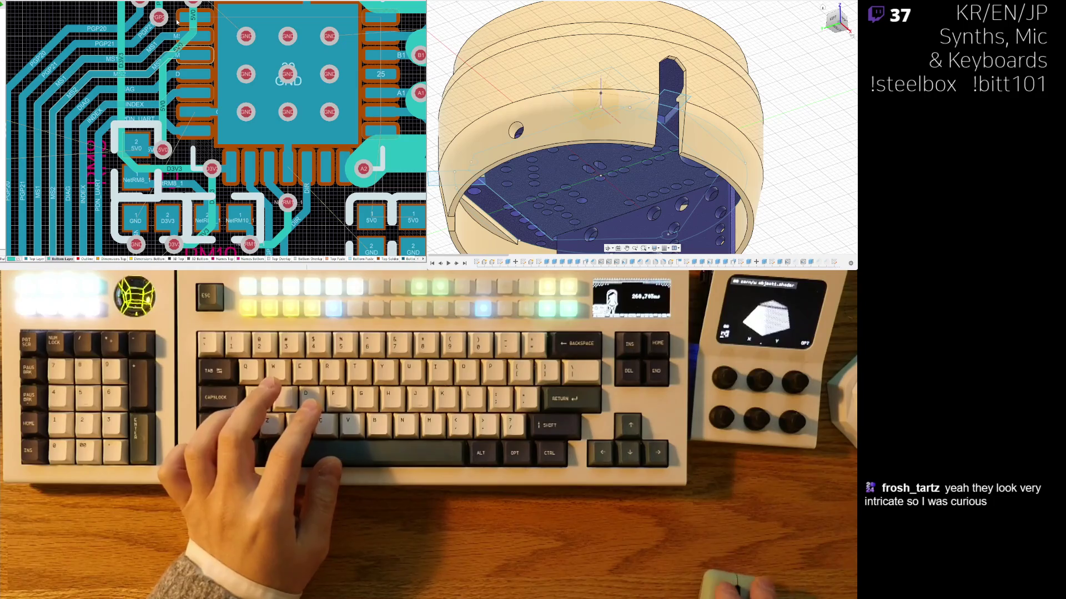
right_click_drag(195, 56, 182, 112)
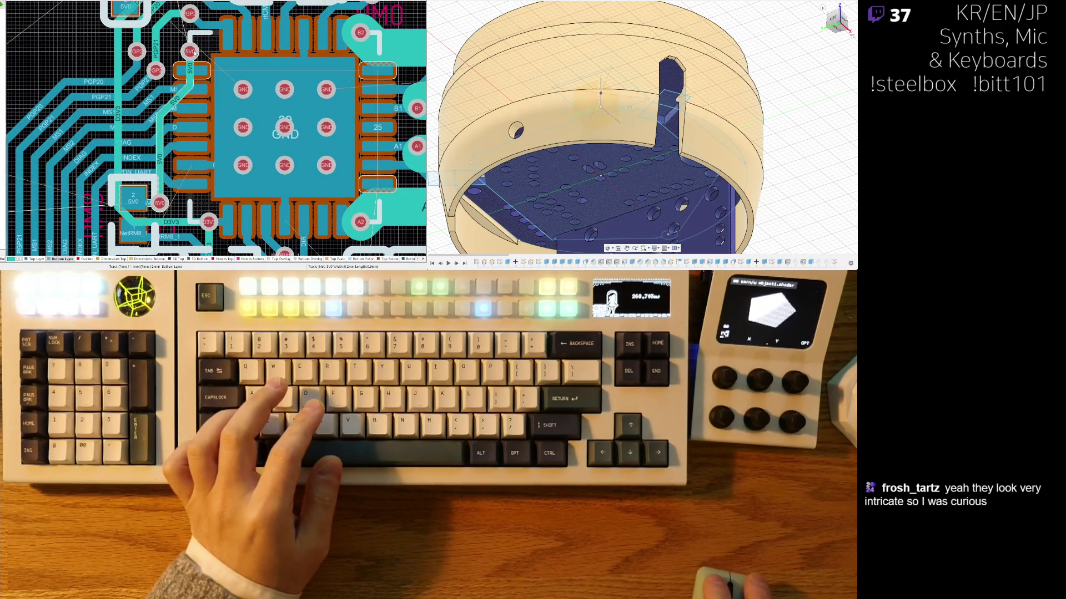
scroll(194, 53, "up", 2, "ctrl")
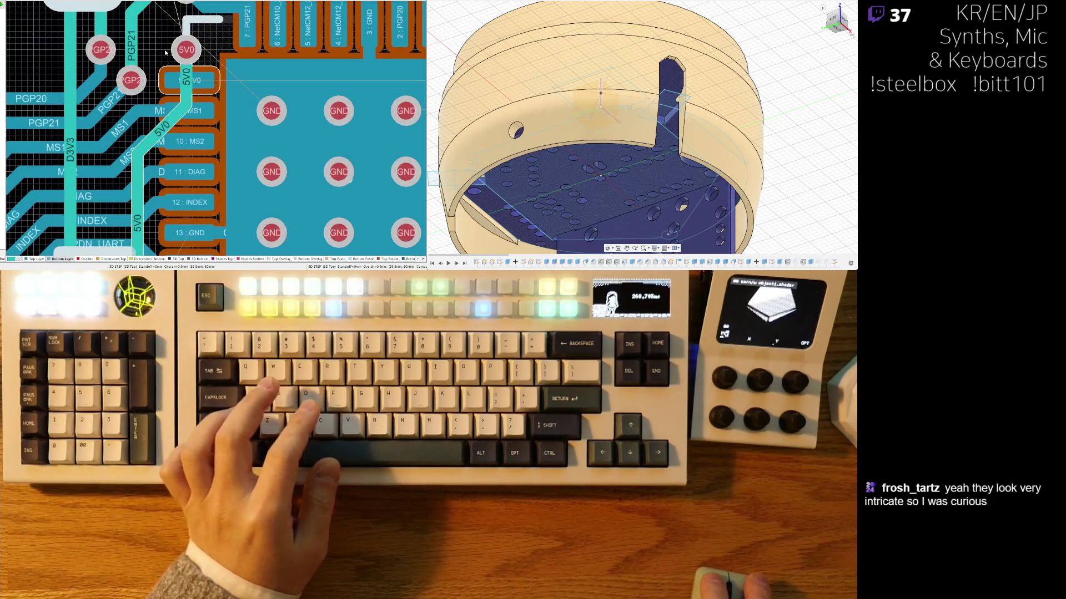
left_click_drag(186, 51, 168, 53)
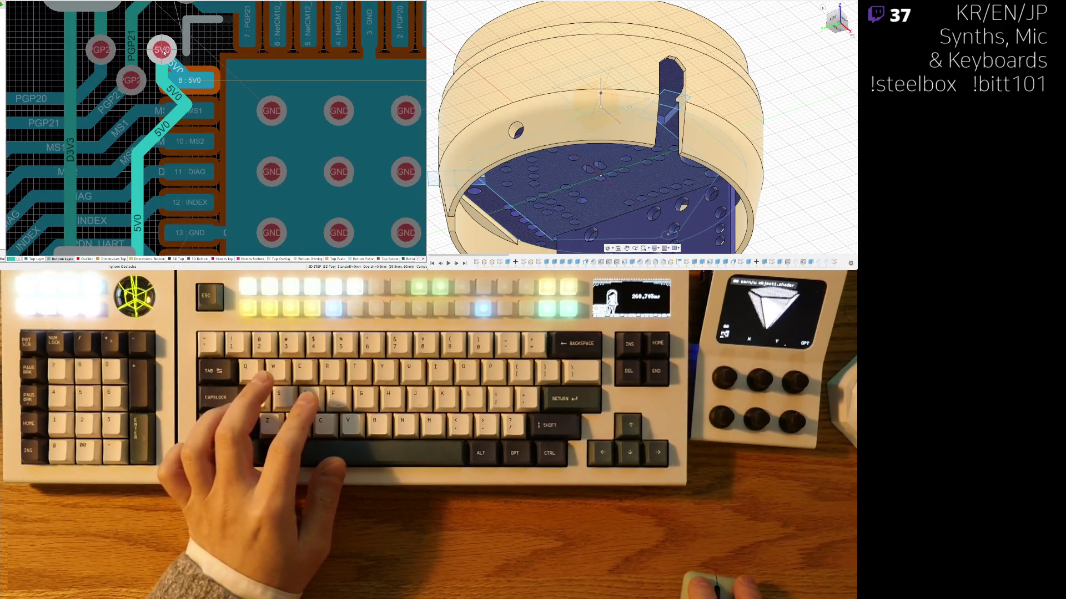
left_click(164, 52)
Step: Redraw the 5V0 track from pad 8 so it runs straight down from the via
left_click(176, 79)
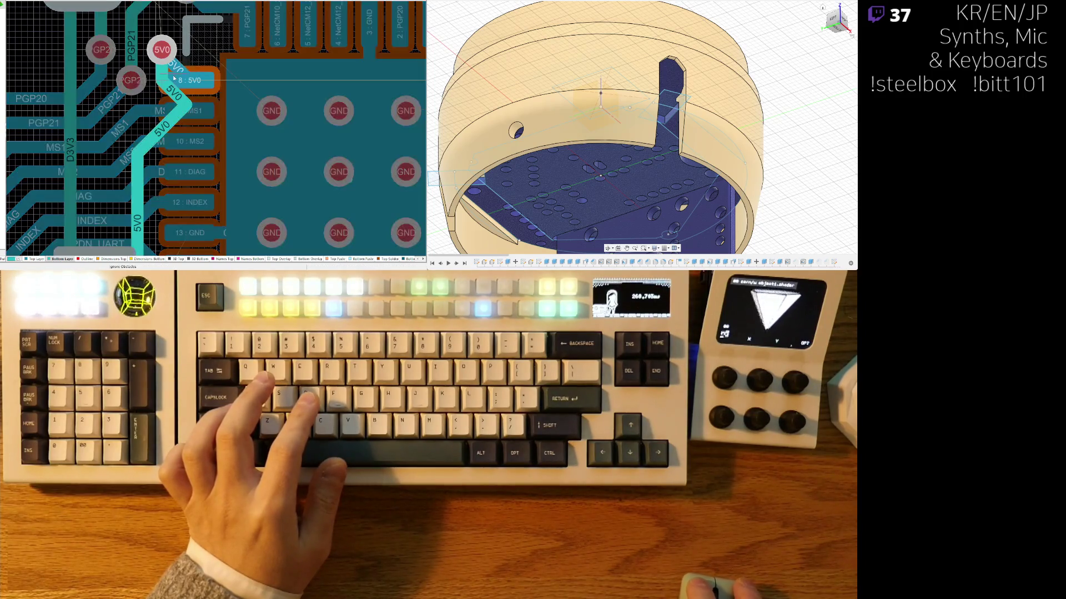
left_click(168, 81)
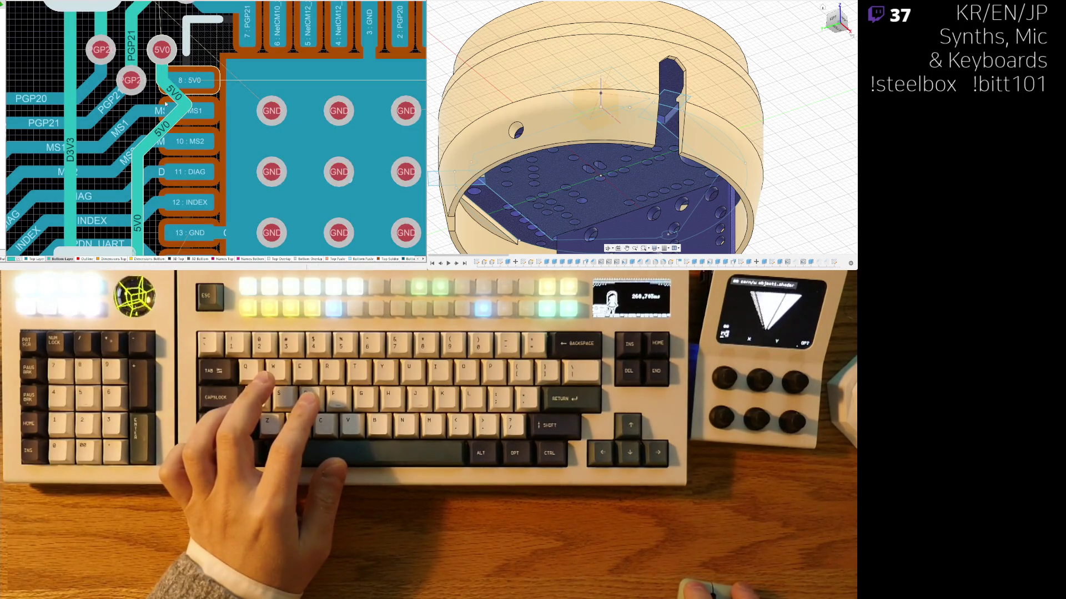
left_click(172, 98)
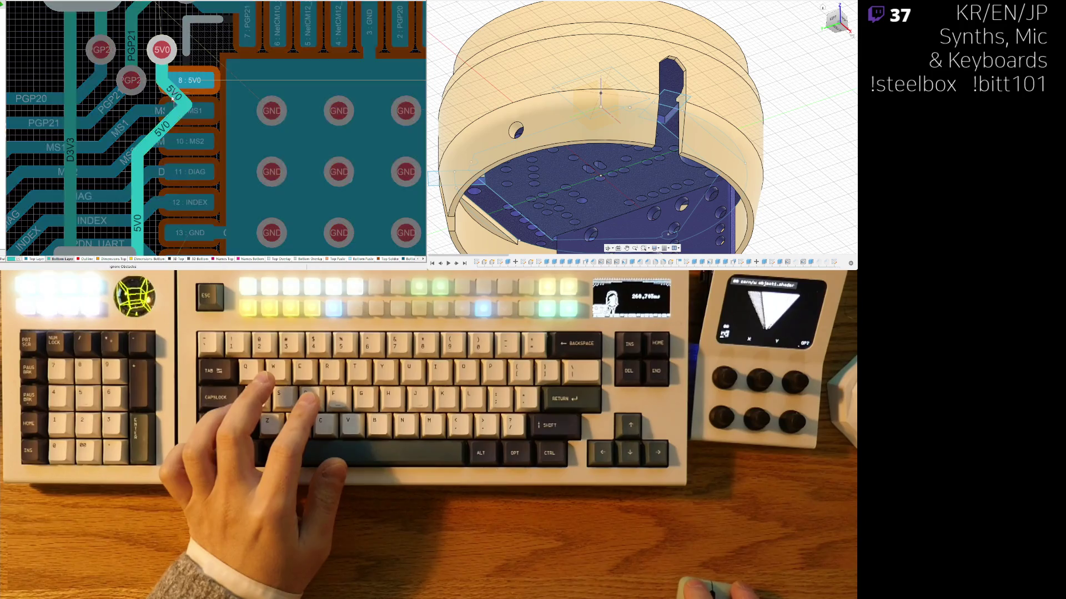
left_click(154, 136)
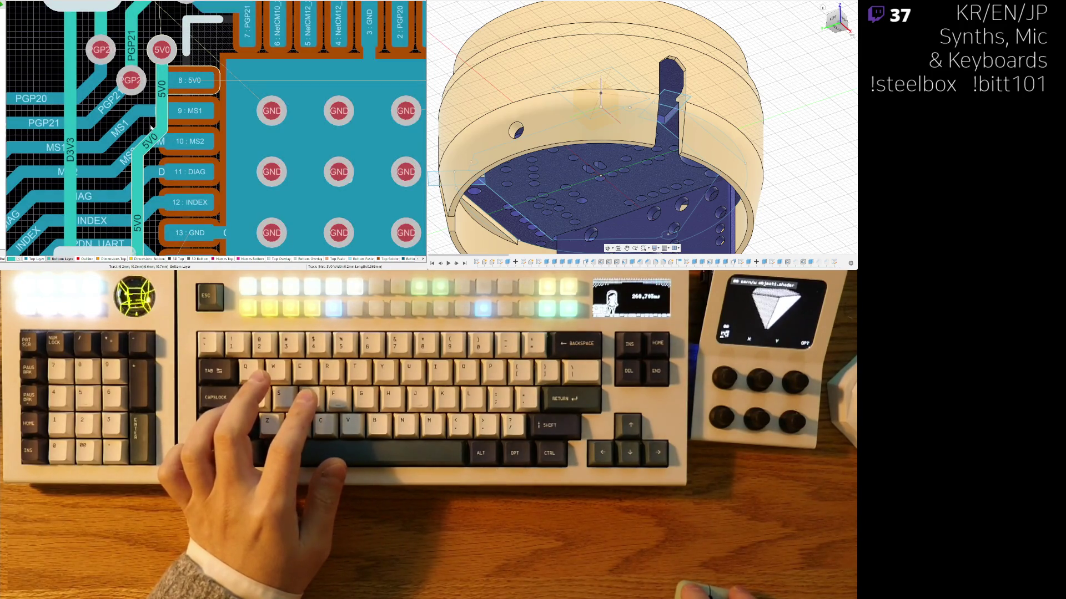
left_click(151, 118)
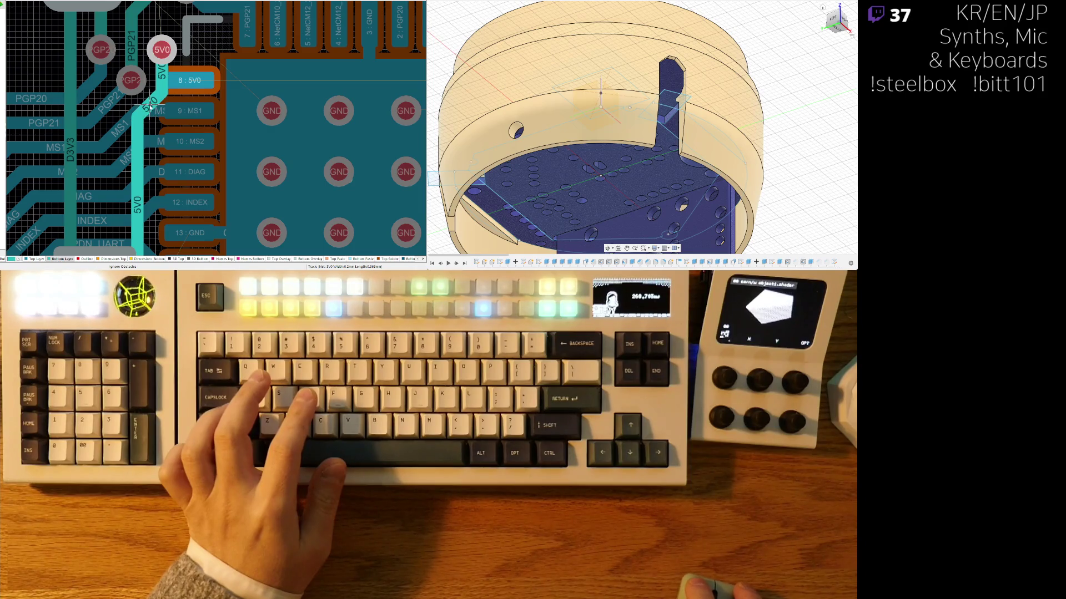
scroll(150, 107, "down", 3, "ctrl")
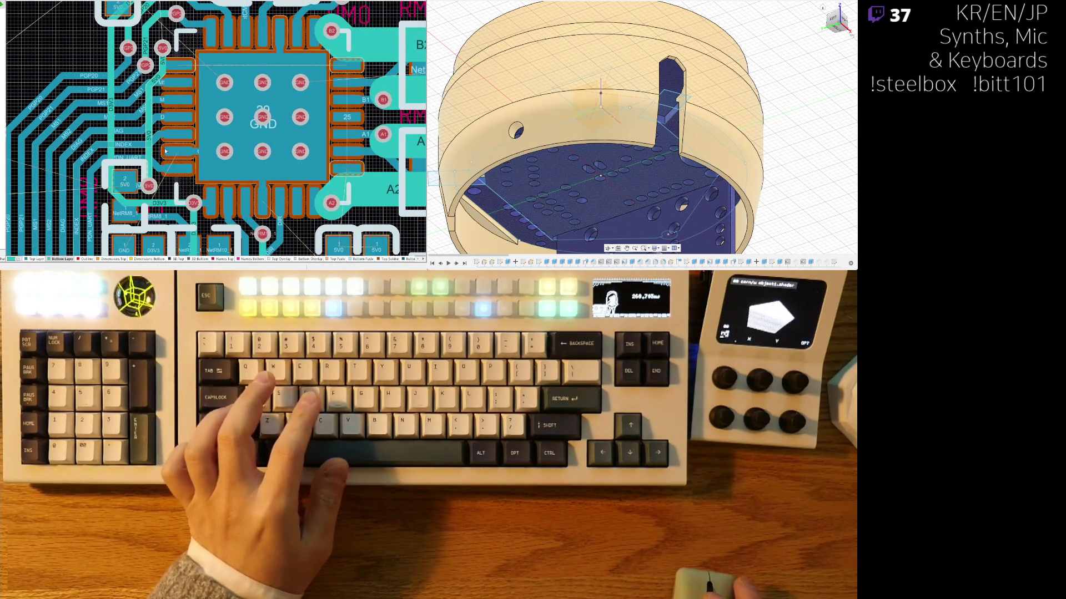
key("3")
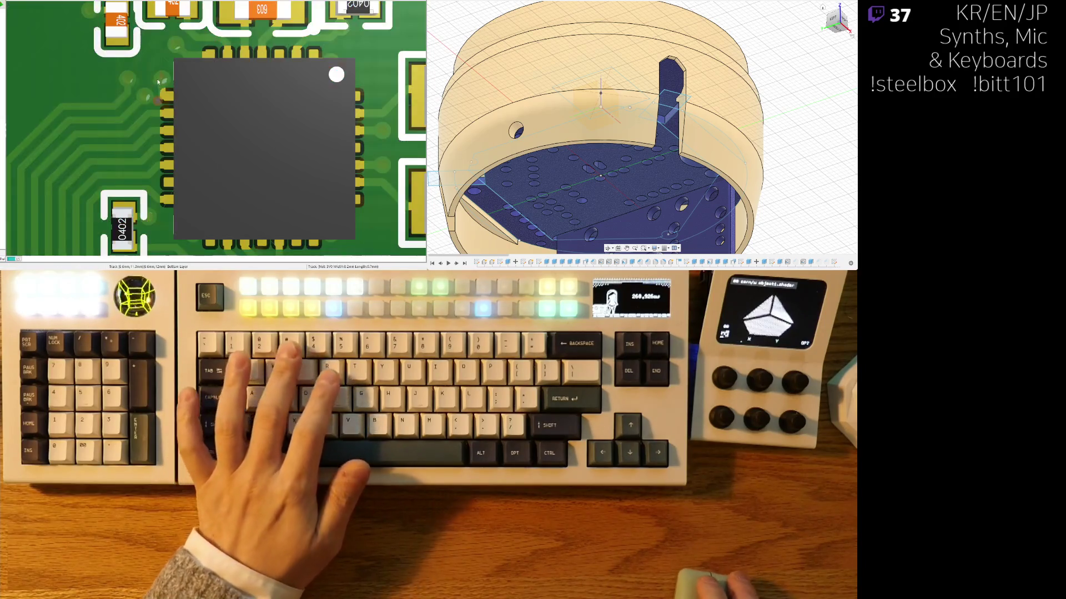
key("2")
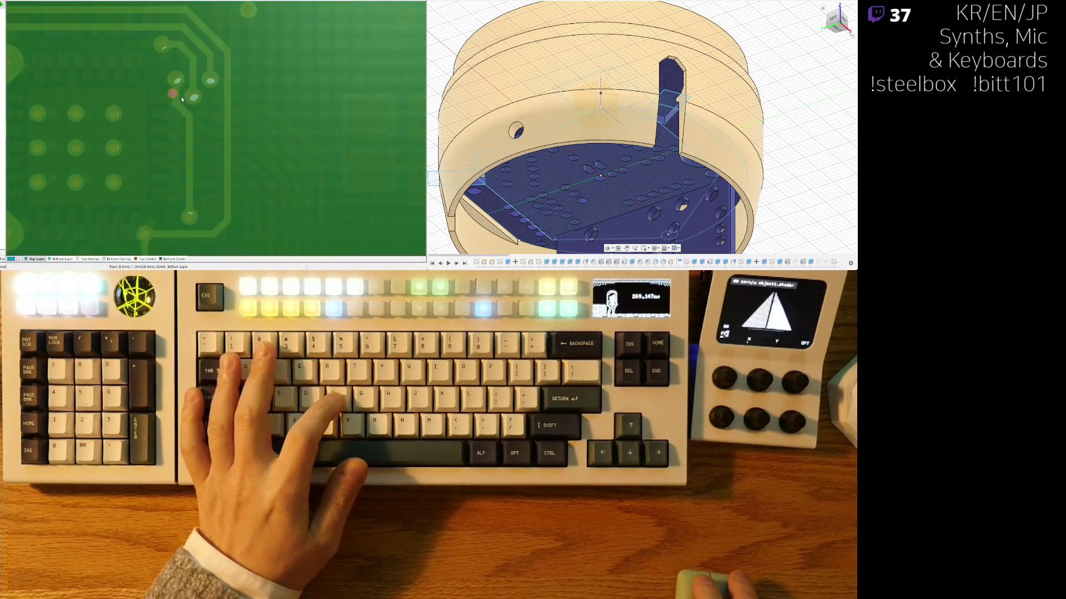
scroll(189, 122, "up", 1)
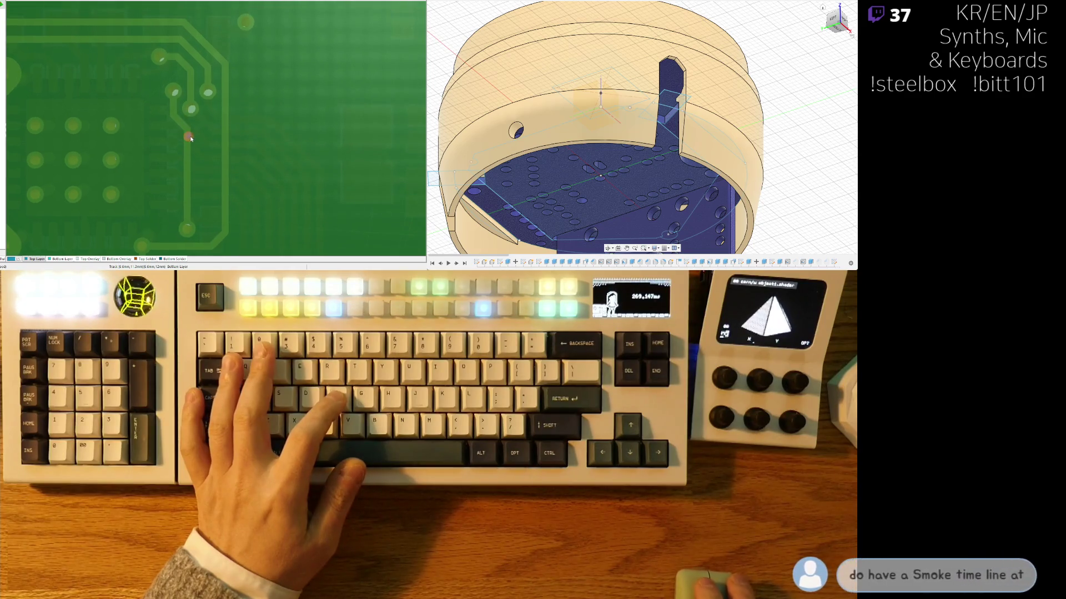
scroll(183, 116, "up", 1, "ctrl")
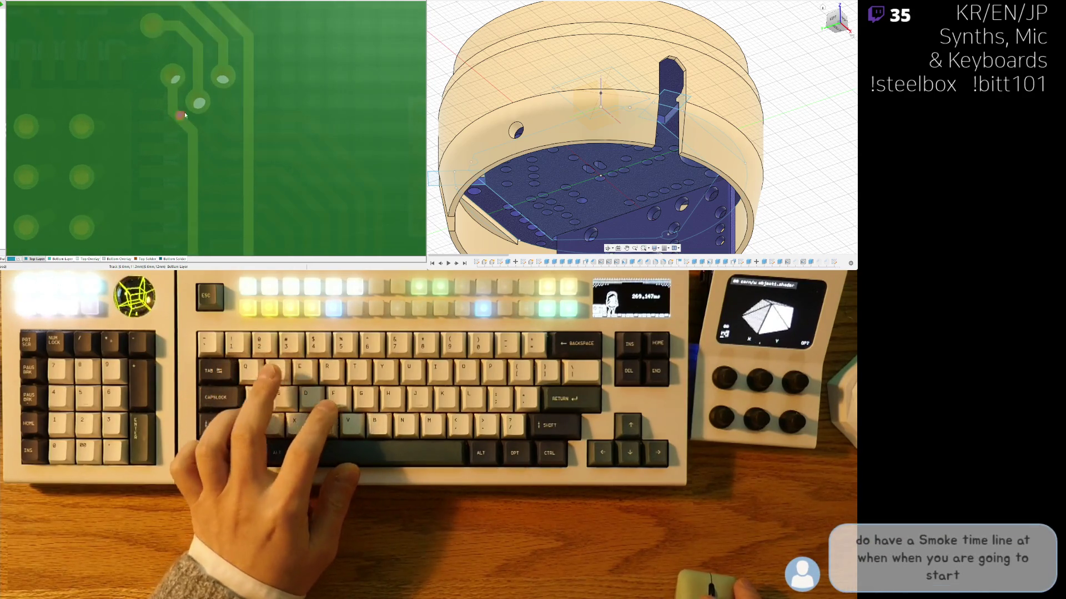
key("3")
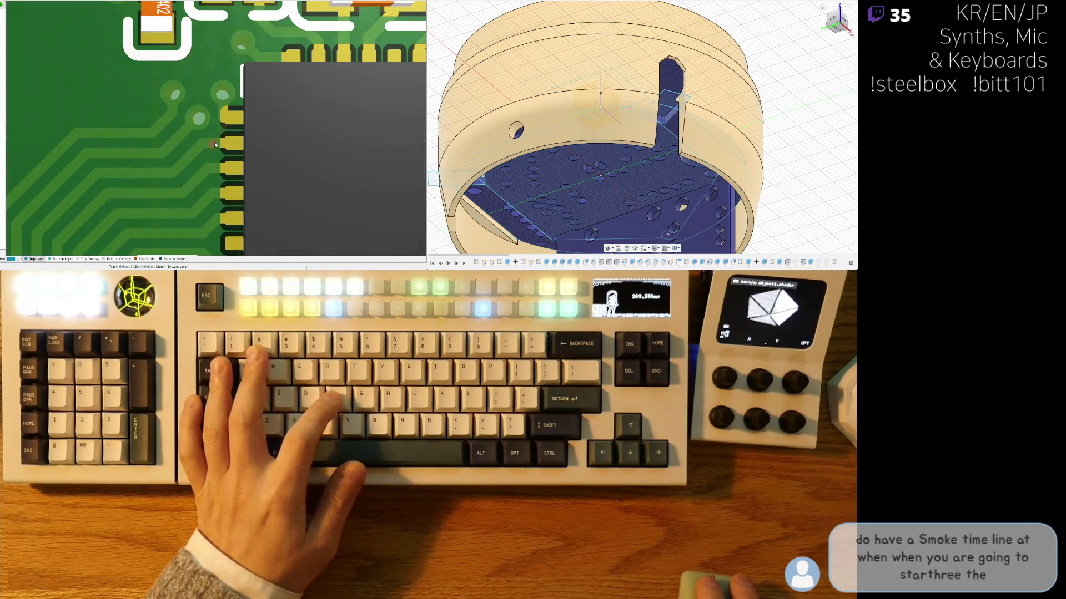
key("2")
scroll(66, 241, "up", 3, "ctrl")
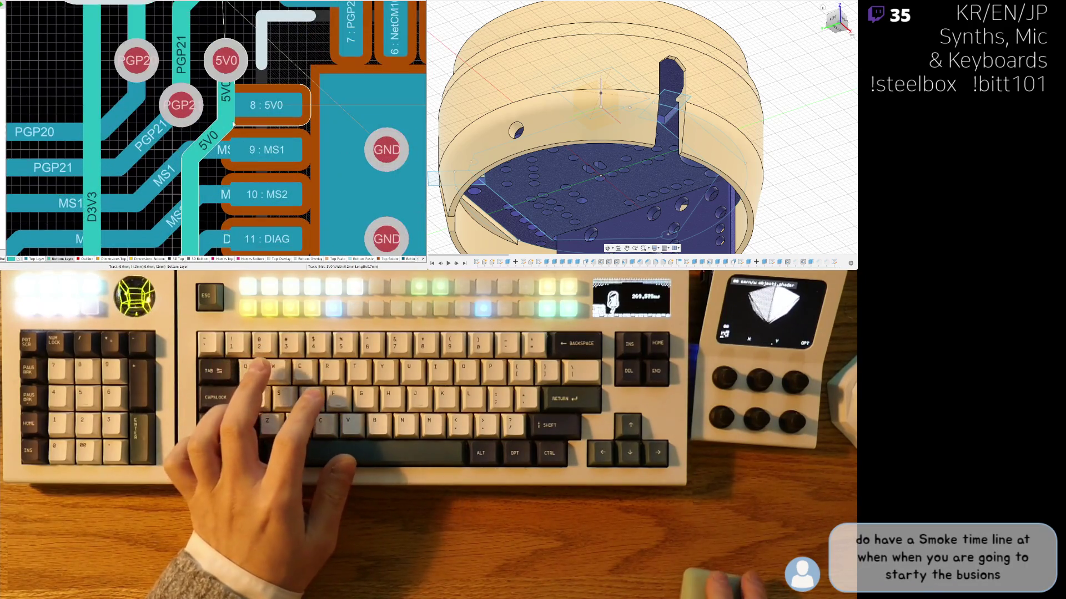
Step: Make the Top Layer the active copper layer and start a route at pad 8
key("t")
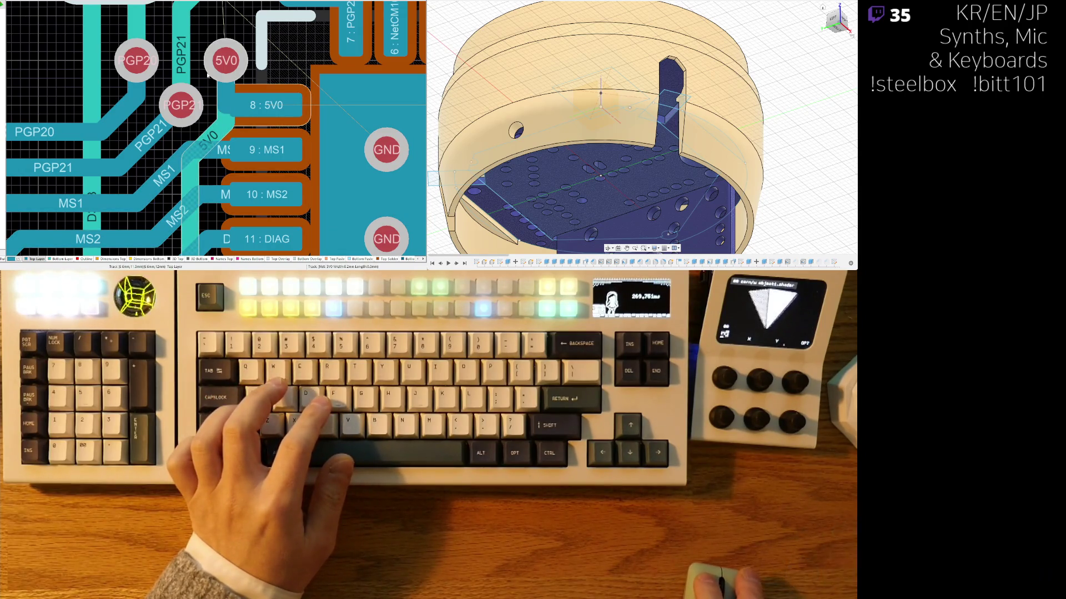
left_click(239, 105)
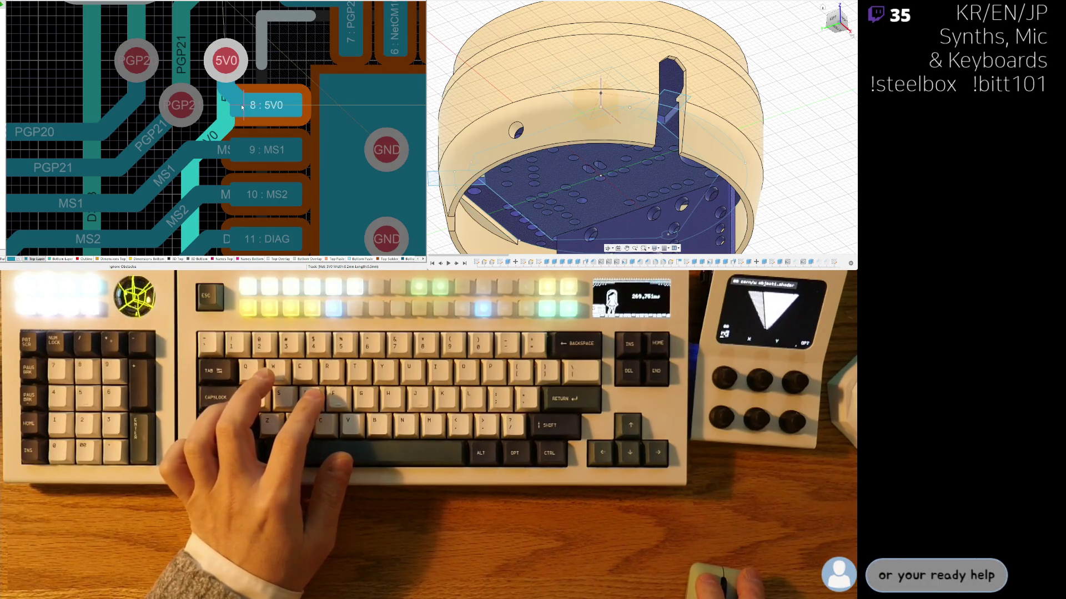
scroll(238, 104, "down", 3)
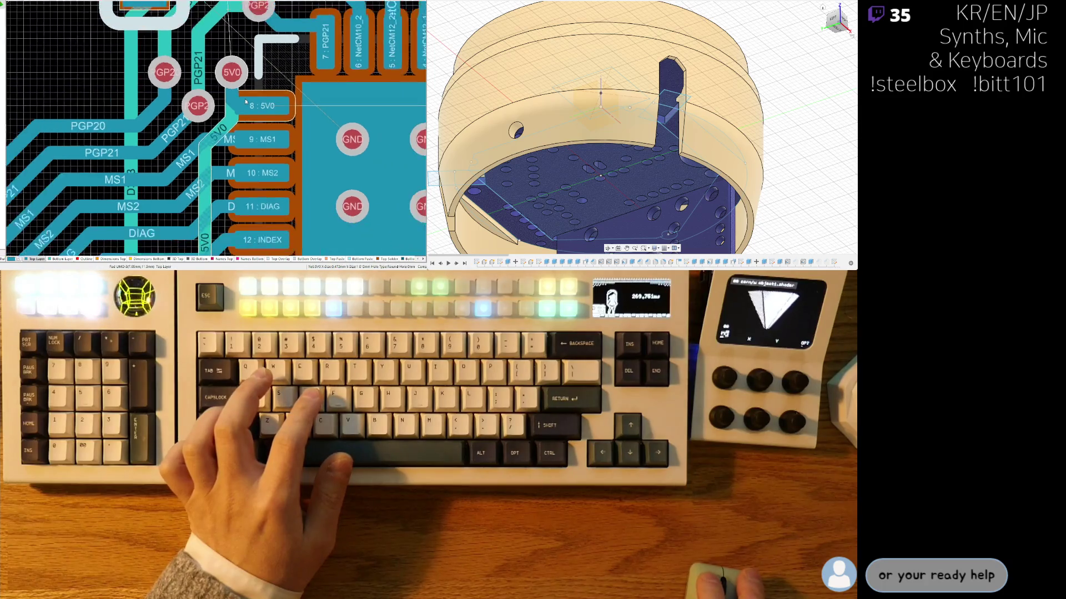
scroll(250, 100, "down", 3)
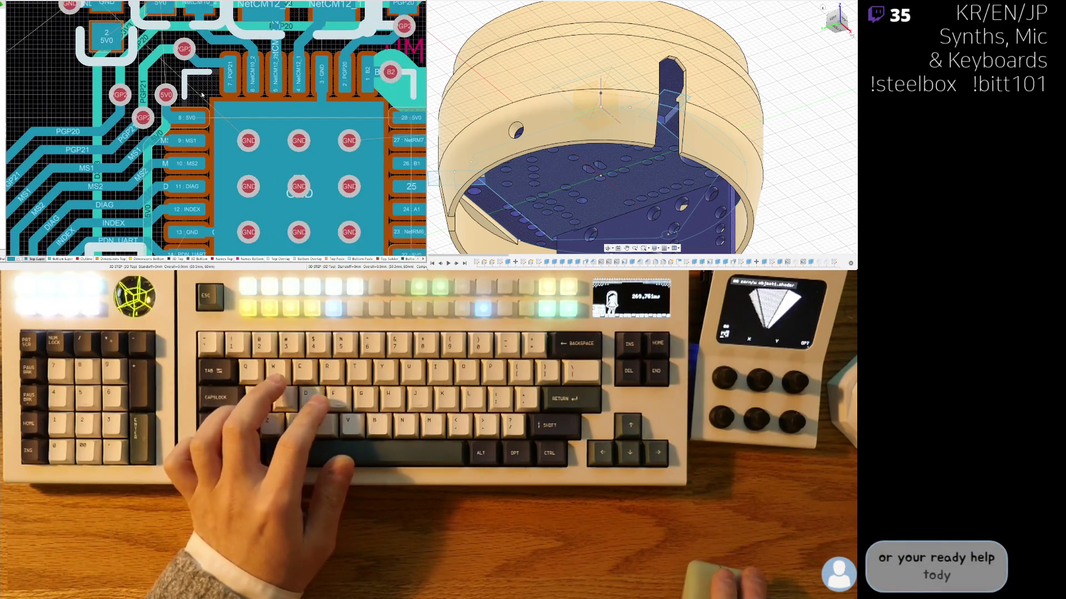
scroll(232, 129, "left", 2, "shift")
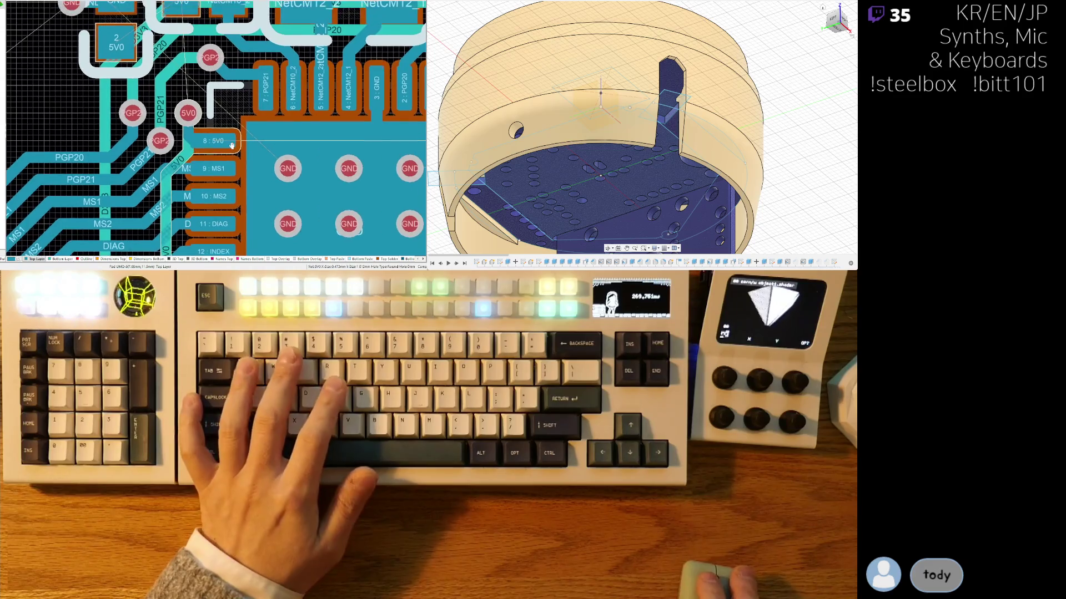
Step: Inspect both sides of the board in 3D, then return to the 2D view
key("3")
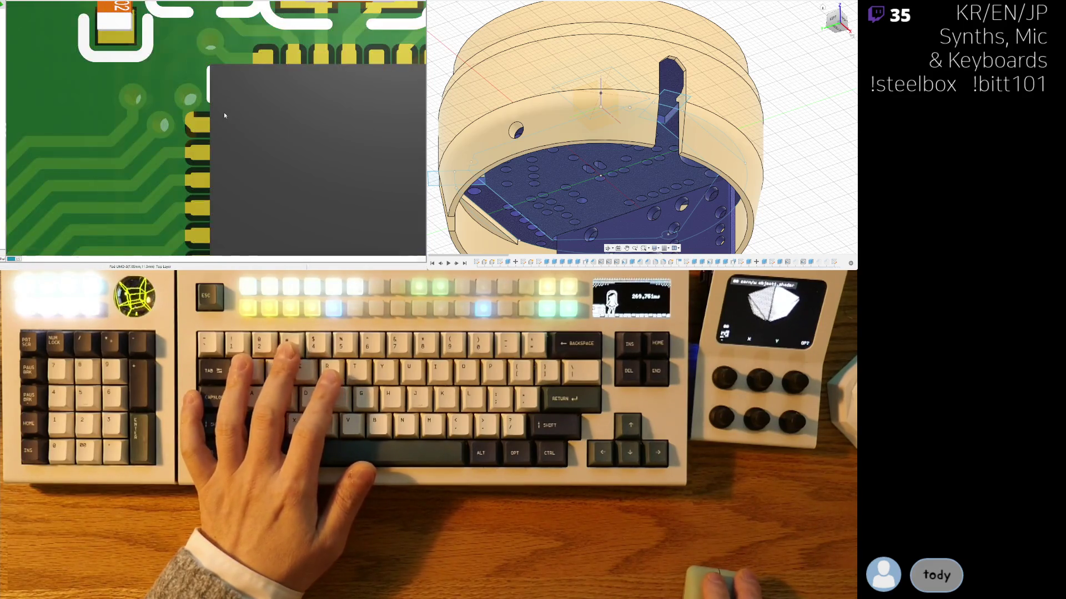
key("v")
key("b")
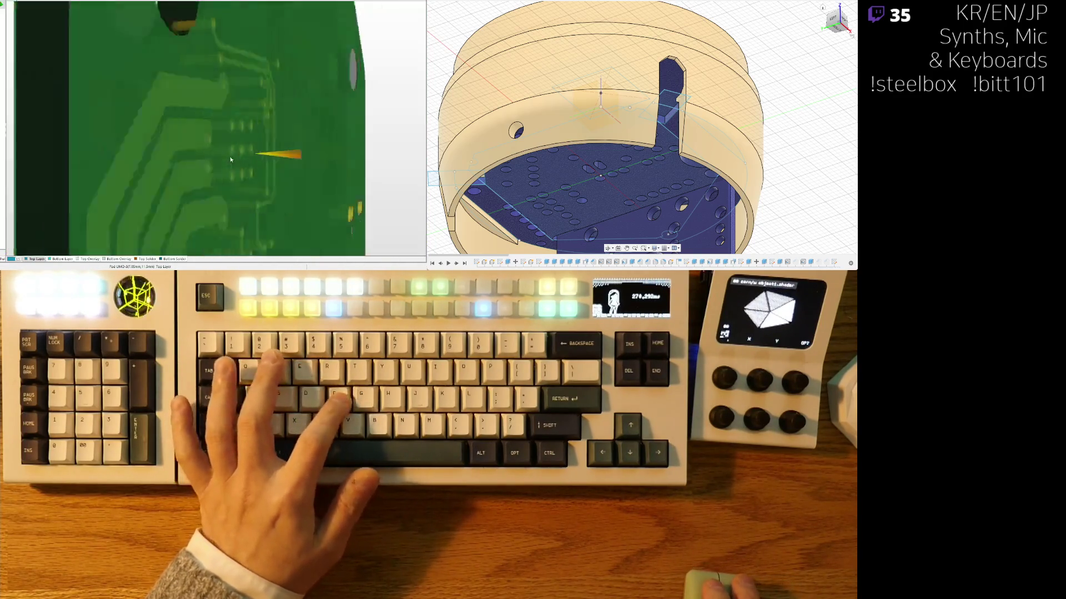
key("v")
key("b")
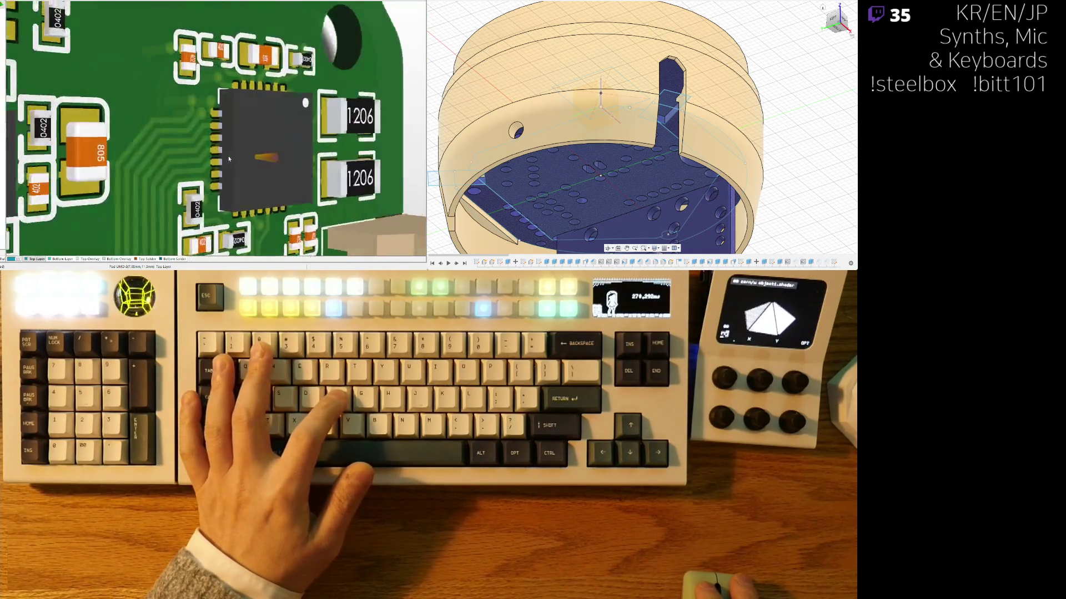
key("2")
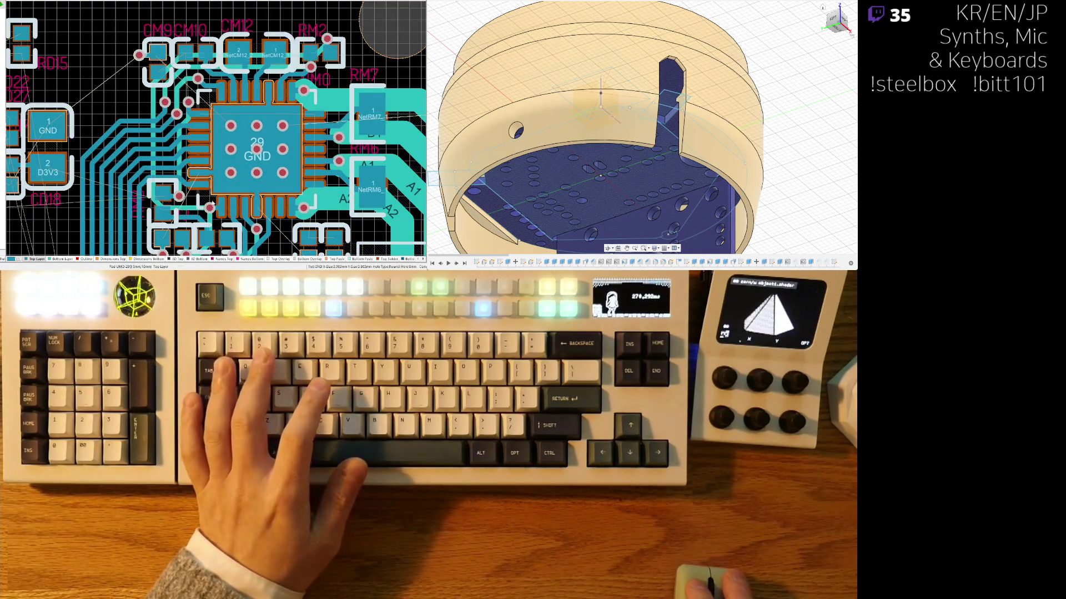
scroll(205, 158, "up", 5, "ctrl")
scroll(193, 157, "down", 3, "ctrl")
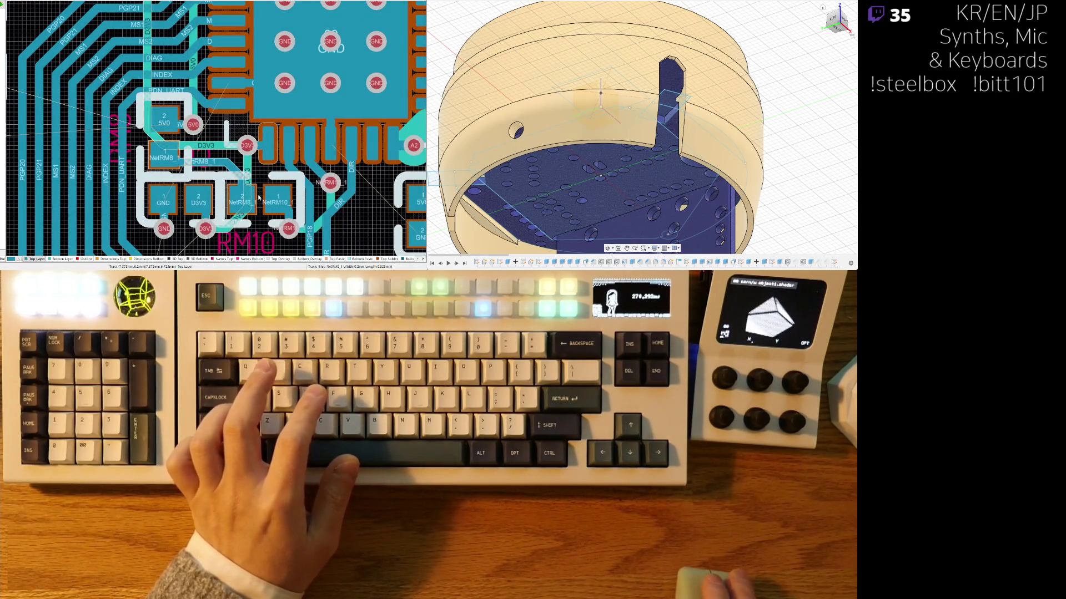
right_click_drag(300, 128, 149, 137)
scroll(204, 66, "up", 2, "ctrl")
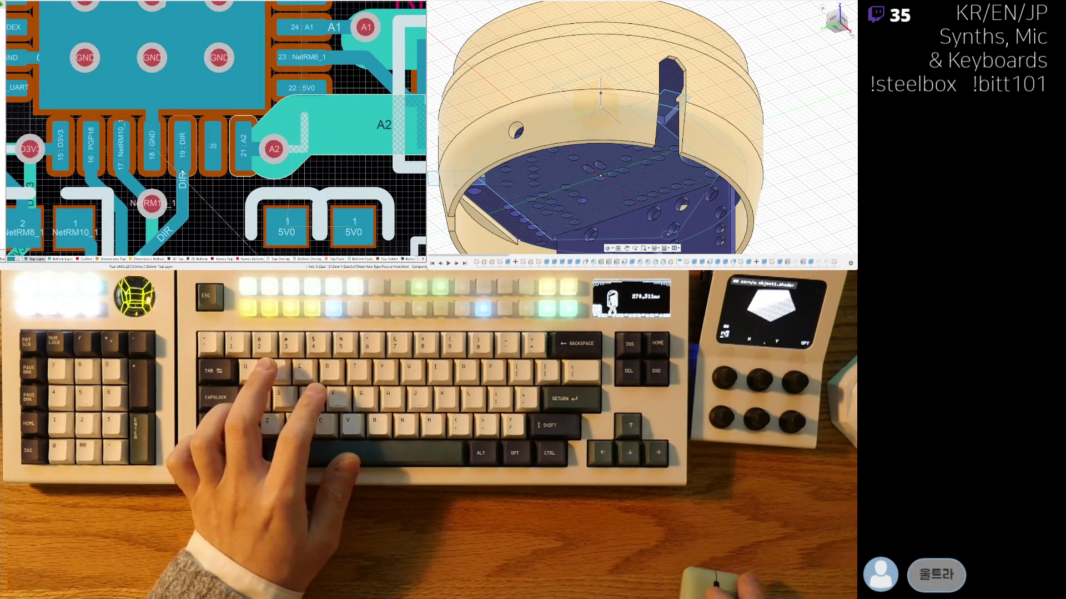
scroll(205, 66, "down", 2, "ctrl")
scroll(222, 87, "up", 2, "ctrl")
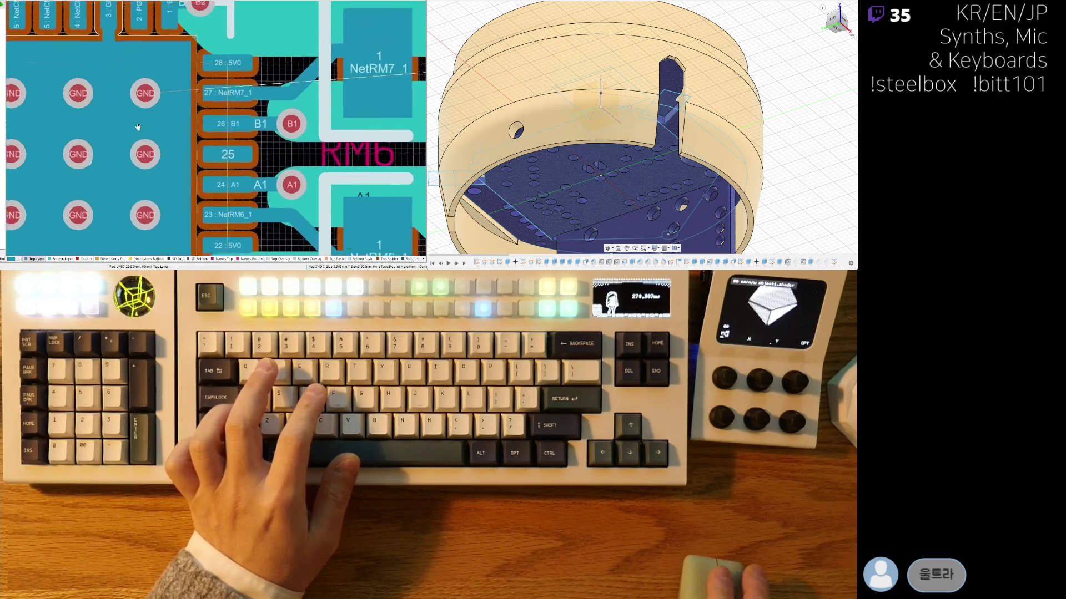
right_click_drag(172, 42, 246, 96)
scroll(246, 96, "down", 3, "ctrl")
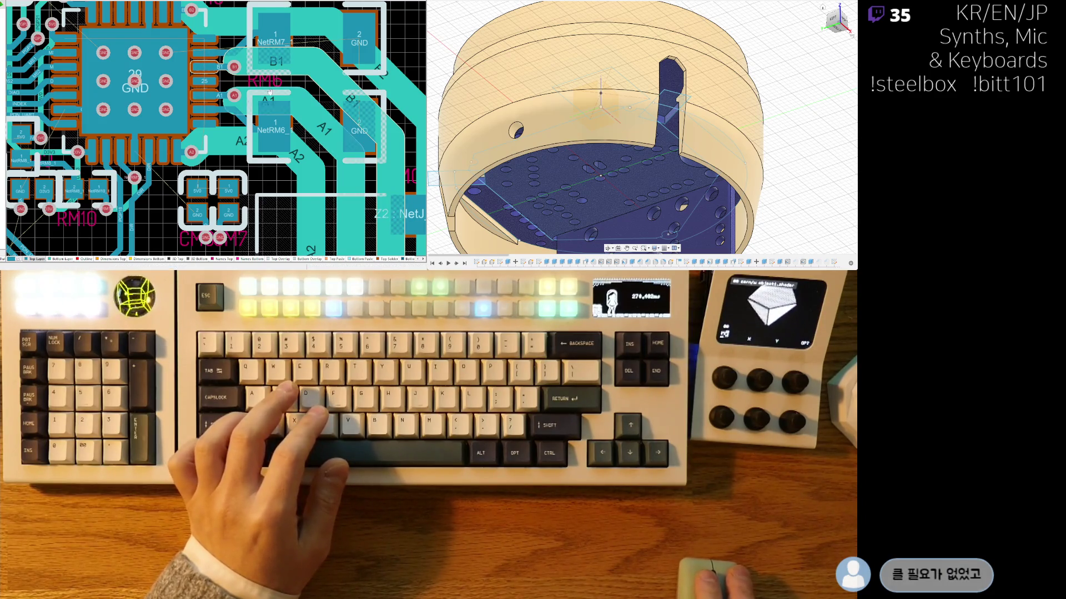
scroll(245, 76, "up", 3)
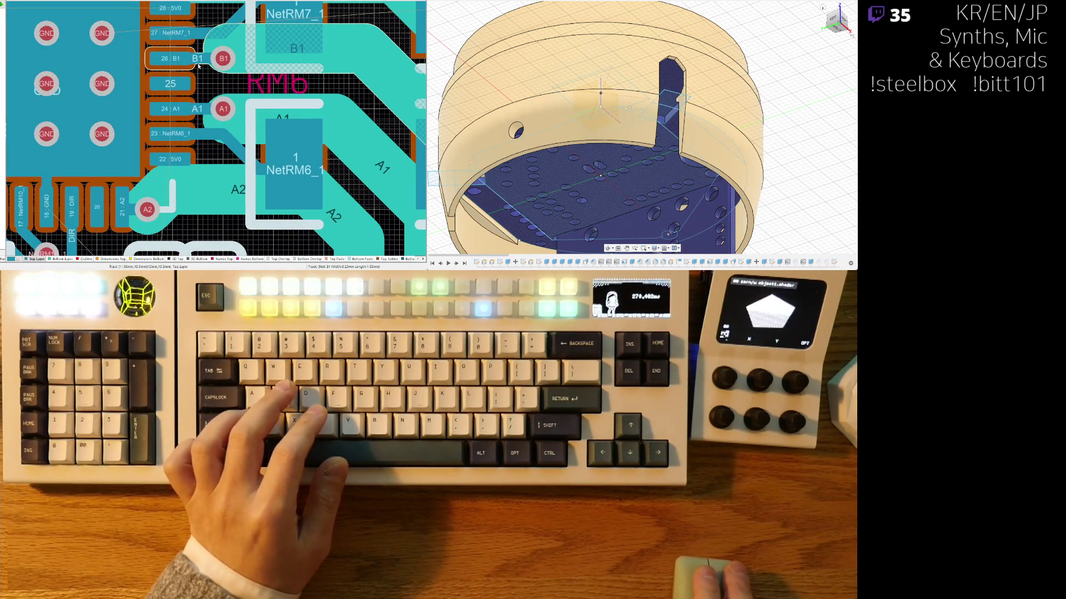
right_click_drag(215, 88, 210, 103)
left_click(226, 81)
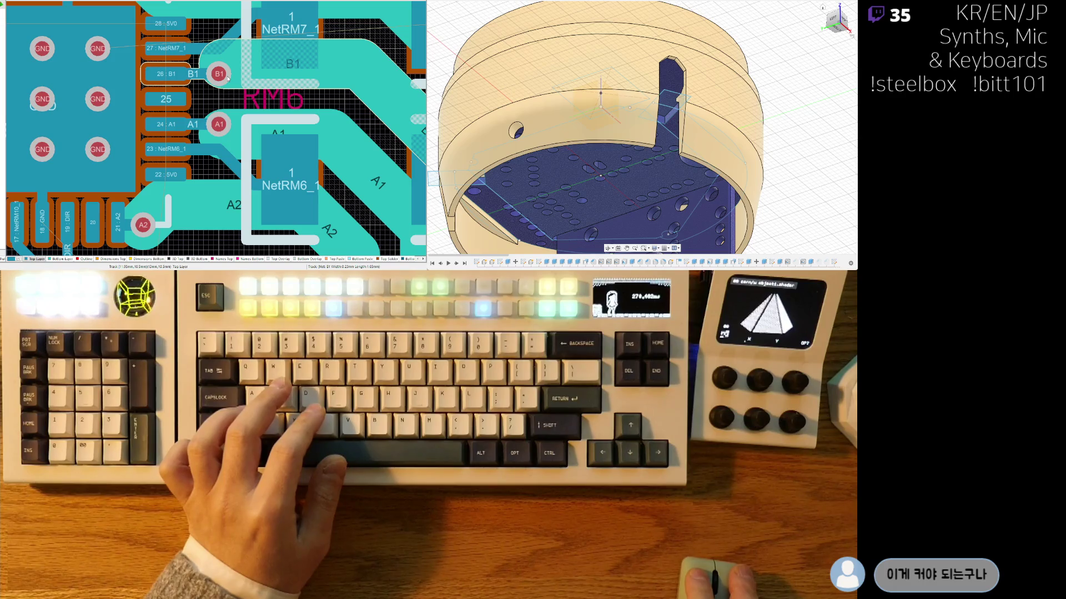
left_click_drag(177, 66, 235, 80)
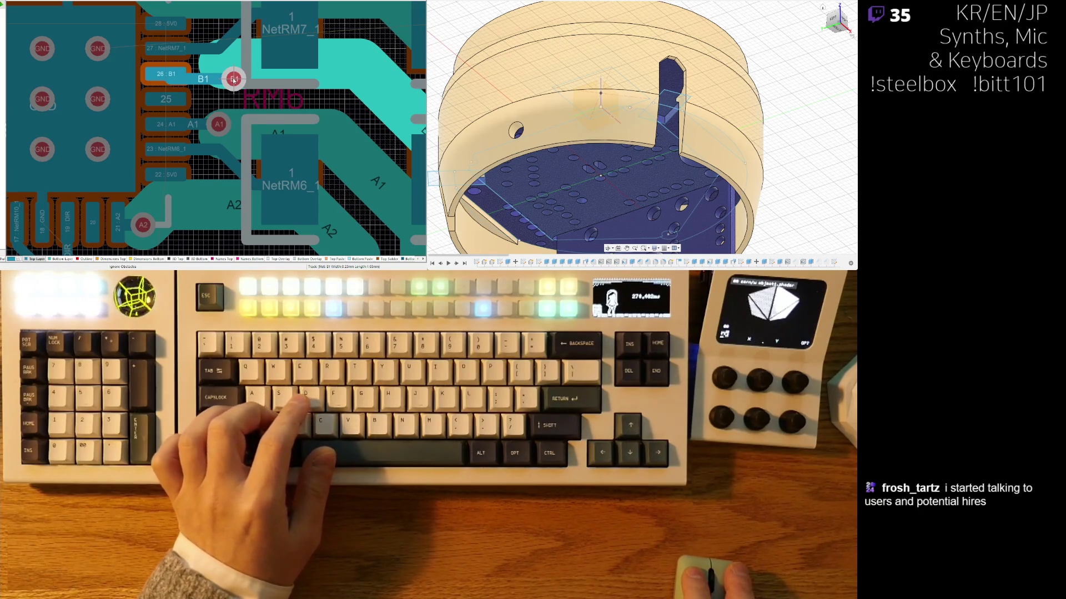
key("ctrl+z")
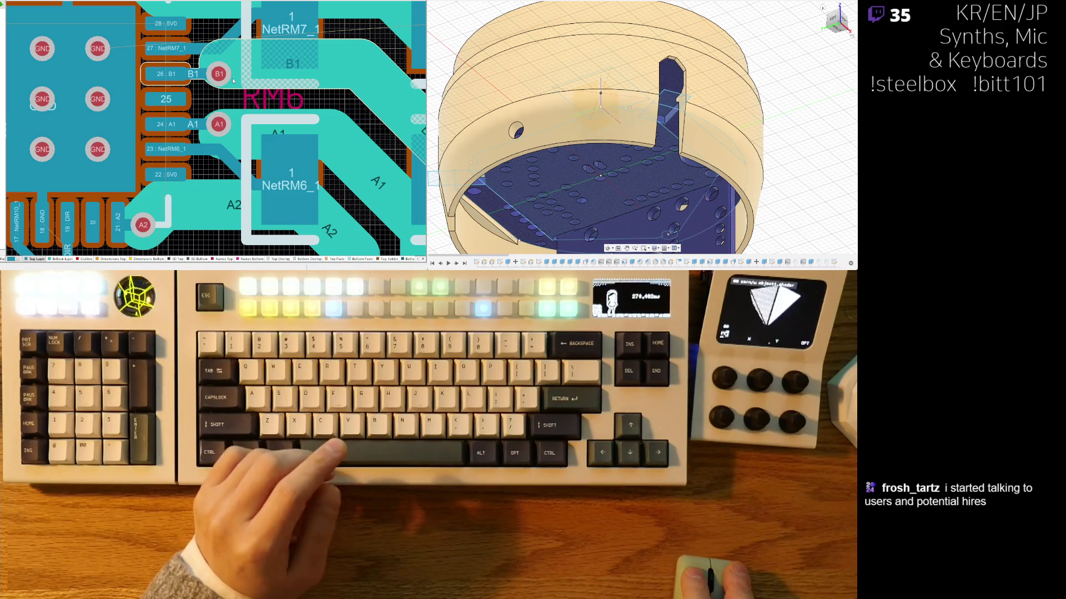
scroll(232, 78, "down", 3, "ctrl")
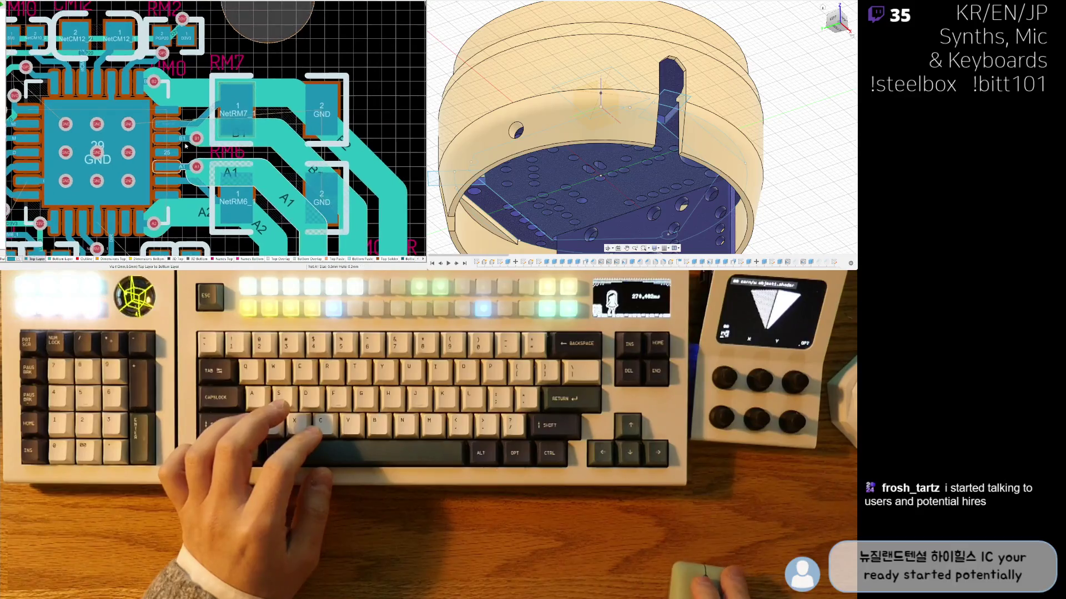
Step: Zoom and pan until the chip's left pins 8:5V0 through 11:DIAG fill the view
scroll(210, 86, "up", 3, "ctrl")
scroll(261, 129, "down", 2, "ctrl")
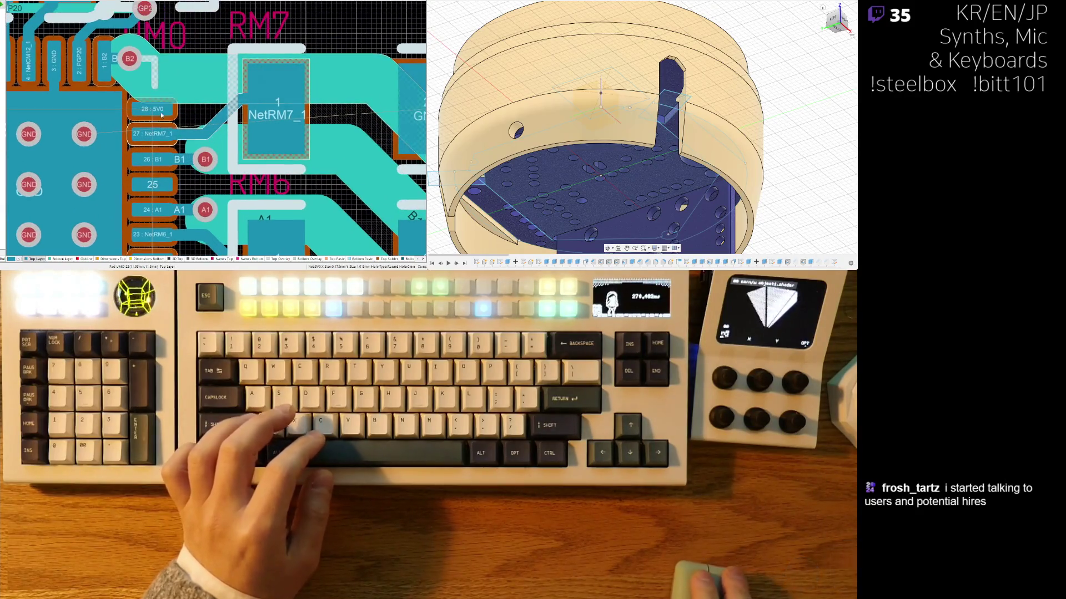
scroll(324, 121, "down", 1, "ctrl")
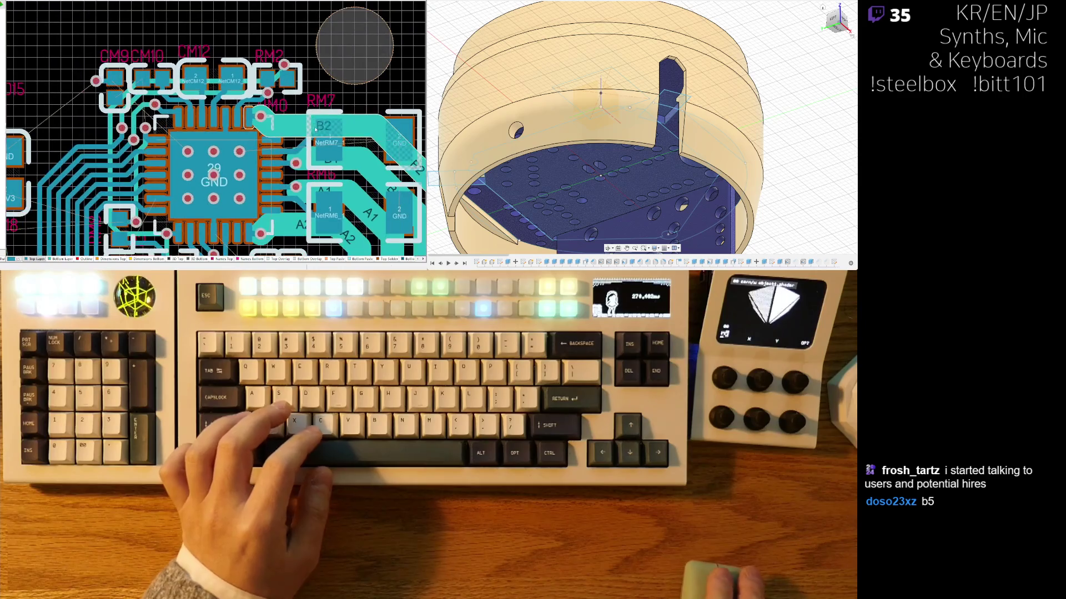
scroll(187, 217, "up", 2, "ctrl")
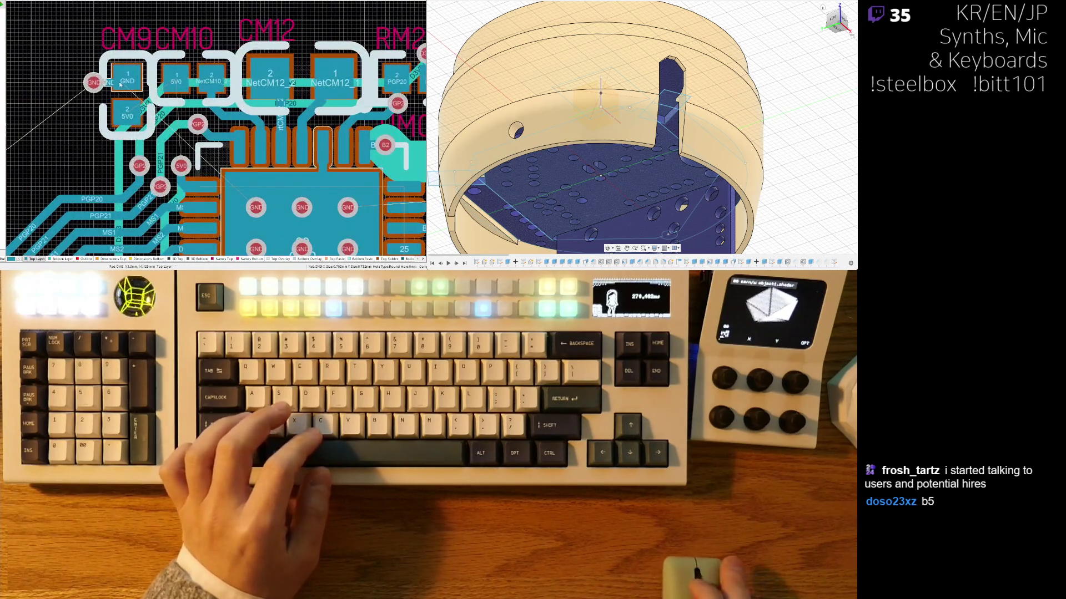
scroll(154, 97, "up", 1, "ctrl")
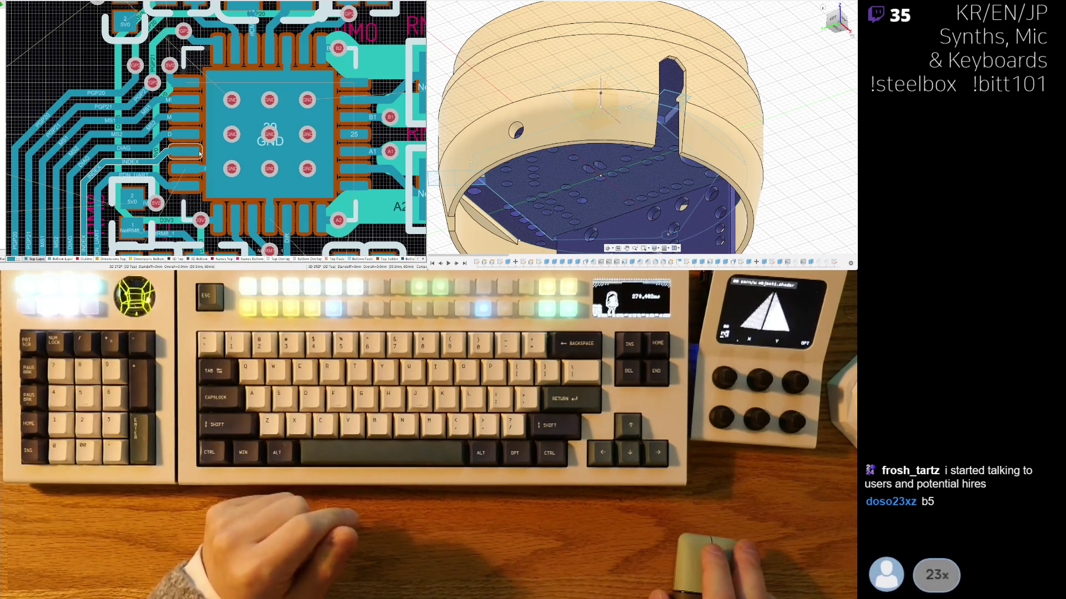
scroll(203, 187, "down", 2)
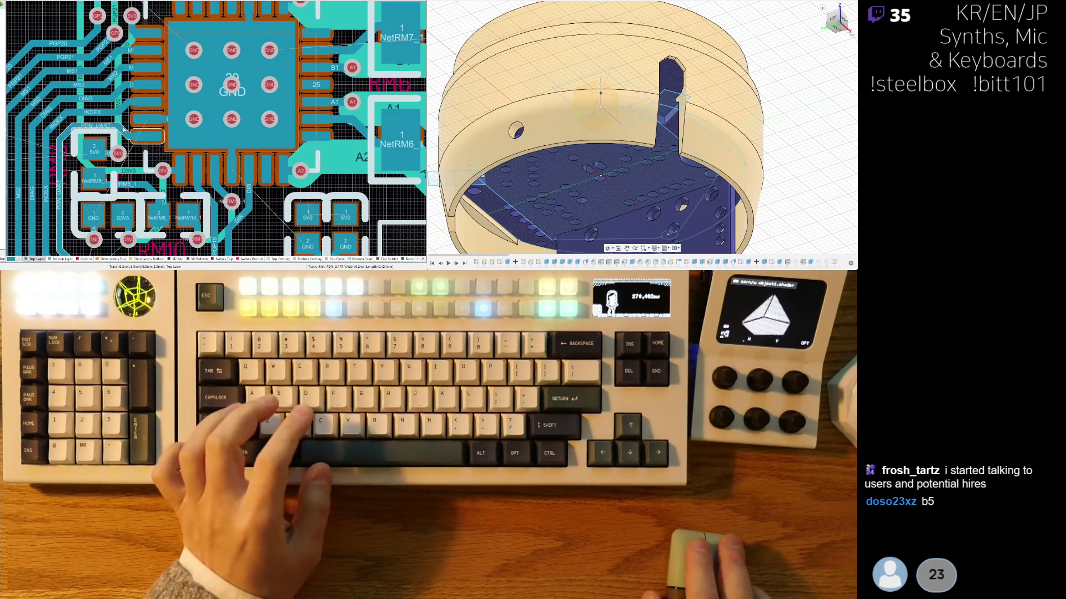
scroll(254, 111, "up", 2, "ctrl")
scroll(253, 111, "up", 3, "ctrl")
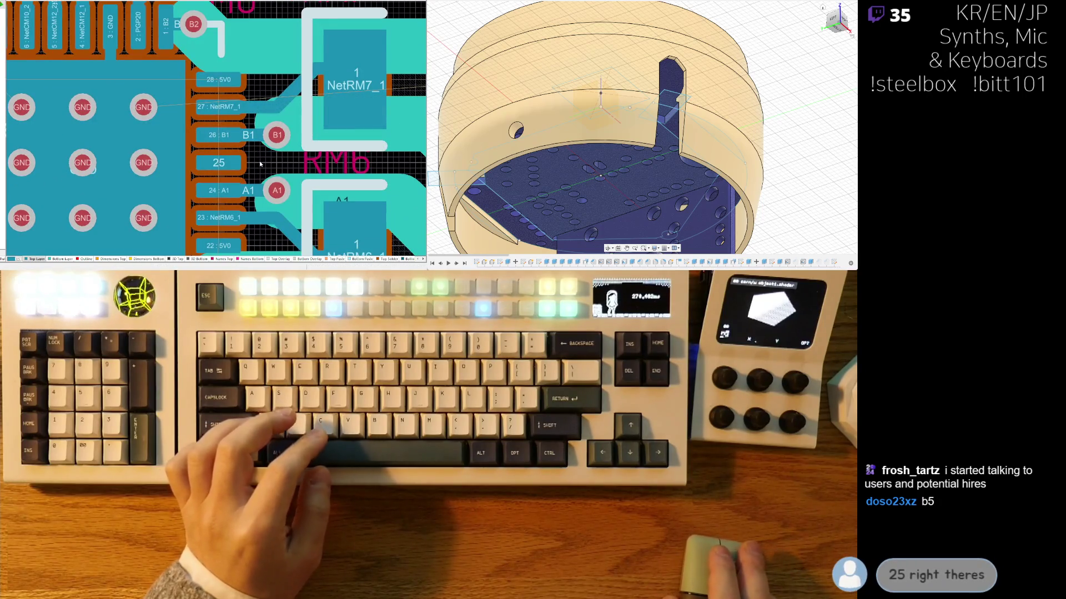
scroll(246, 216, "down", 2, "ctrl")
scroll(245, 215, "down", 1)
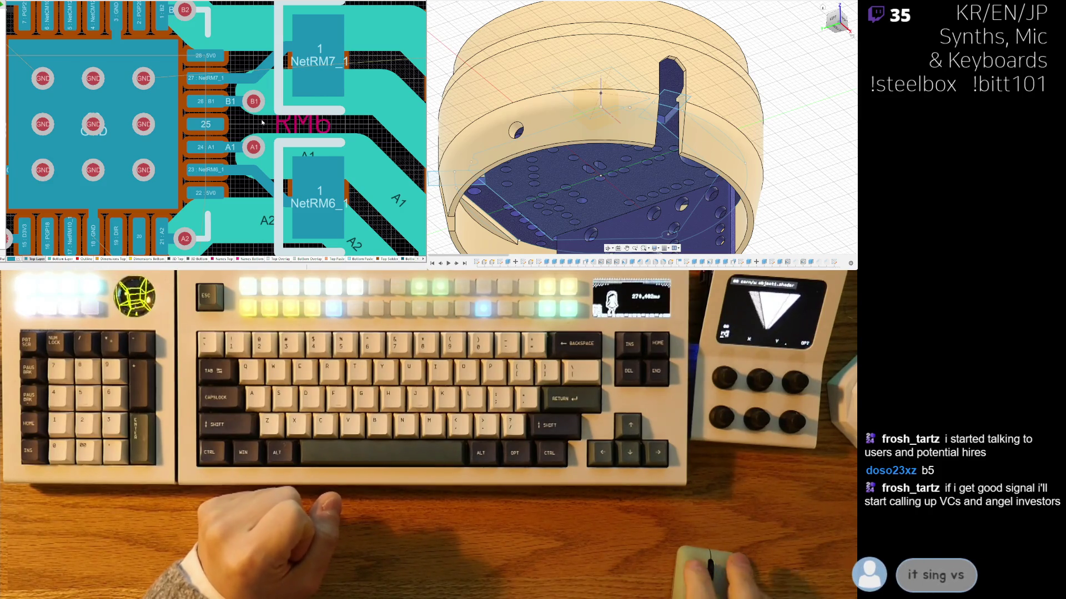
scroll(262, 122, "down", 3)
scroll(225, 181, "left", 3, "shift")
mouse_move(188, 209)
right_mouse_down()
mouse_move(206, 167)
mouse_move(225, 188)
right_mouse_up()
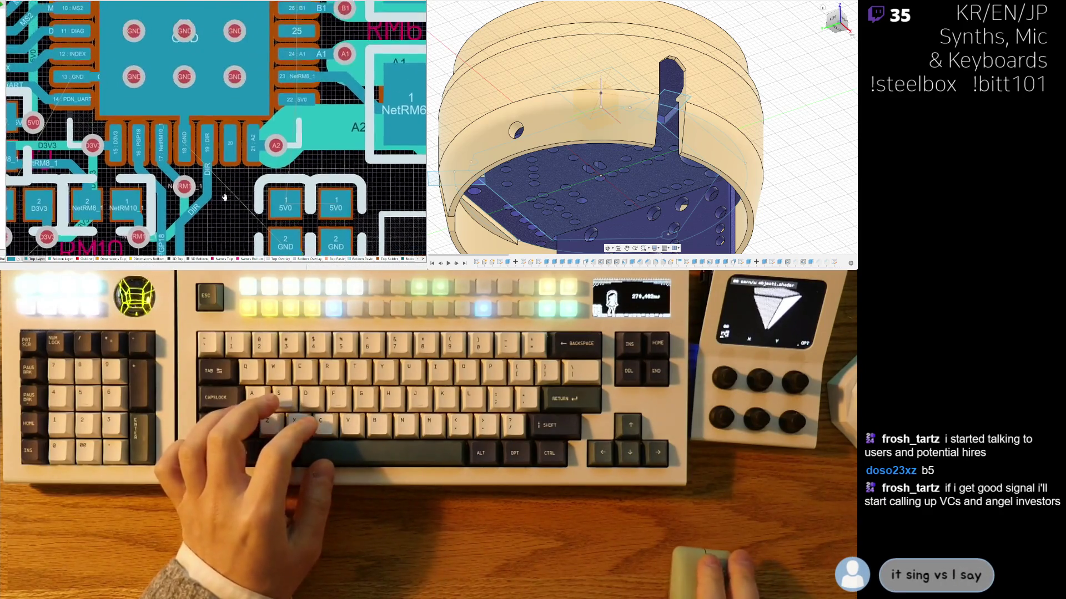
scroll(226, 187, "left", 6, "shift")
scroll(250, 206, "up", 2)
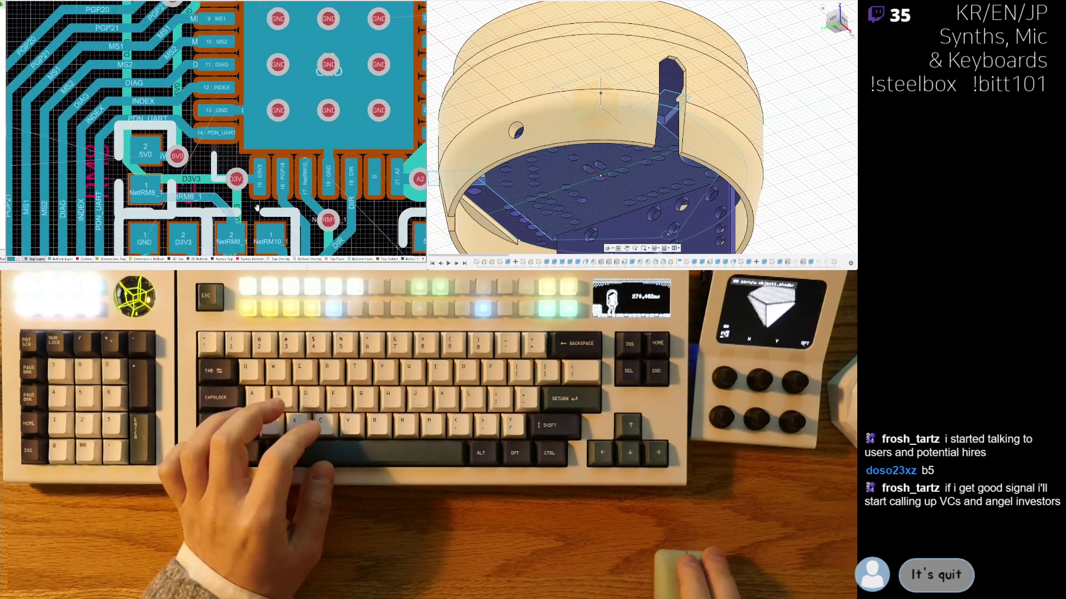
scroll(229, 150, "down", 1, "ctrl")
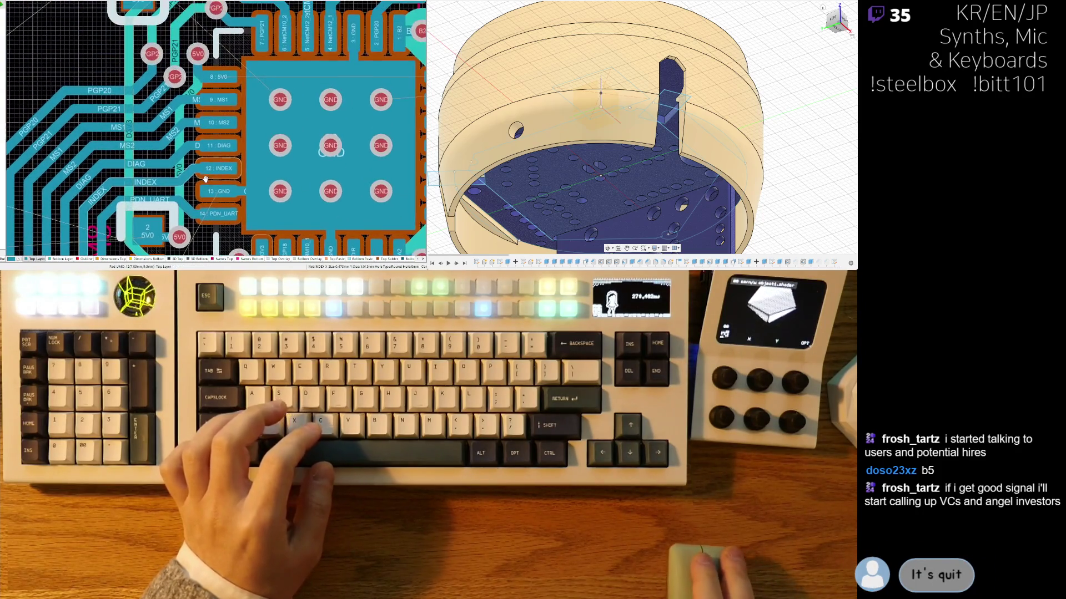
scroll(213, 128, "down", 1, "ctrl")
scroll(213, 128, "up", 3, "ctrl")
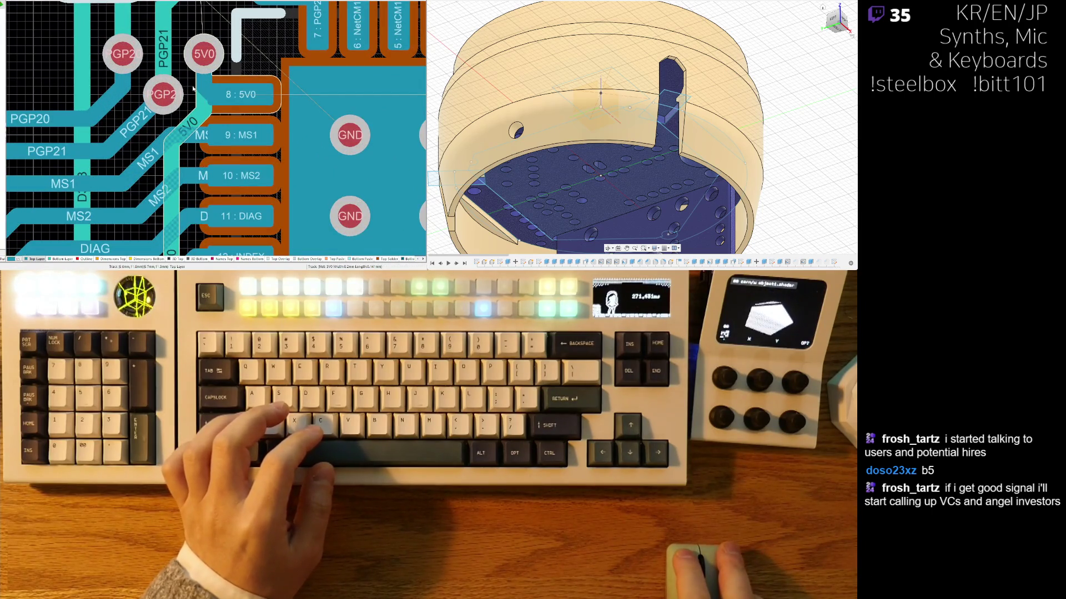
Step: Run a 5V0 track from the via into pin 8, redoing the route twice
left_click_drag(189, 72, 217, 109)
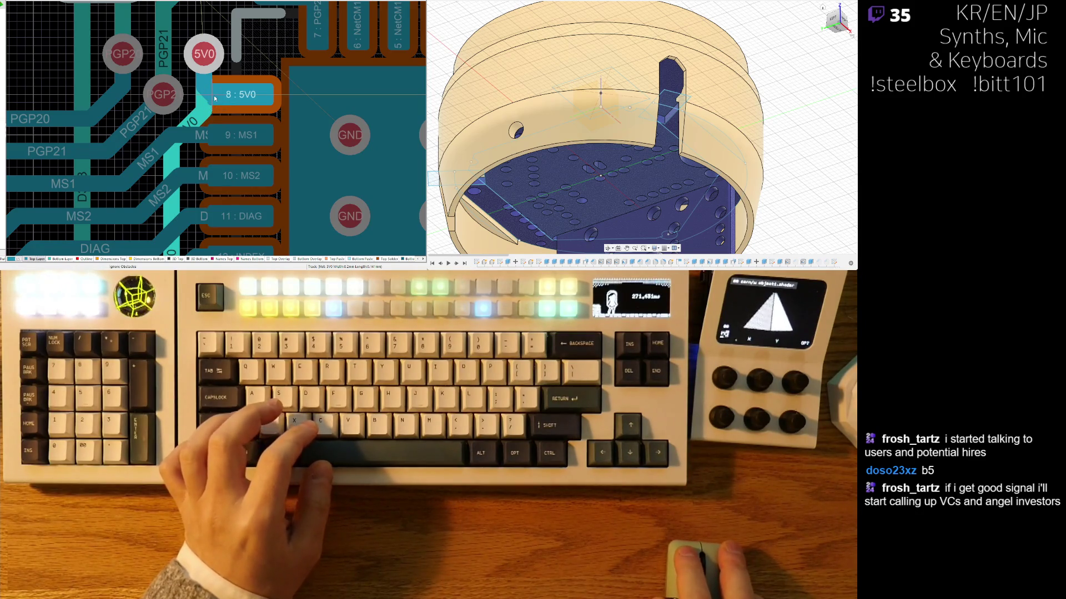
left_click(210, 97)
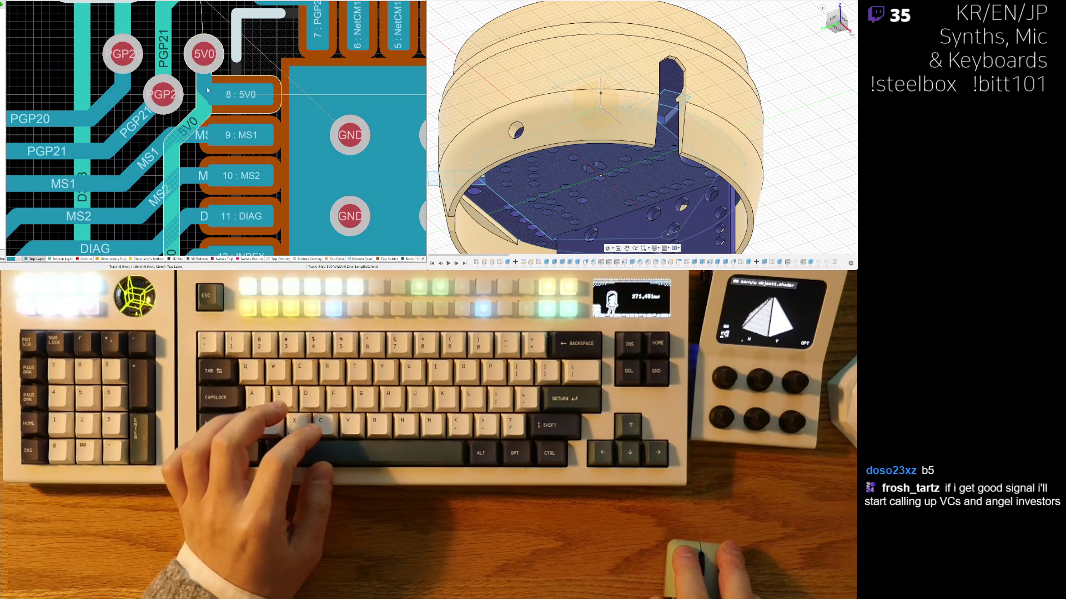
left_click(189, 64)
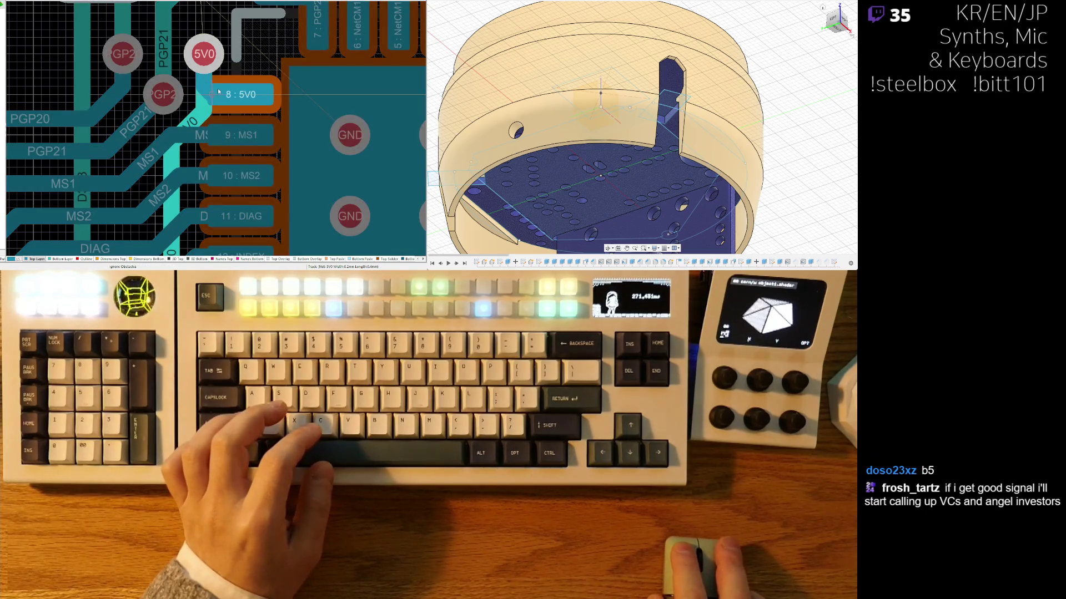
left_click(205, 94)
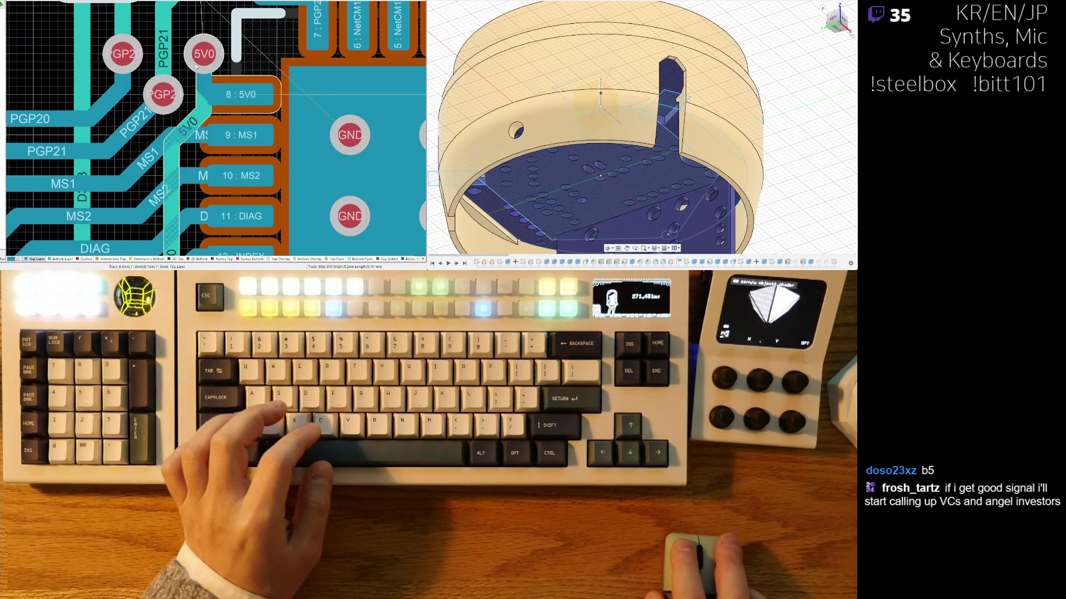
left_click(196, 66)
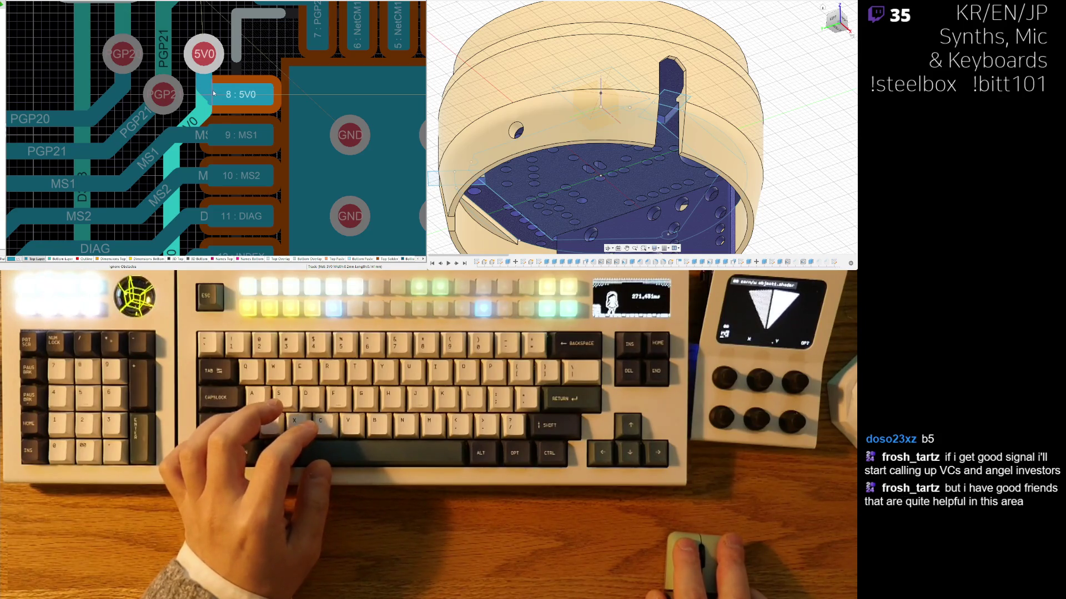
left_click(216, 92)
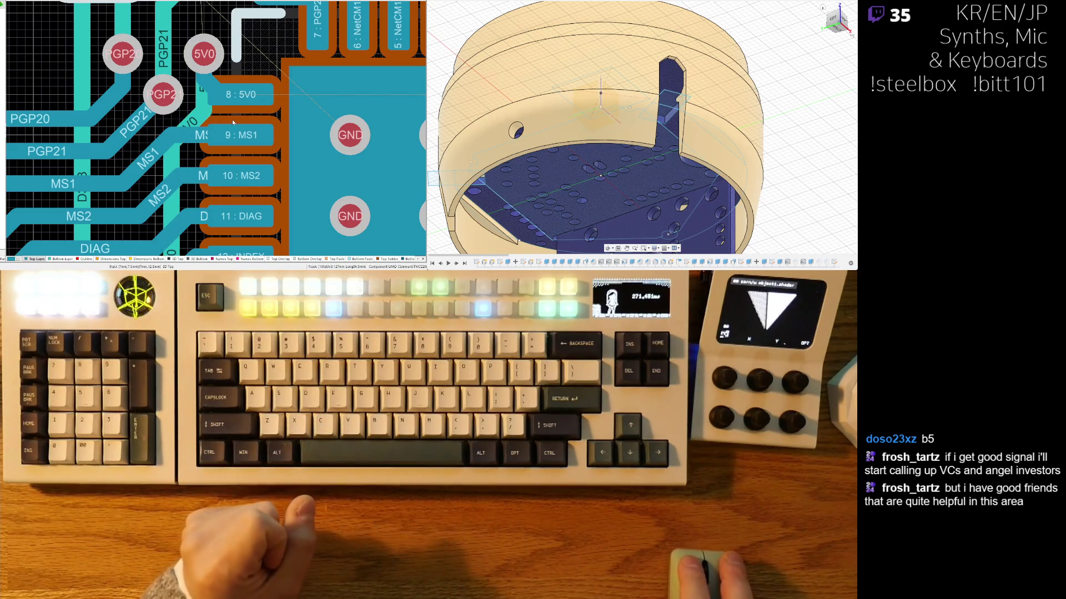
Step: Zoom around below the chip and select the D3V3 track
scroll(202, 139, "down", 2, "ctrl")
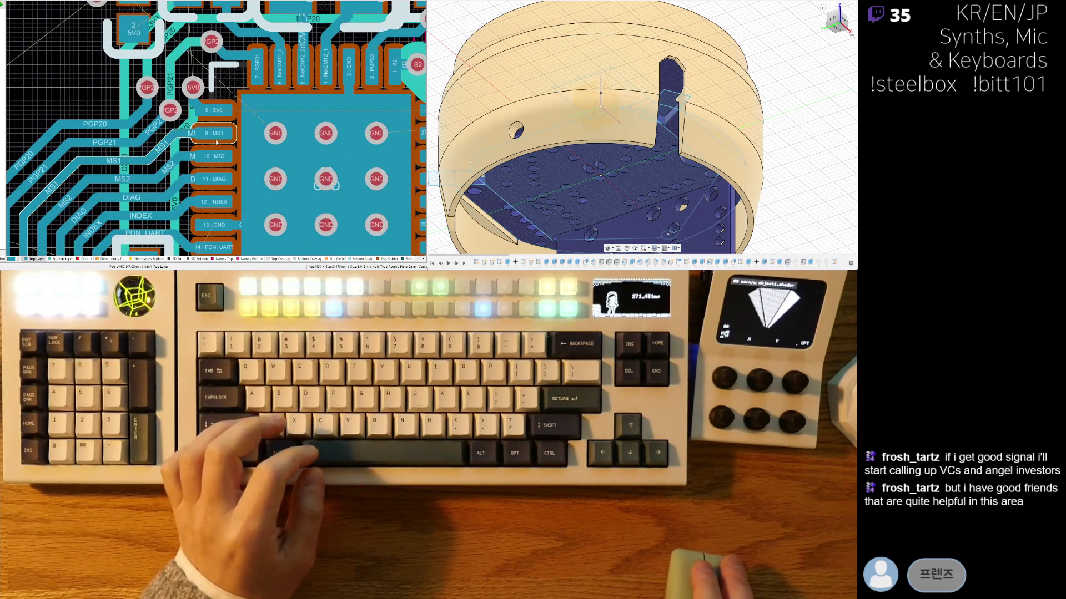
scroll(214, 49, "up", 3, "ctrl")
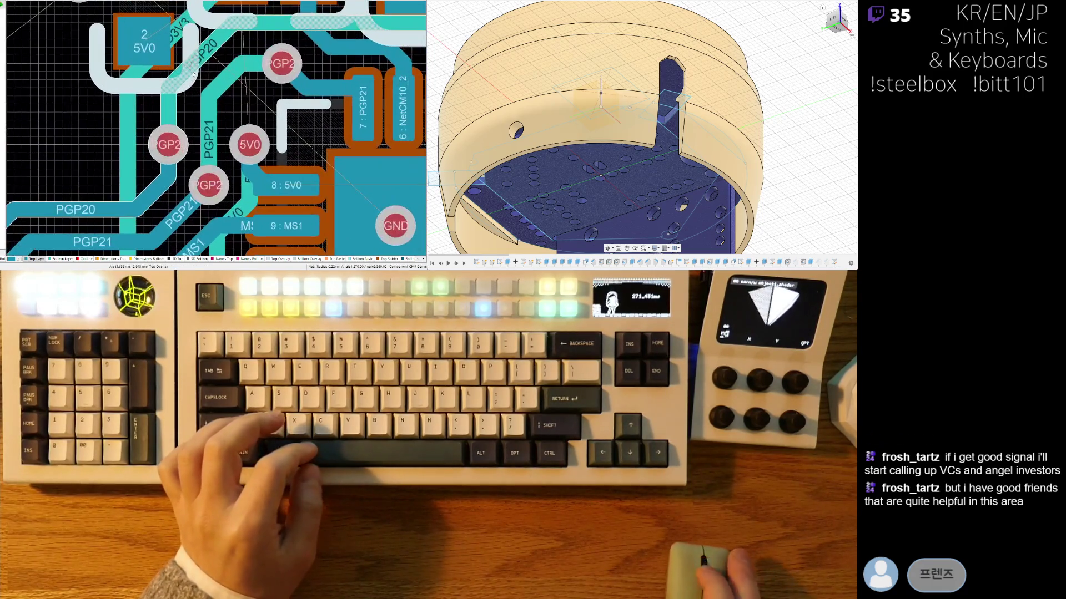
scroll(217, 56, "down", 2, "ctrl")
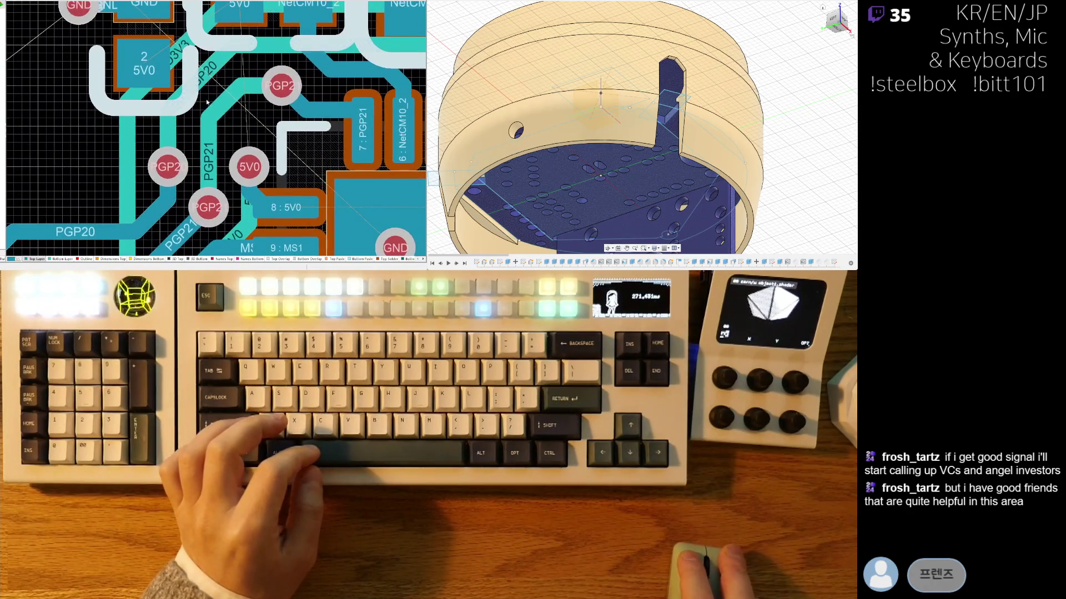
scroll(235, 92, "down", 4, "ctrl")
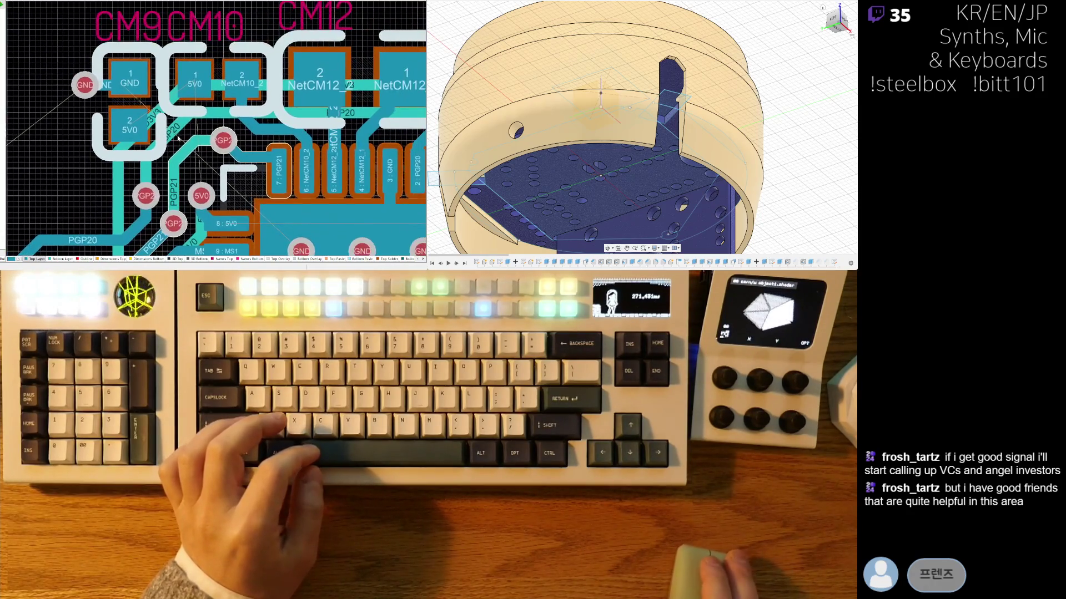
scroll(236, 177, "down", 3)
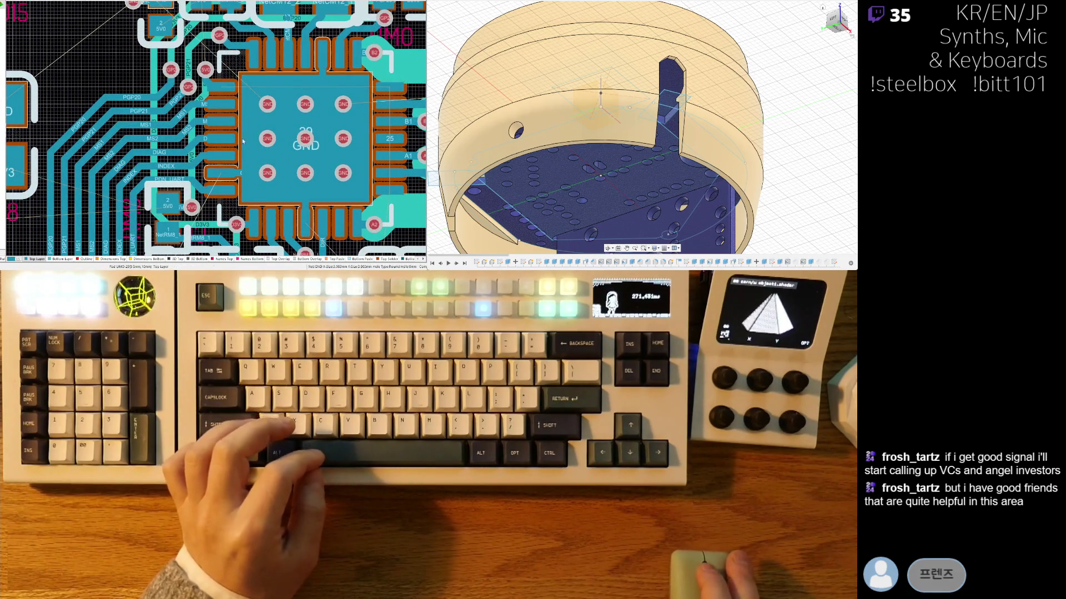
scroll(211, 23, "up", 3, "ctrl")
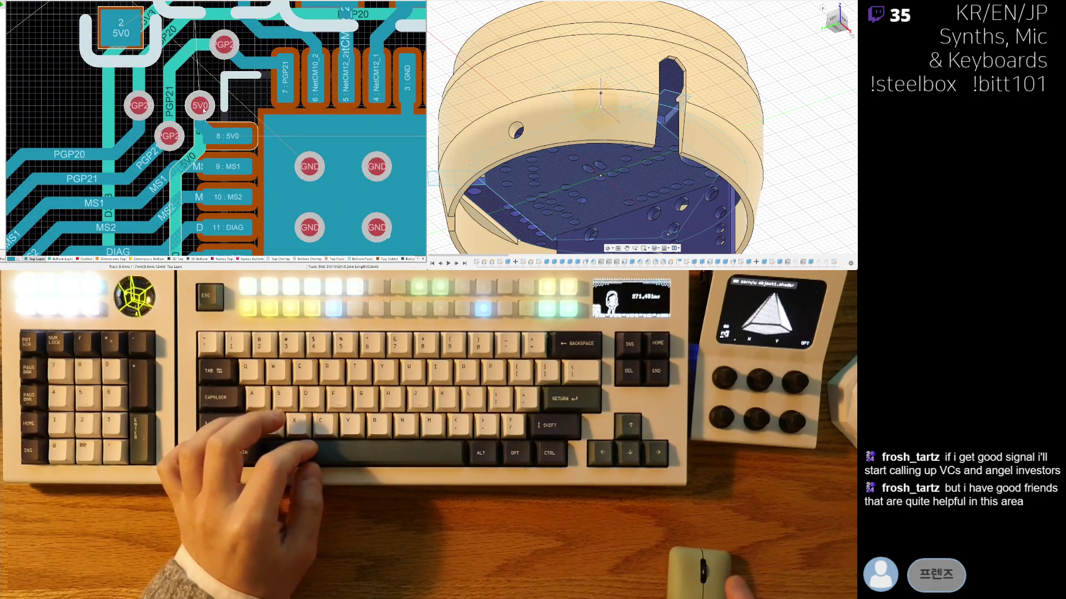
scroll(204, 110, "down", 4, "ctrl")
scroll(226, 179, "up", 1, "ctrl")
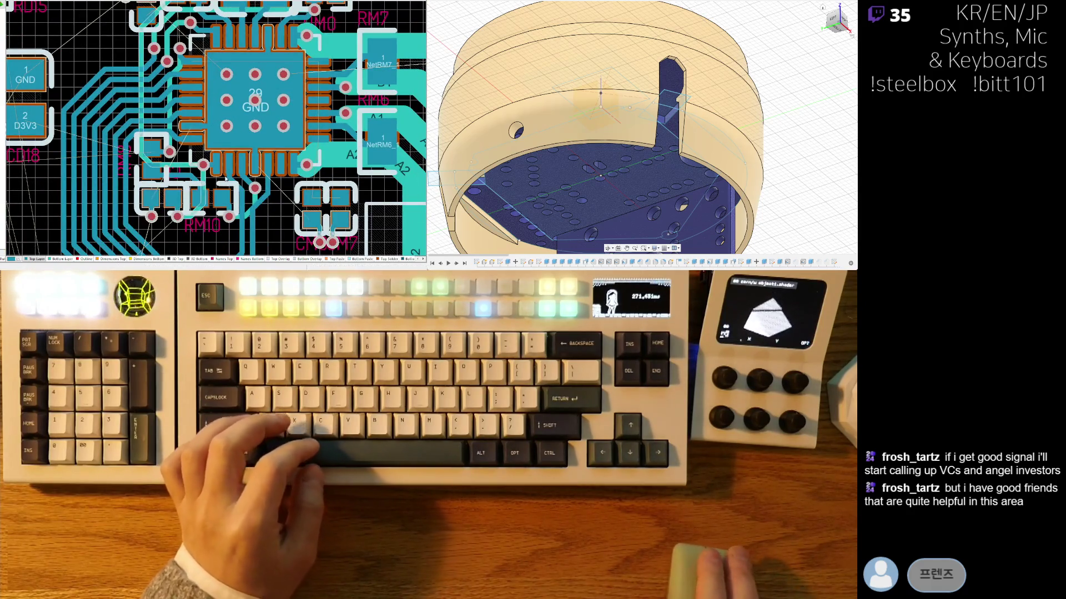
scroll(197, 225, "up", 2, "ctrl")
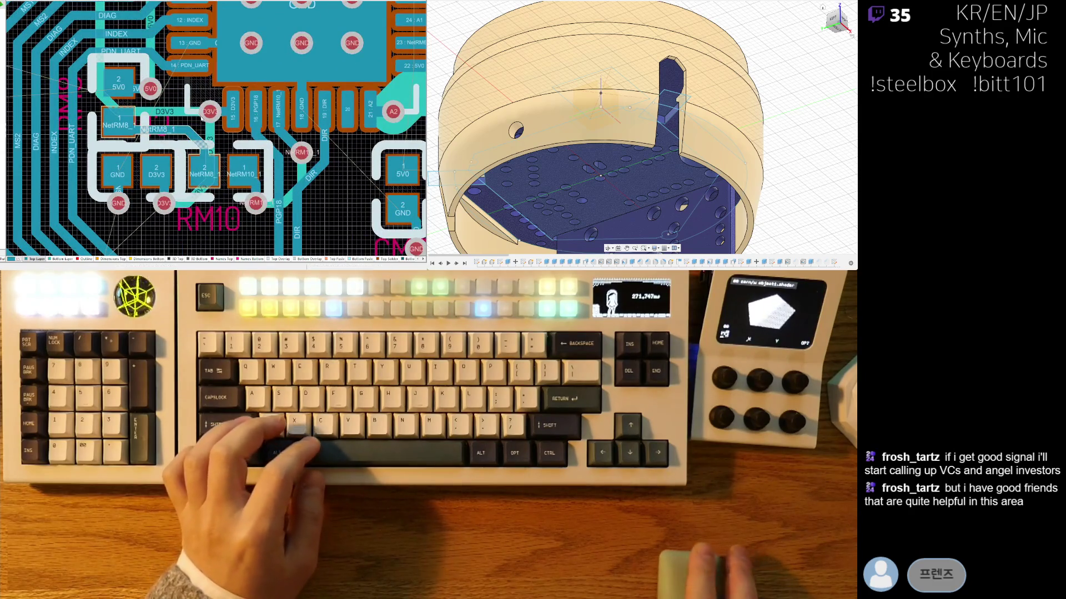
left_click(202, 118)
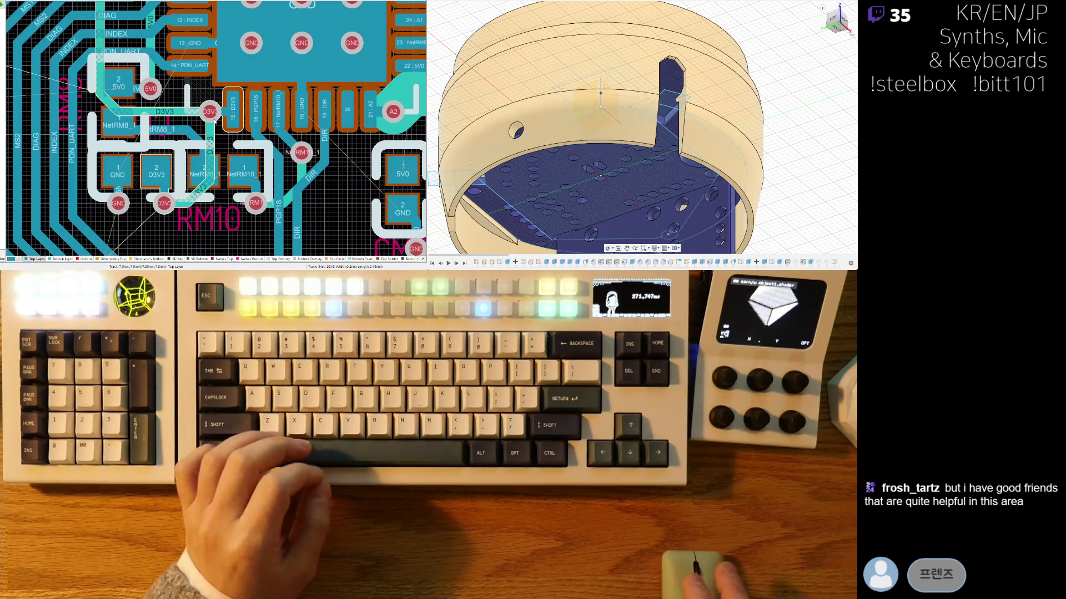
scroll(228, 150, "down", 2, "ctrl")
scroll(230, 157, "up", 1, "ctrl")
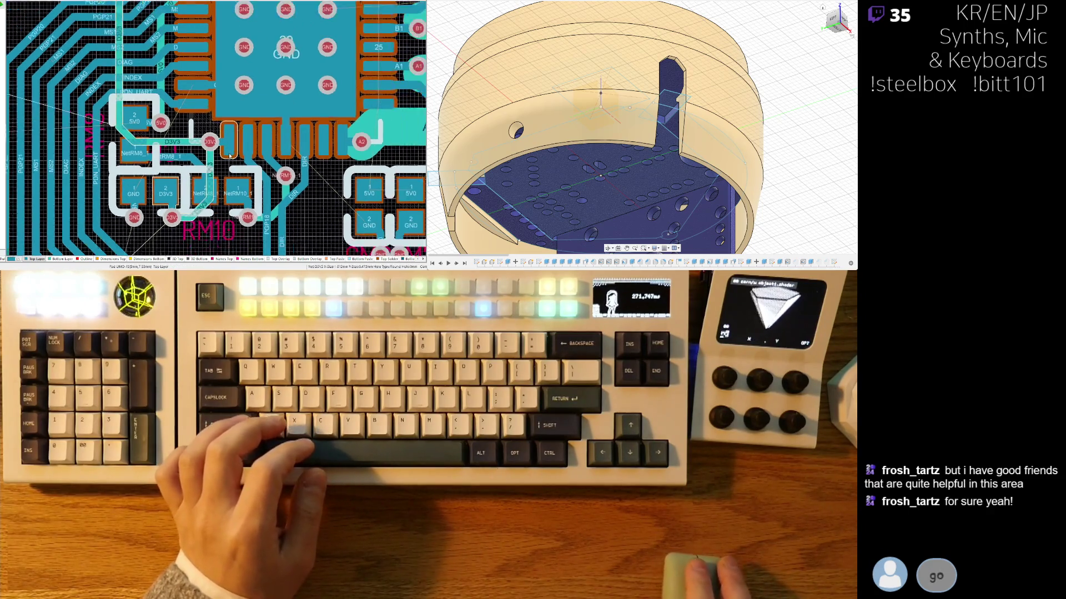
scroll(187, 100, "down", 1, "ctrl")
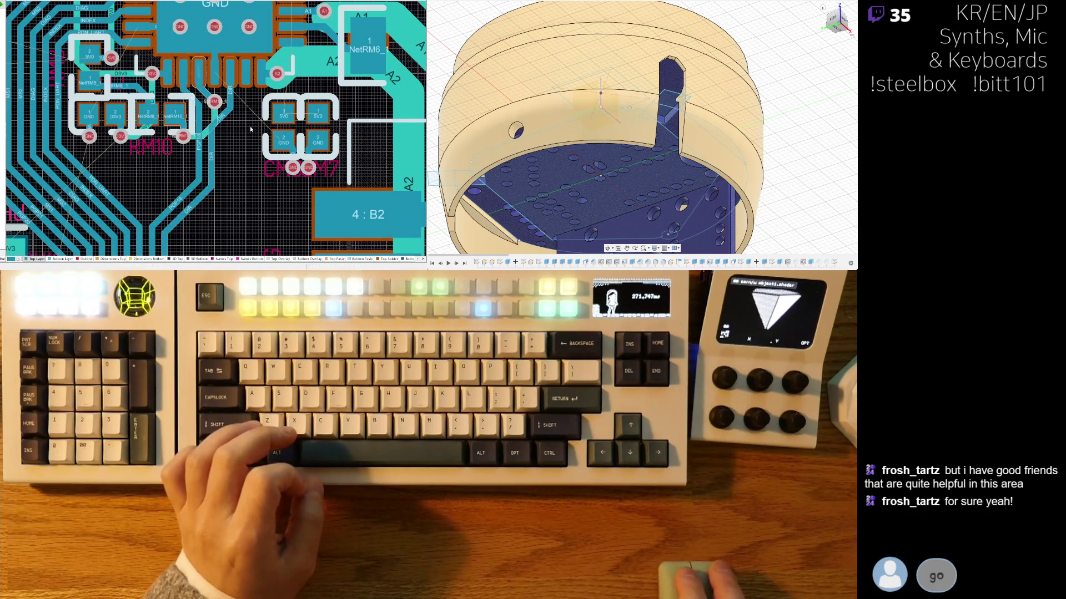
Step: Route a 5V0 trace linking the two side-by-side capacitor 5V0 pads, then exit routing
scroll(234, 140, "up", 3, "ctrl")
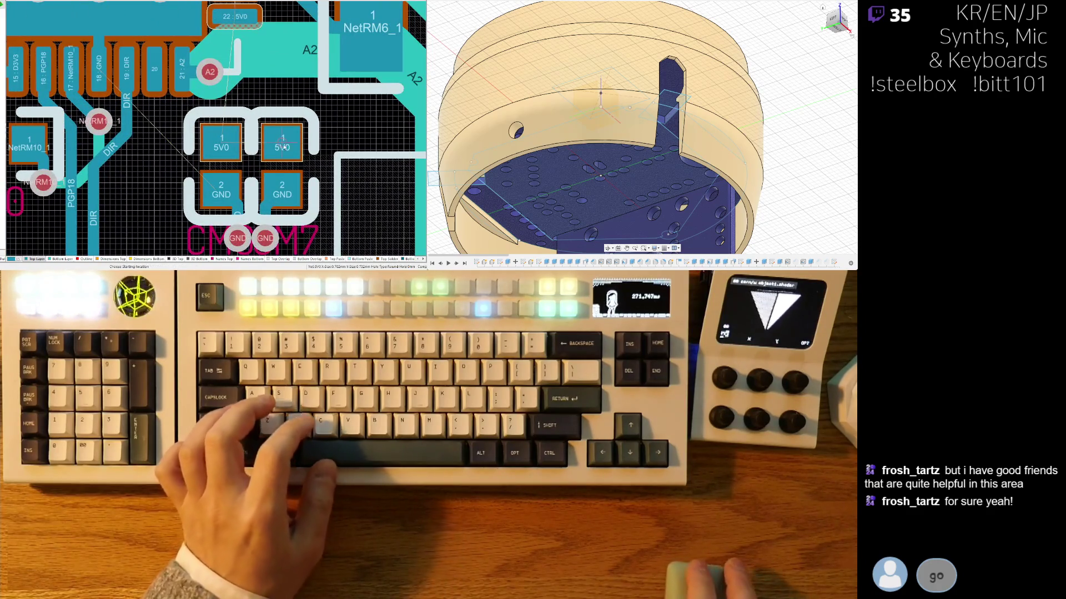
key("ctrl+w")
left_click(288, 126)
scroll(220, 131, "up", 1, "ctrl")
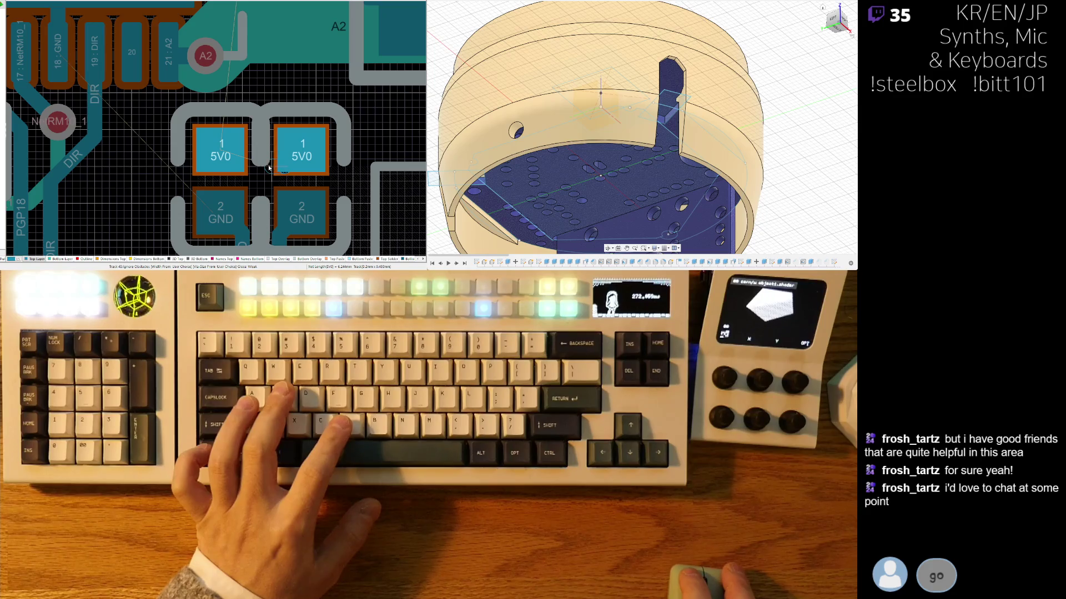
left_click(329, 165)
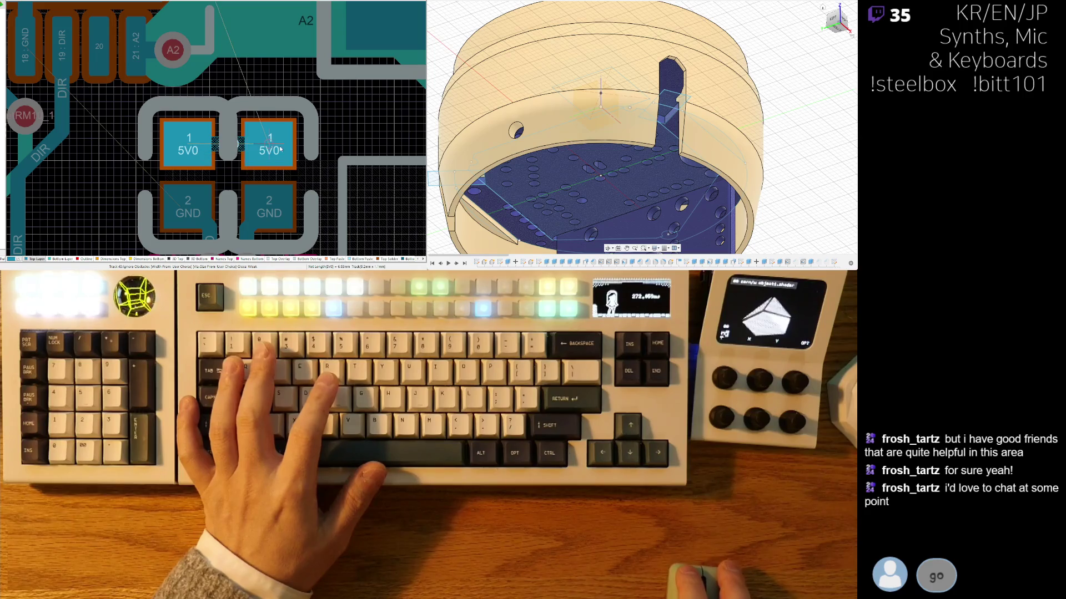
scroll(270, 147, "down", 8, "ctrl")
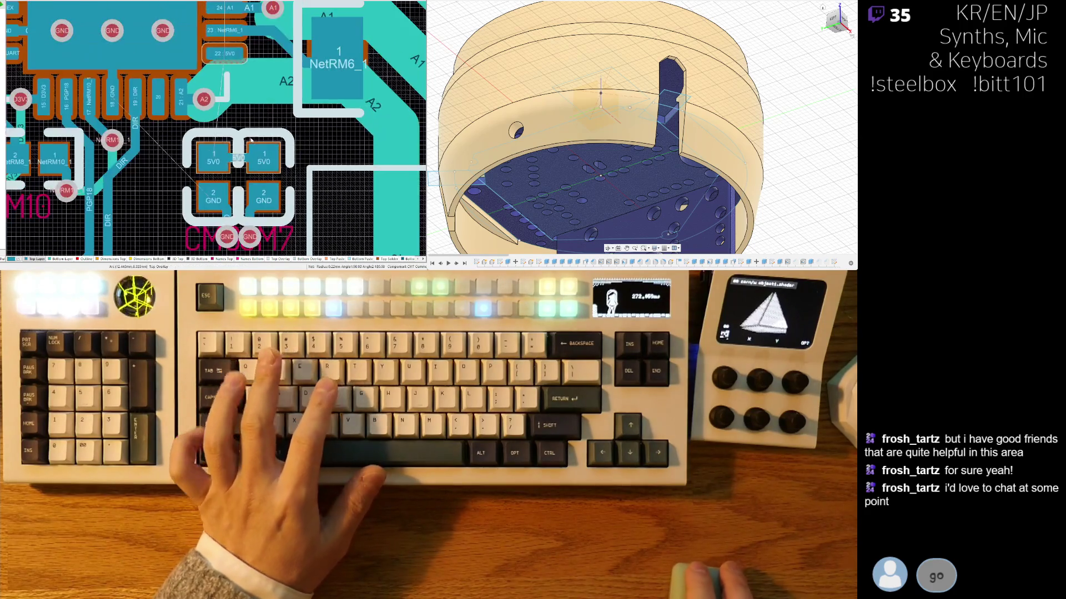
scroll(258, 158, "up", 5, "ctrl")
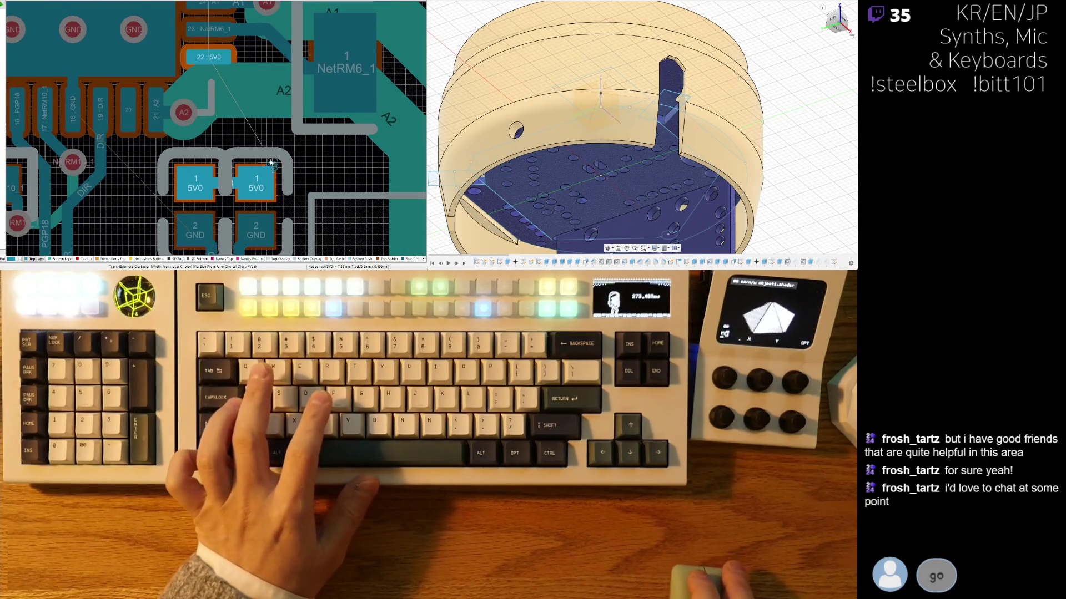
scroll(271, 163, "up", 1, "ctrl")
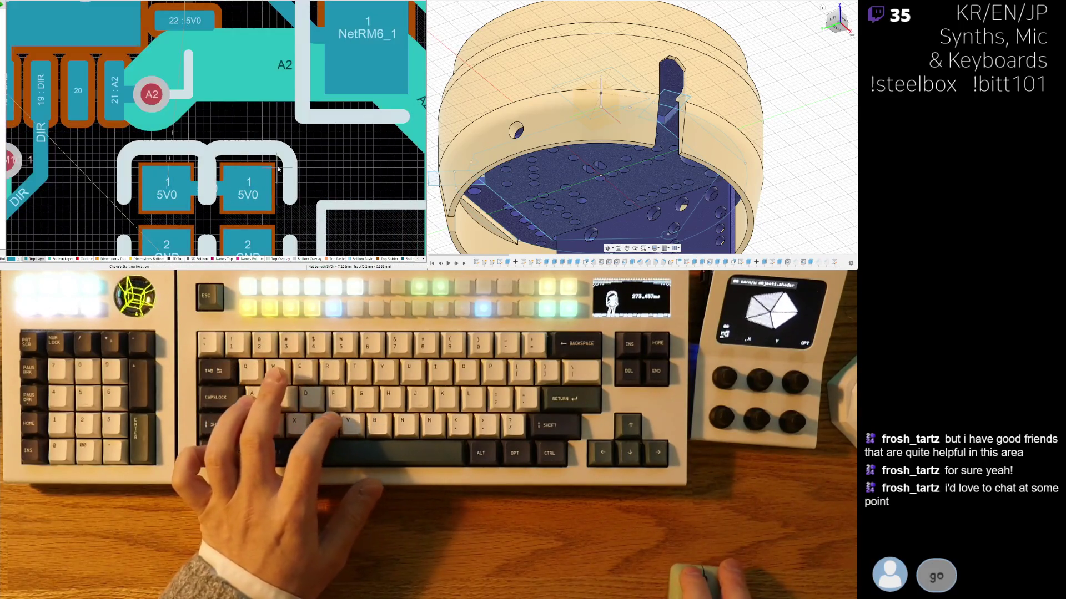
key("Escape")
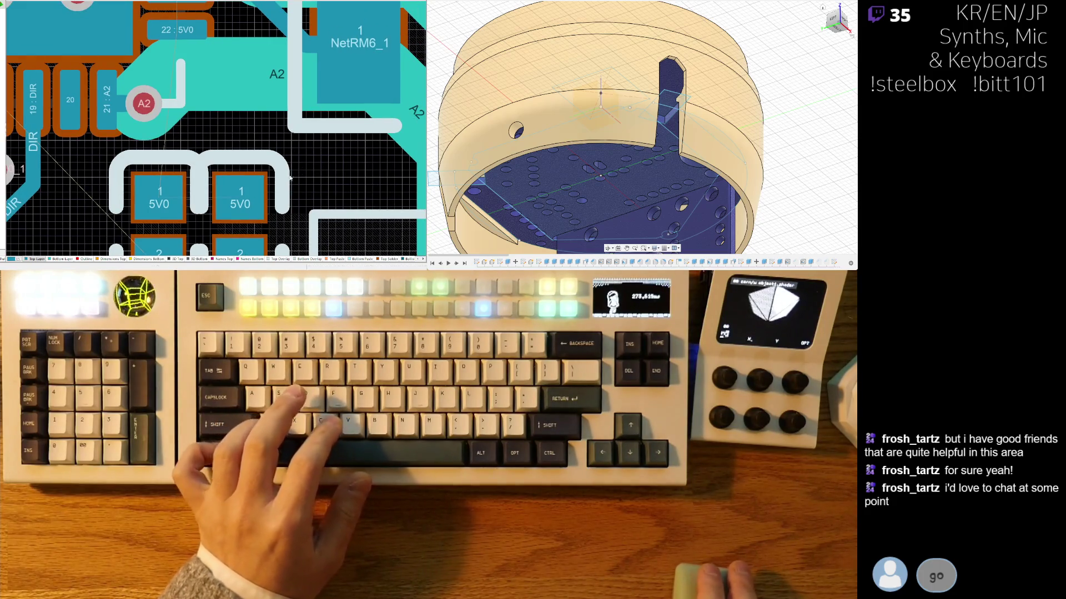
scroll(219, 134, "down", 6, "ctrl")
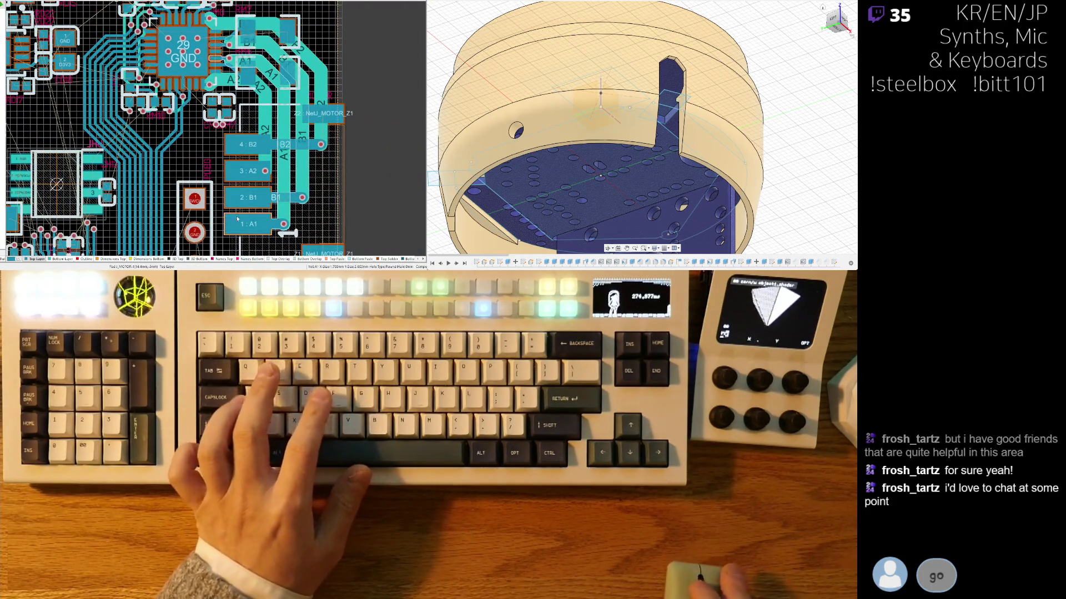
Step: Delete the PGP12 track together with its GP1 via and stub below the chip
left_click(286, 117)
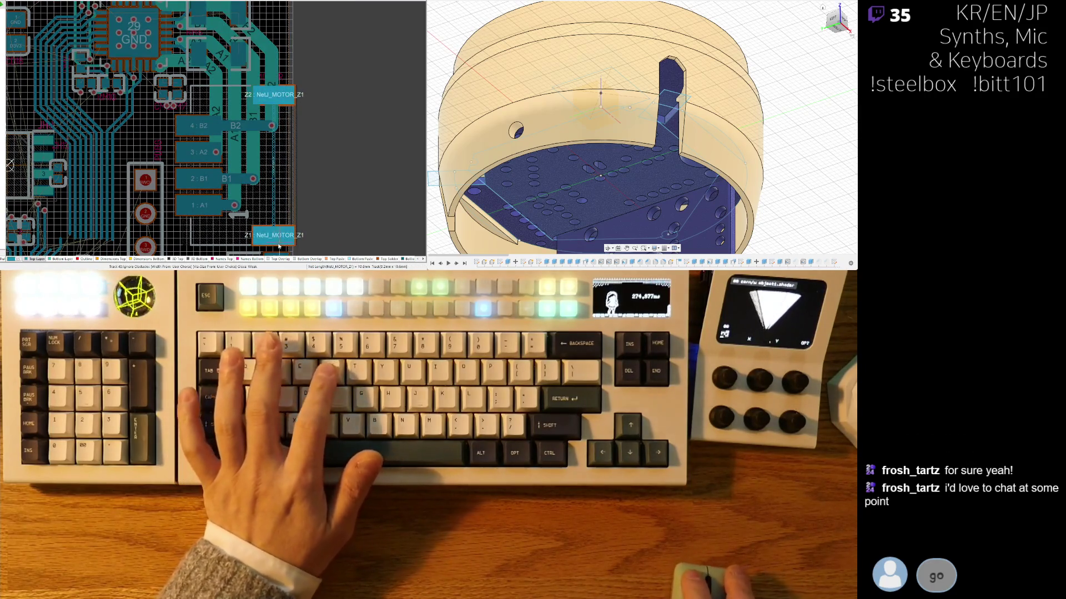
scroll(275, 97, "down", 3)
scroll(273, 93, "left", 5)
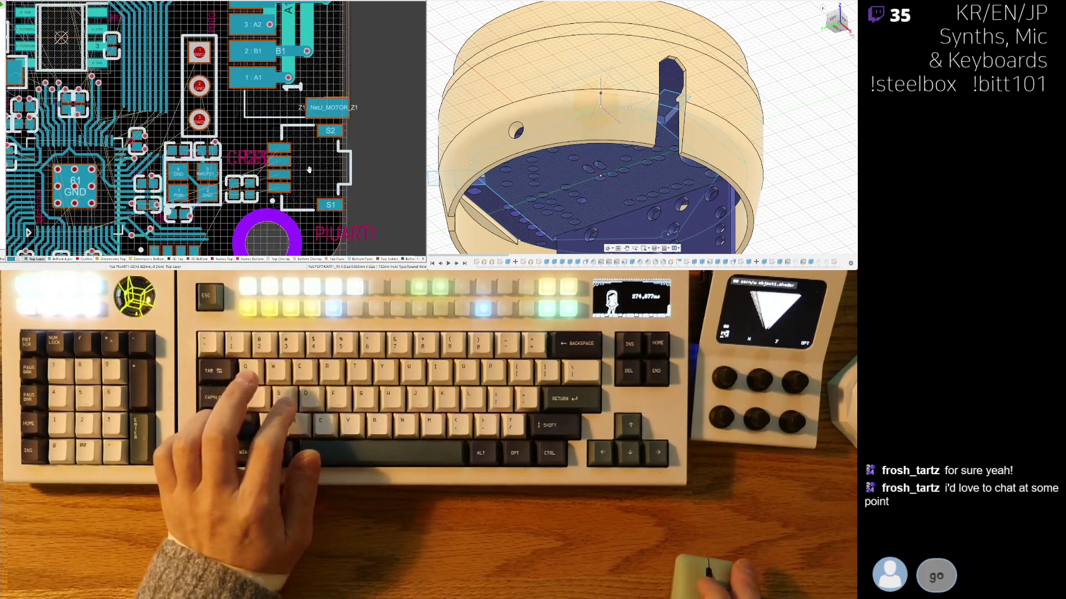
right_click_drag(175, 195, 212, 118)
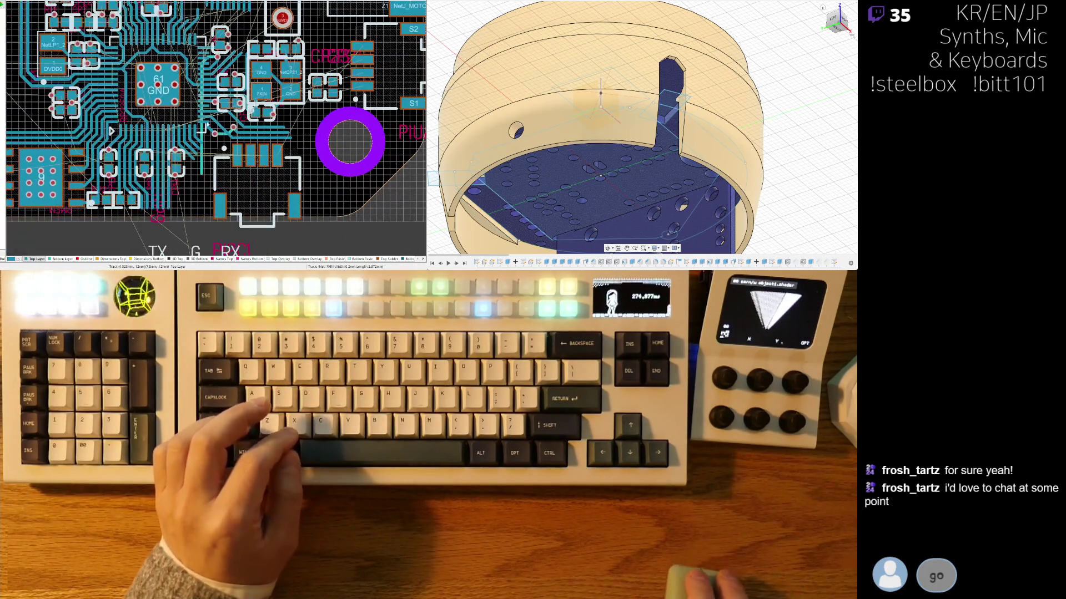
scroll(222, 128, "up", 3, "ctrl")
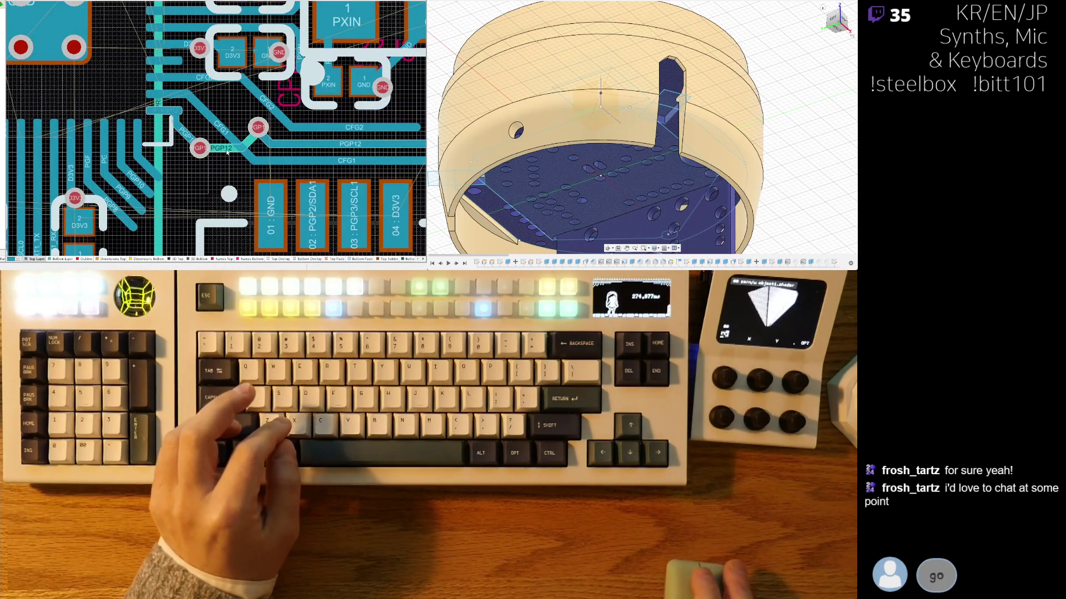
scroll(305, 156, "right", 3)
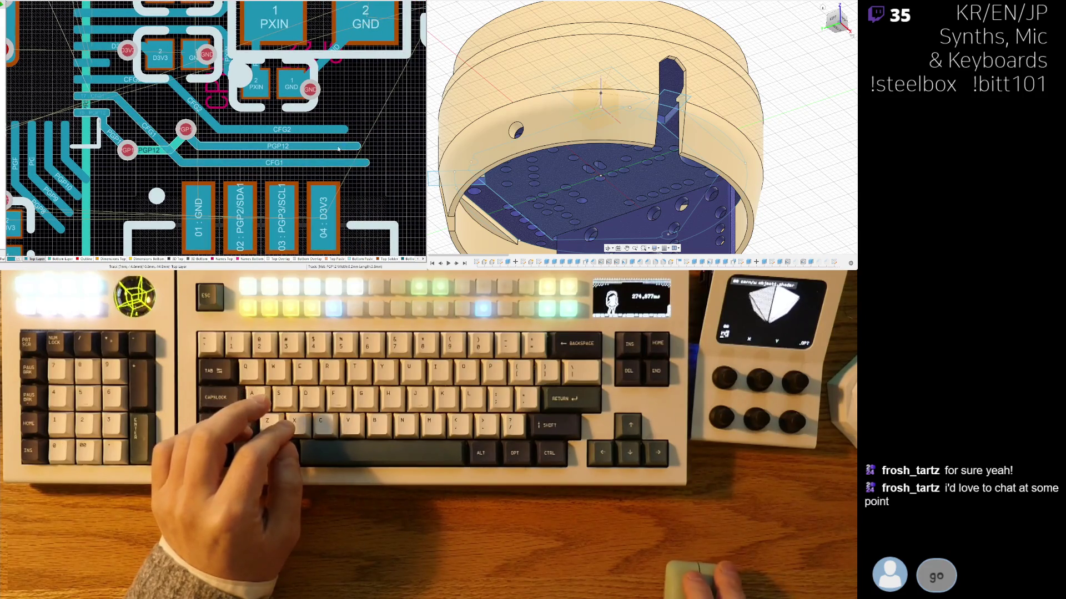
left_click(232, 147)
left_click(175, 125)
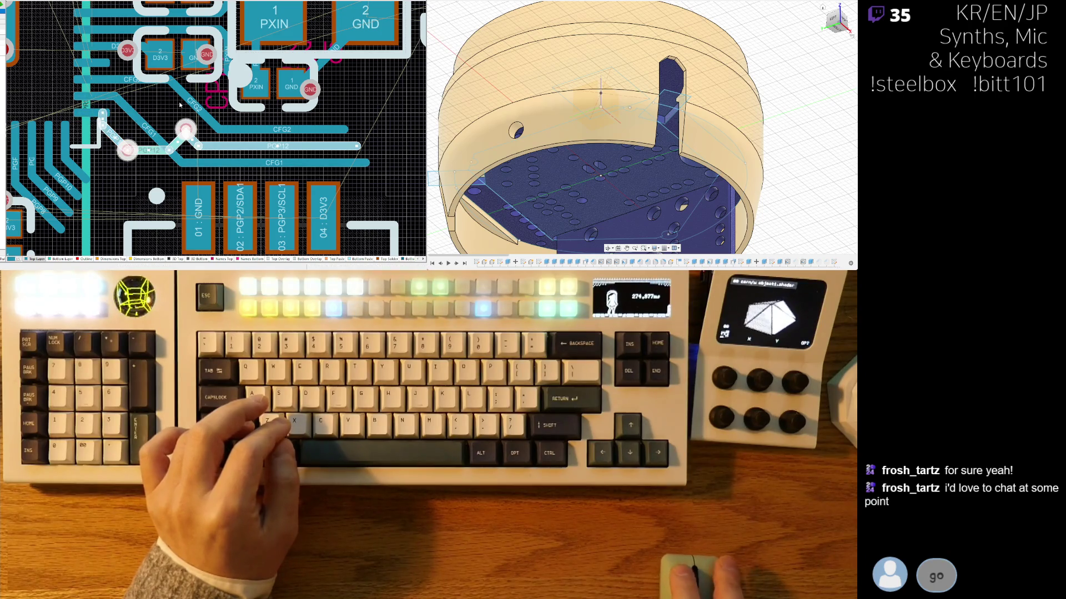
key("ctrl+x")
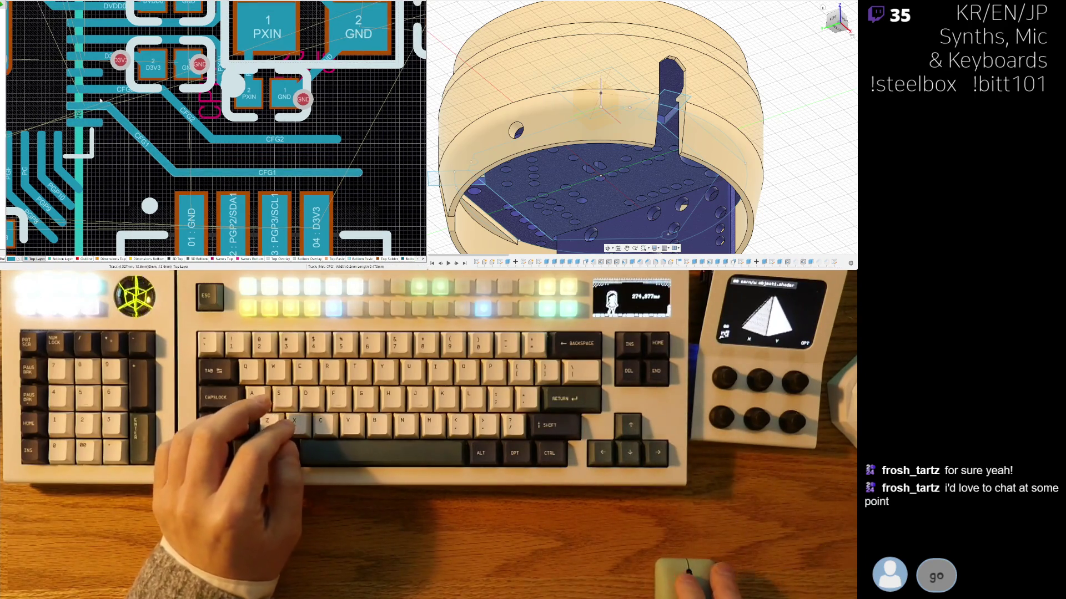
Step: Slide the CFG2 diagonal up toward the chip's CFG pins, abandoning the CFG3 route
scroll(100, 101, "up", 3, "ctrl")
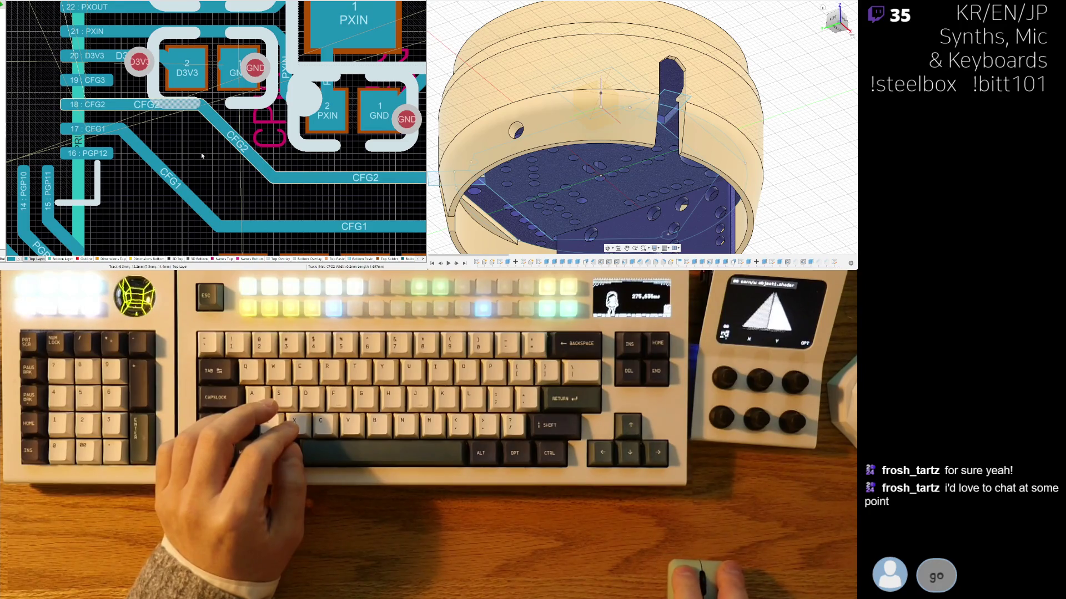
left_click_drag(200, 144, 185, 161)
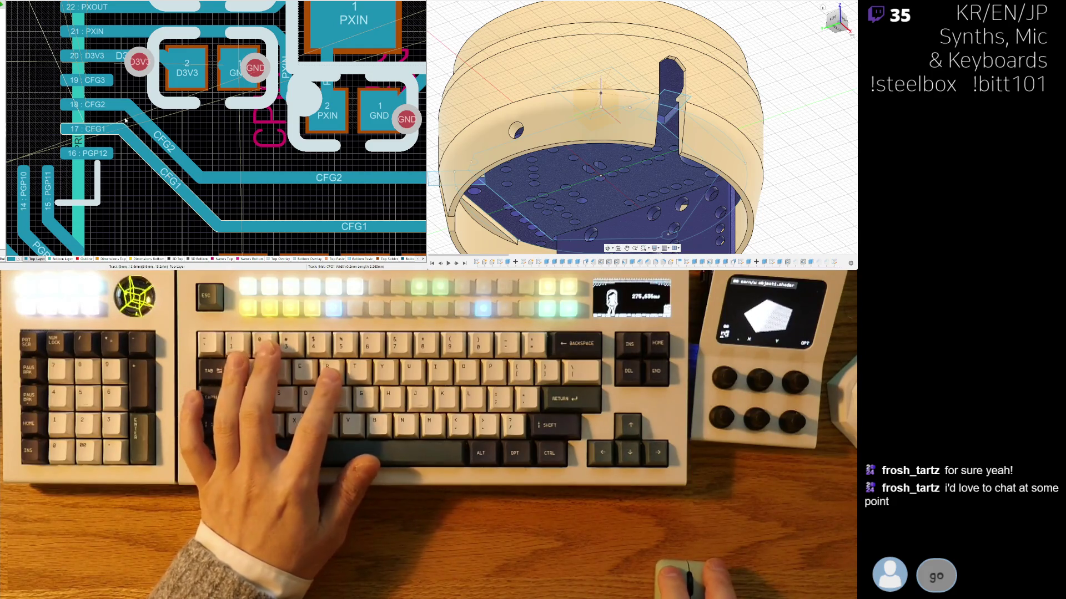
key("ctrl+w")
left_click(108, 80)
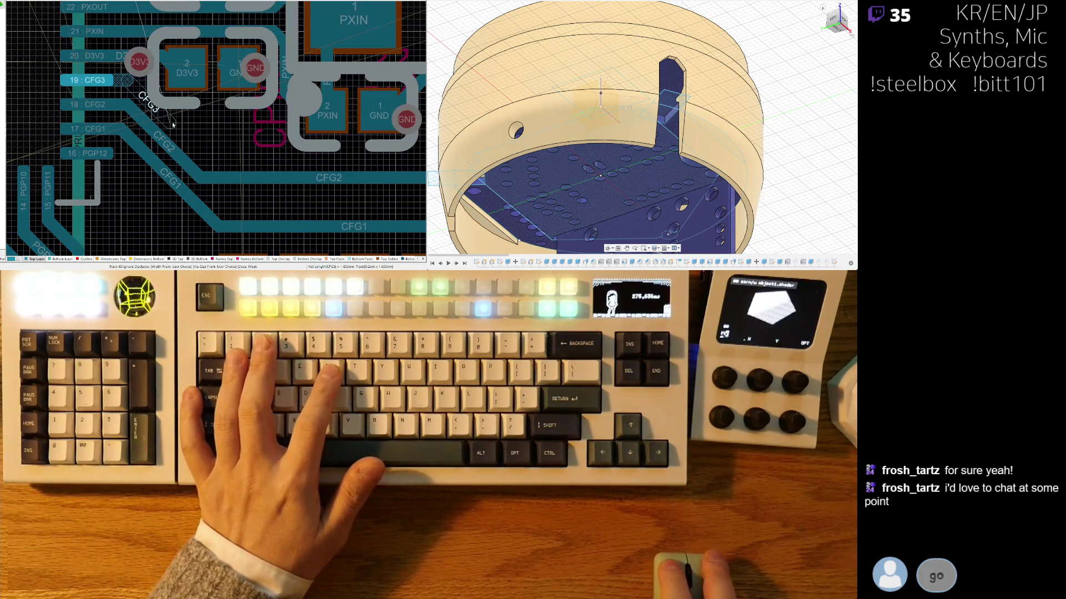
key("Escape")
scroll(178, 136, "up", 3)
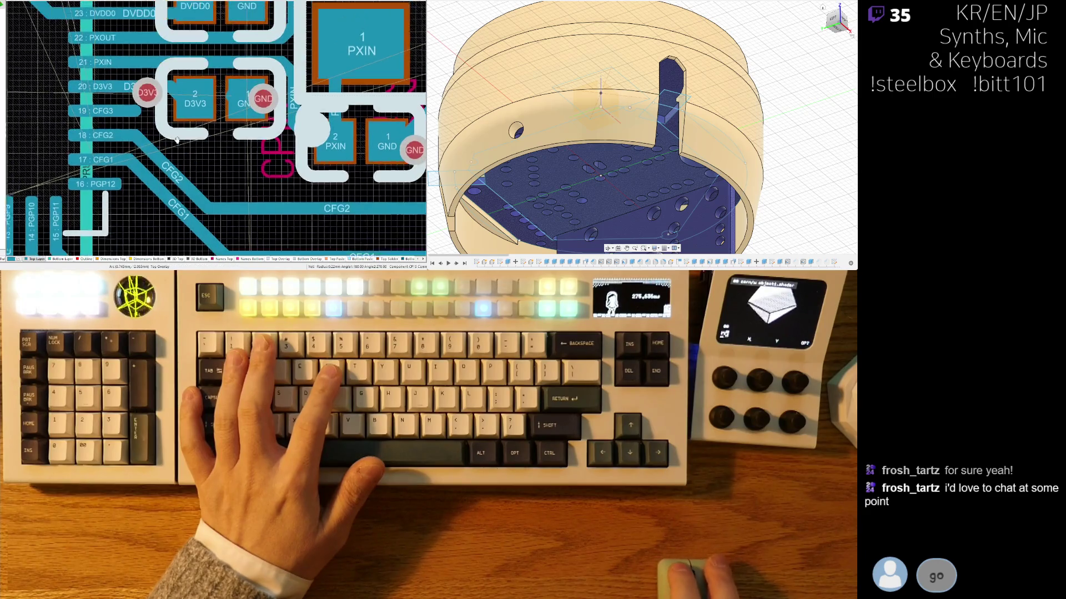
Step: Move the D3V3 via beside pin 20 further right next to its pad
left_click(166, 138)
left_click_drag(166, 139, 191, 131)
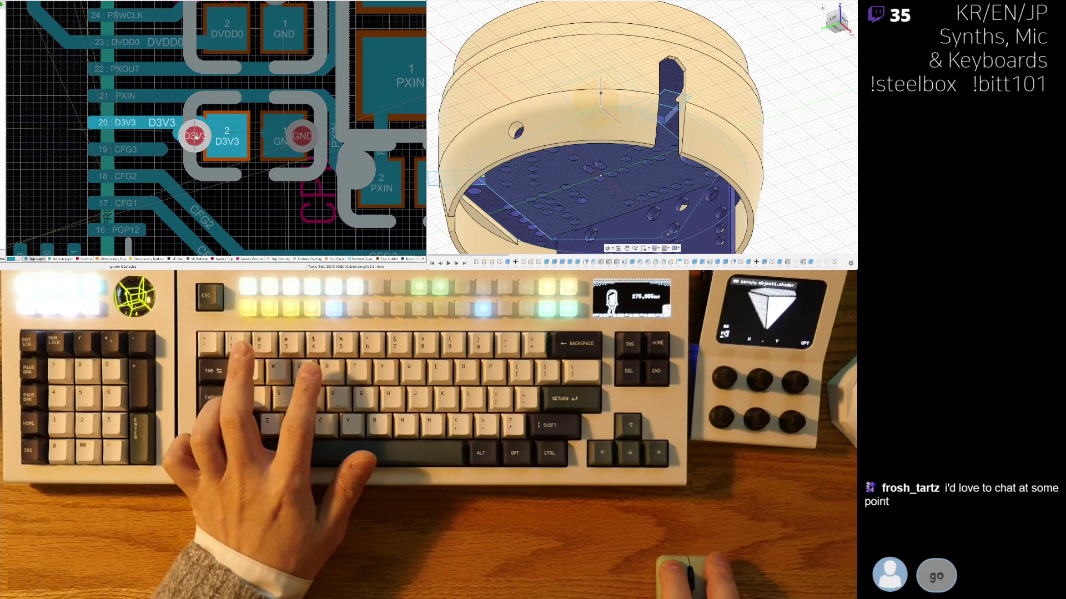
left_click_drag(199, 137, 201, 137)
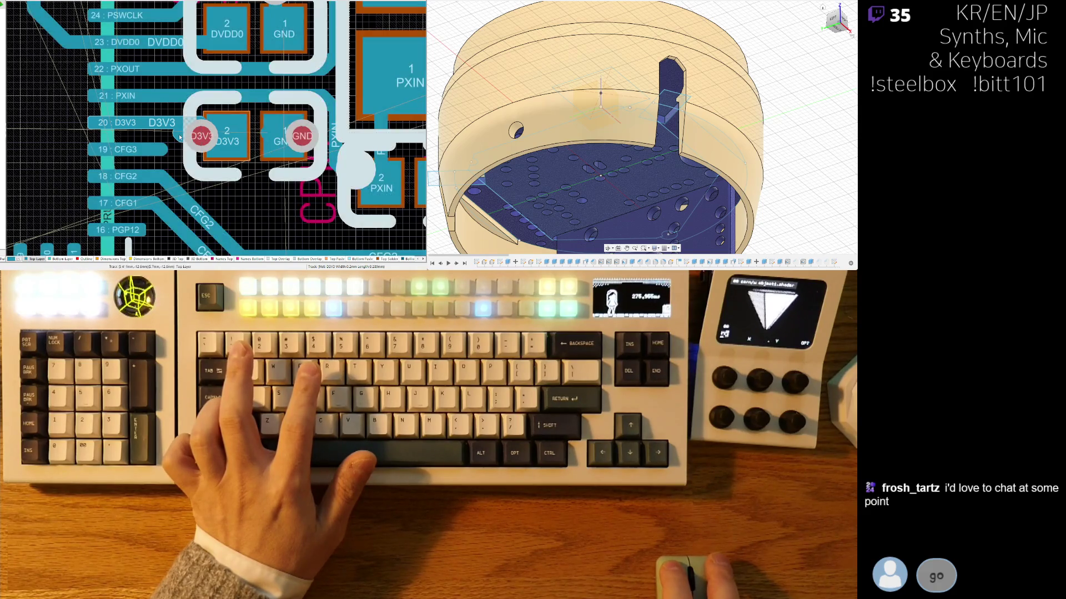
left_click(178, 134)
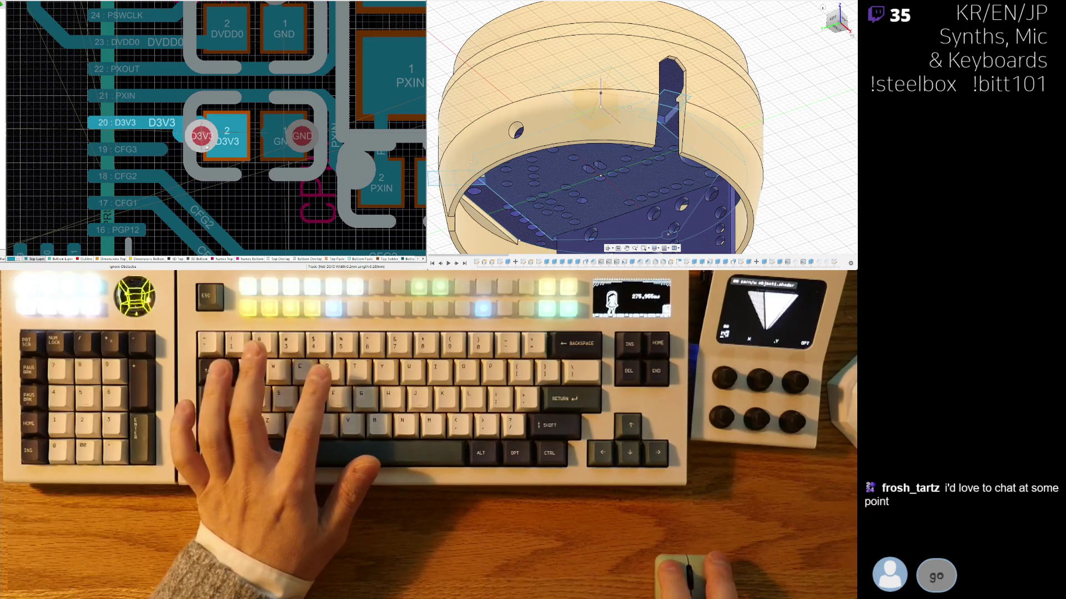
left_click(195, 136)
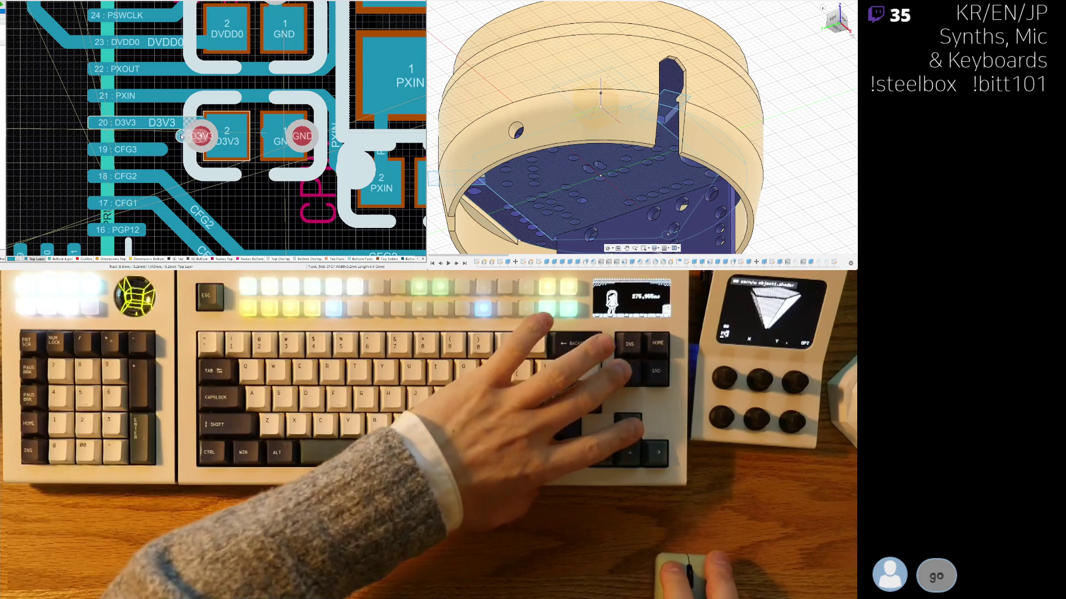
left_click(169, 133)
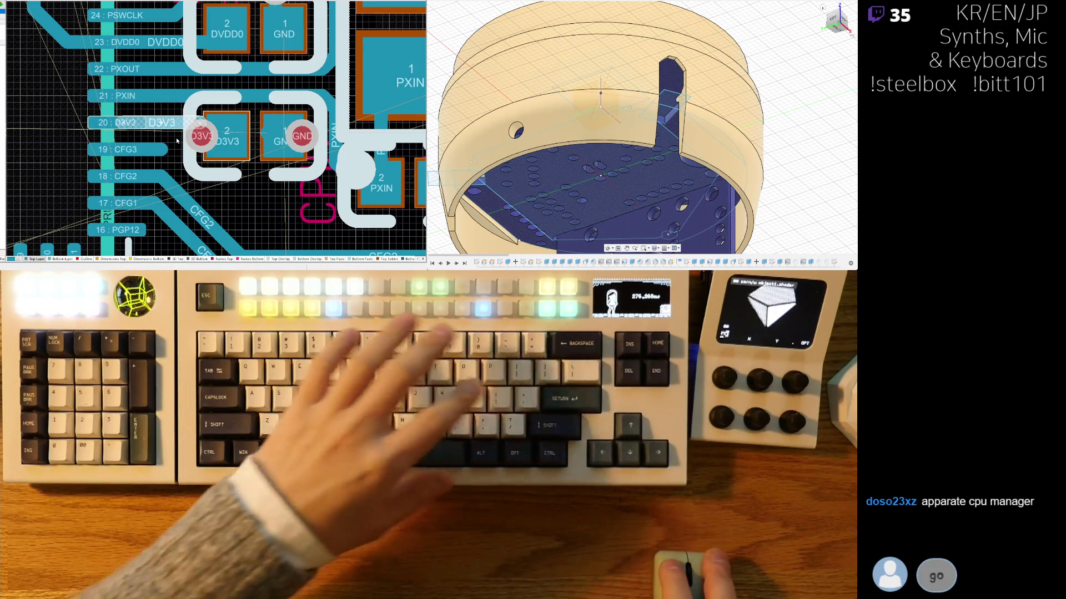
left_click(175, 156)
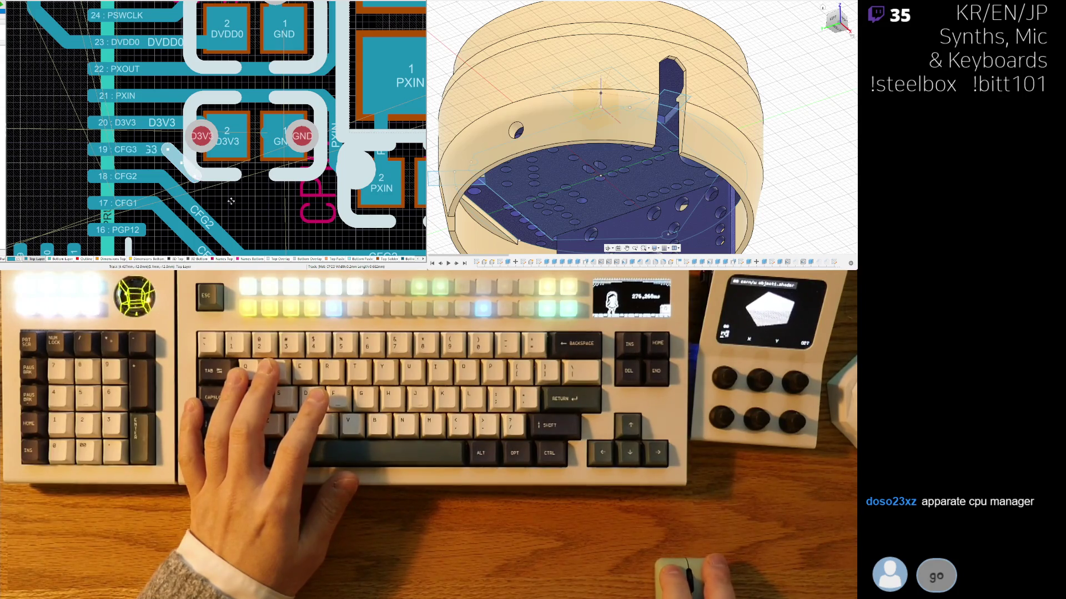
Step: Nudge the CFG2 track segment slightly left alongside CFG1
scroll(227, 197, "down", 4)
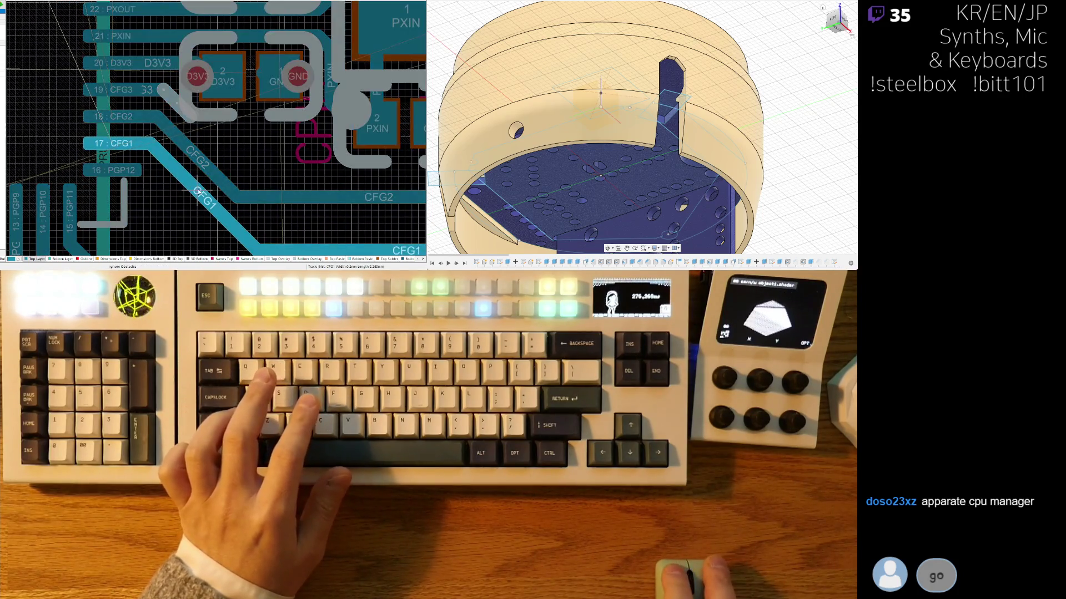
left_click(204, 171)
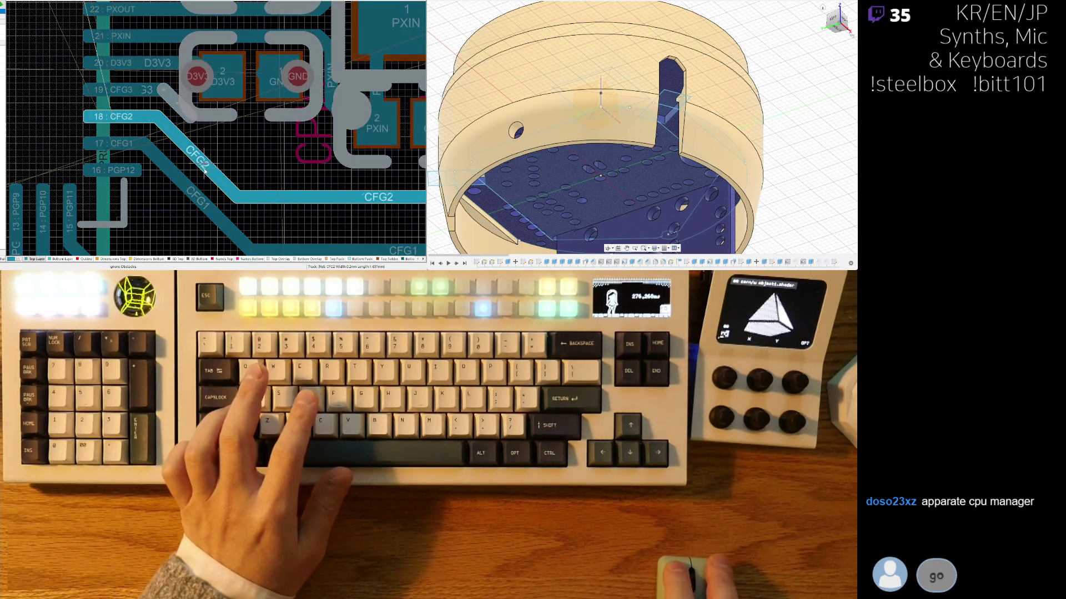
left_click_drag(204, 171, 198, 169)
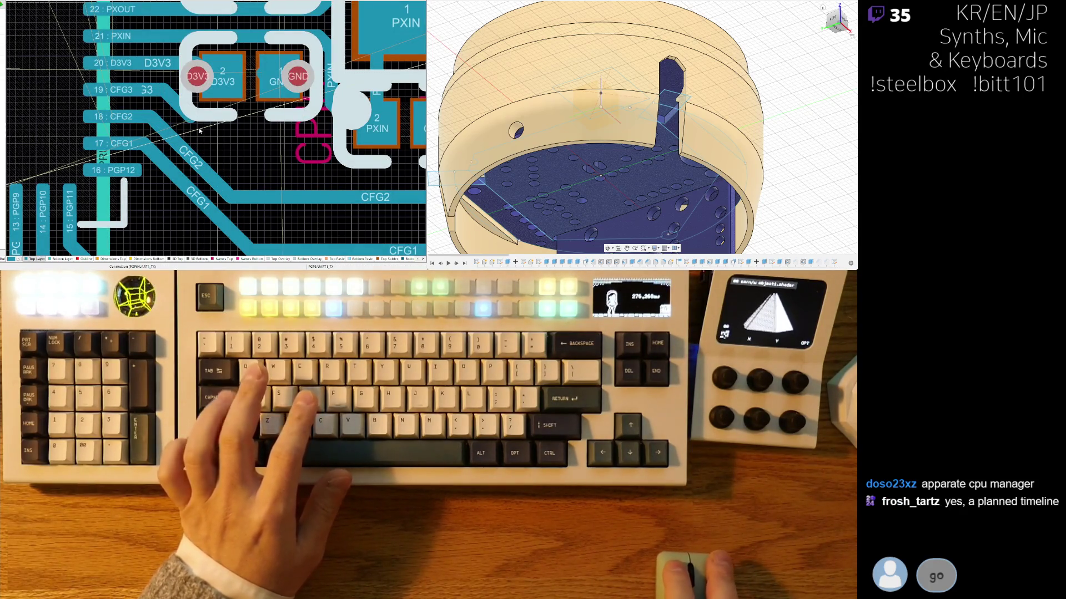
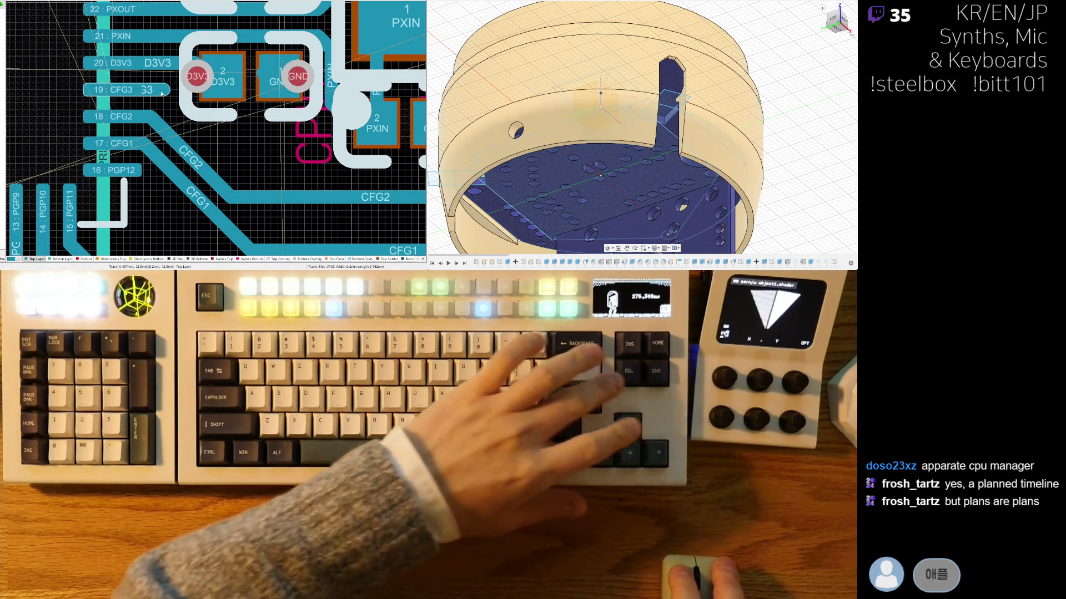
Step: Route the CFG3 stub parallel to the CFG2 and CFG1 tracks and extend its end rightward
left_click(176, 107)
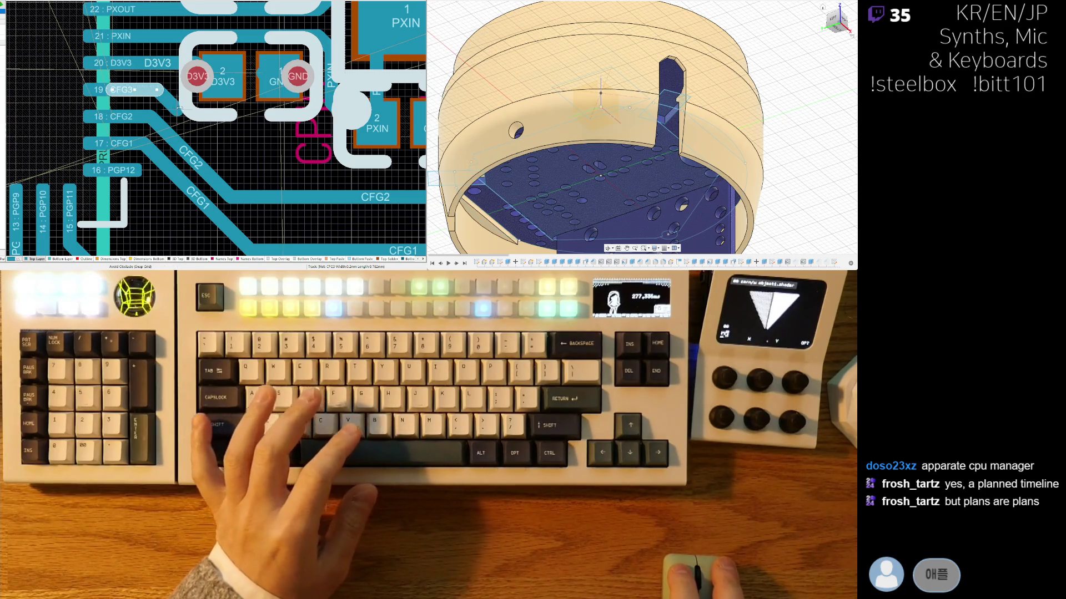
left_click(176, 107)
scroll(299, 171, "down", 3, "ctrl")
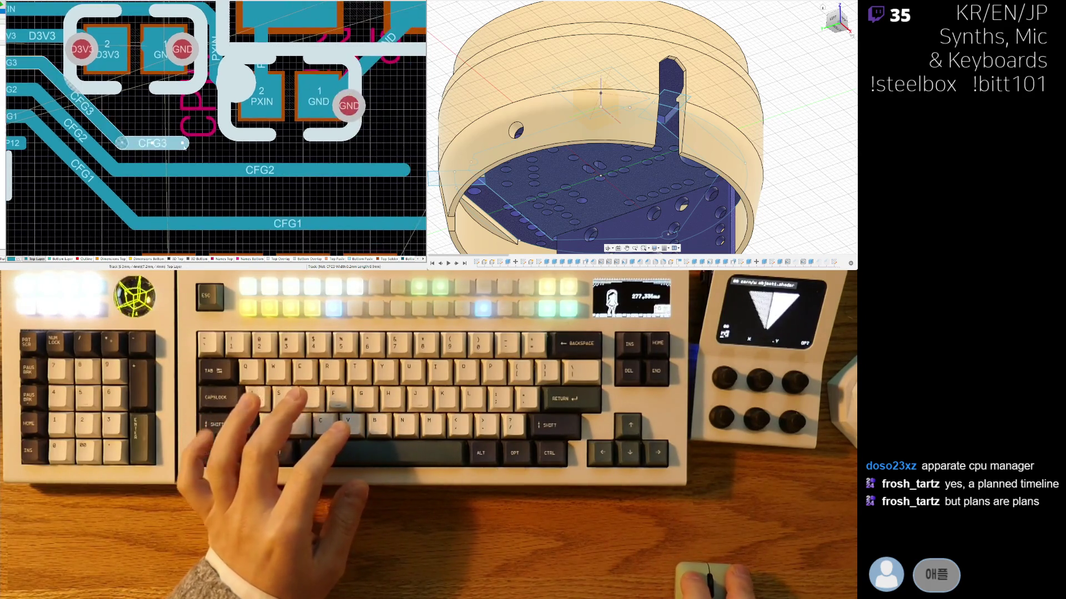
left_click(214, 185)
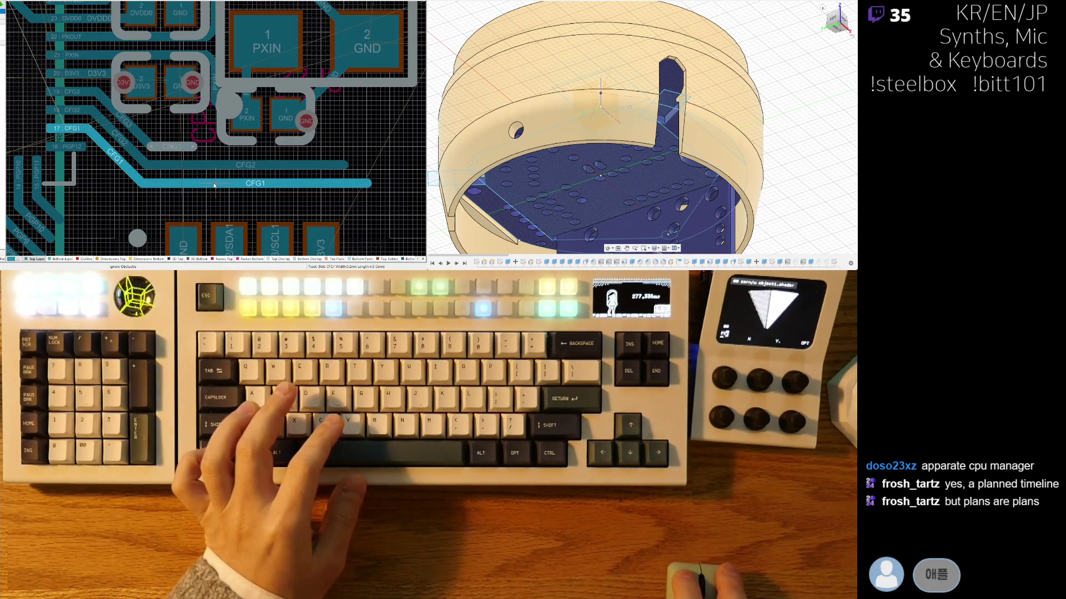
right_click(109, 151)
scroll(110, 151, "up", 2, "ctrl")
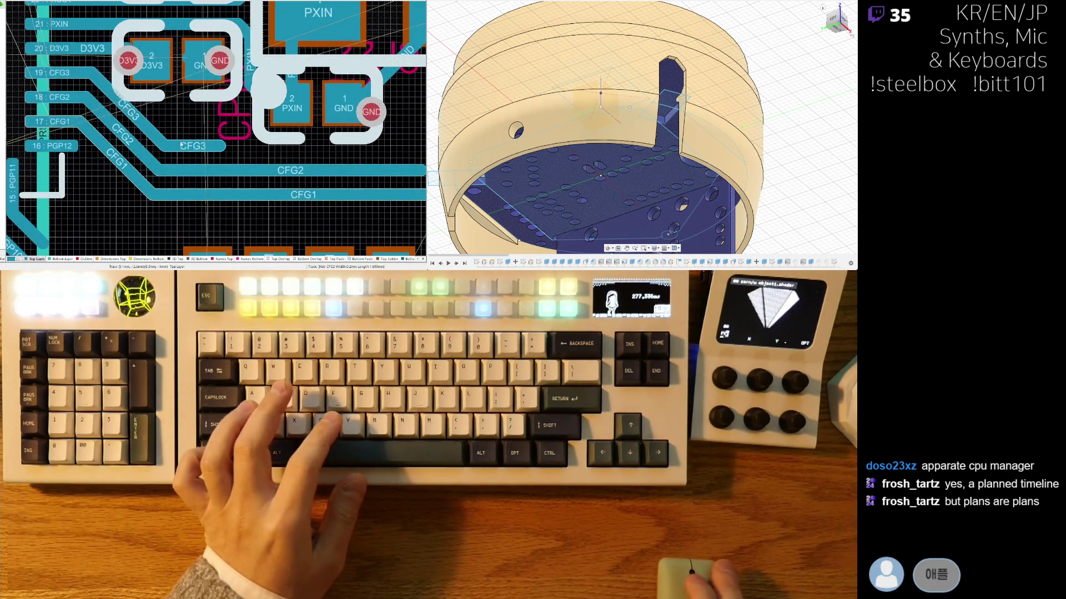
left_click(208, 146)
left_click_drag(281, 146, 294, 150)
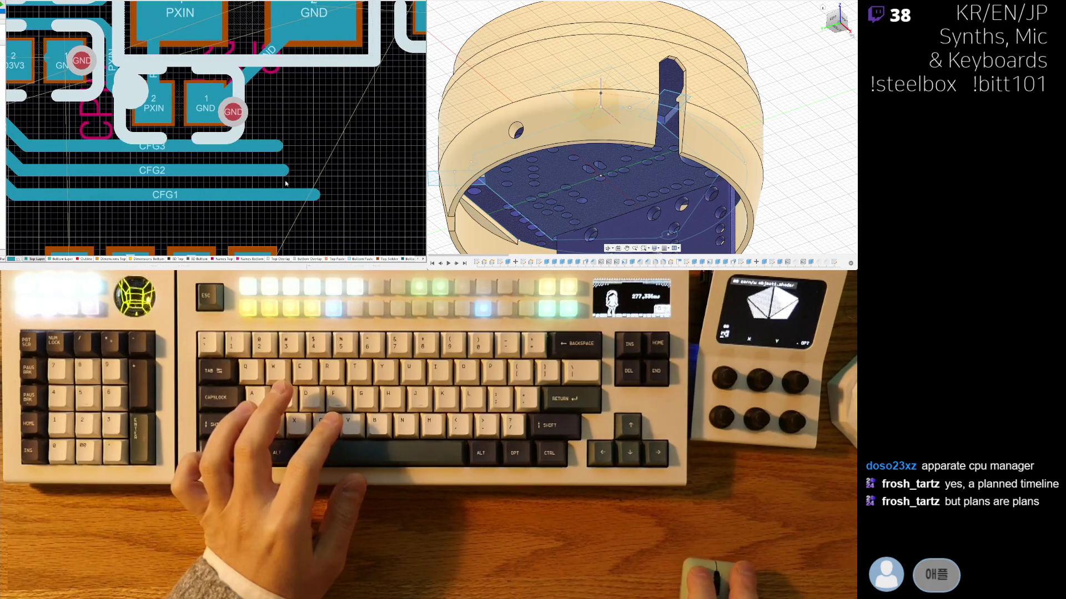
scroll(310, 152, "down", 5, "ctrl")
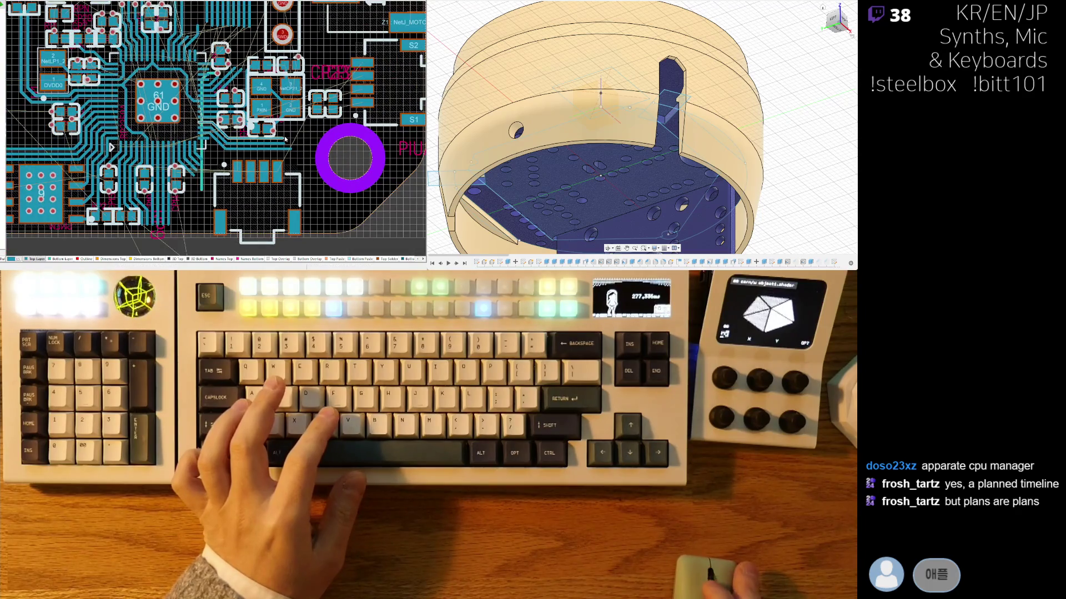
Step: Zoom out and recentre the view on the round board and the TX/G/RX header
scroll(284, 189, "down", 3, "ctrl")
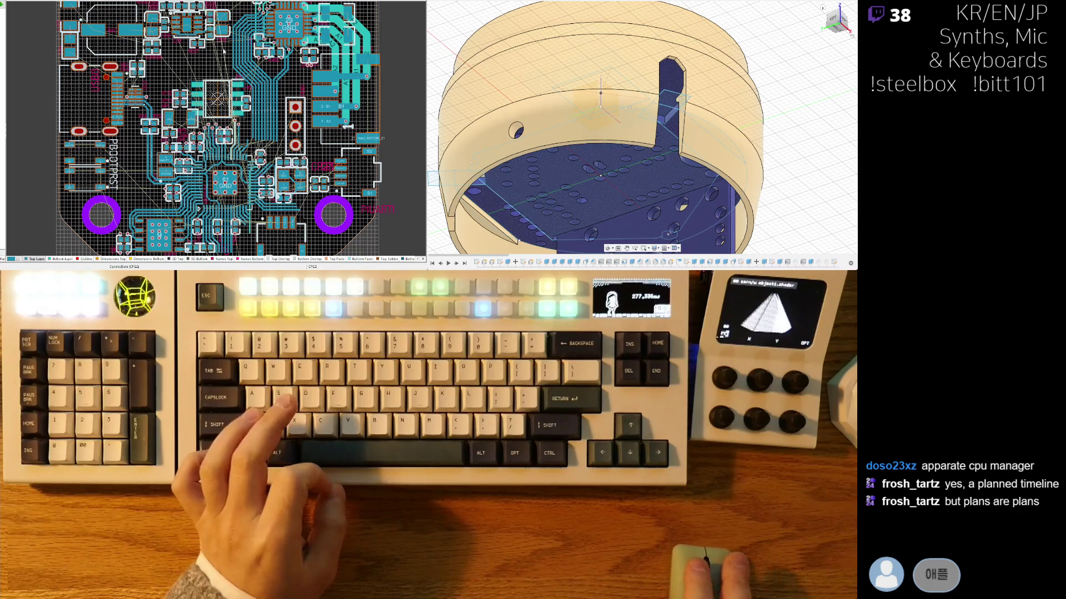
mouse_move(297, 217)
right_mouse_down()
mouse_move(308, 174)
mouse_move(343, 146)
right_mouse_up()
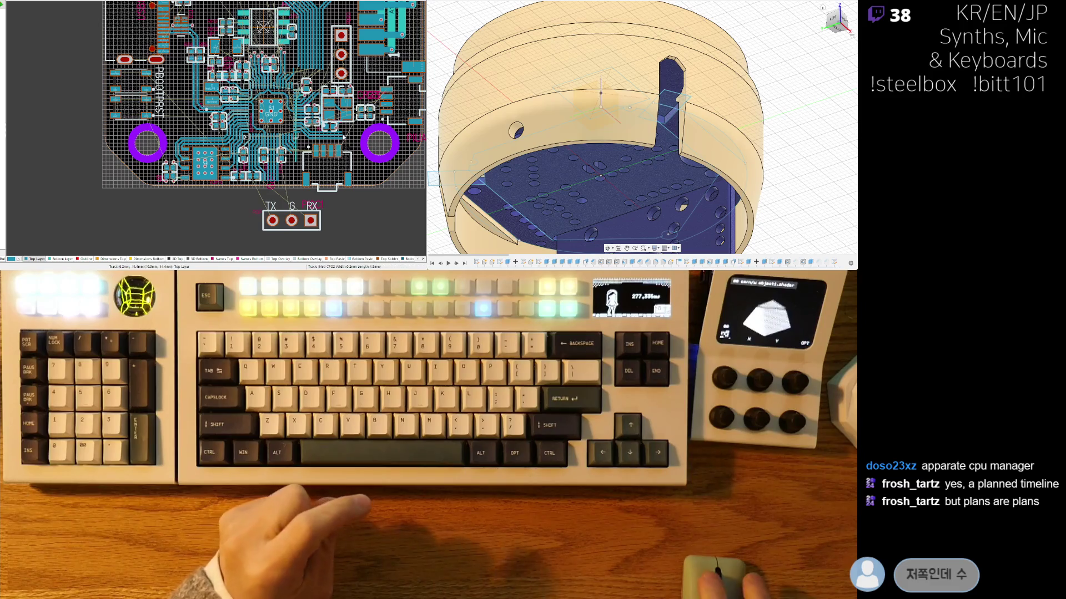
right_click_drag(284, 135, 242, 149)
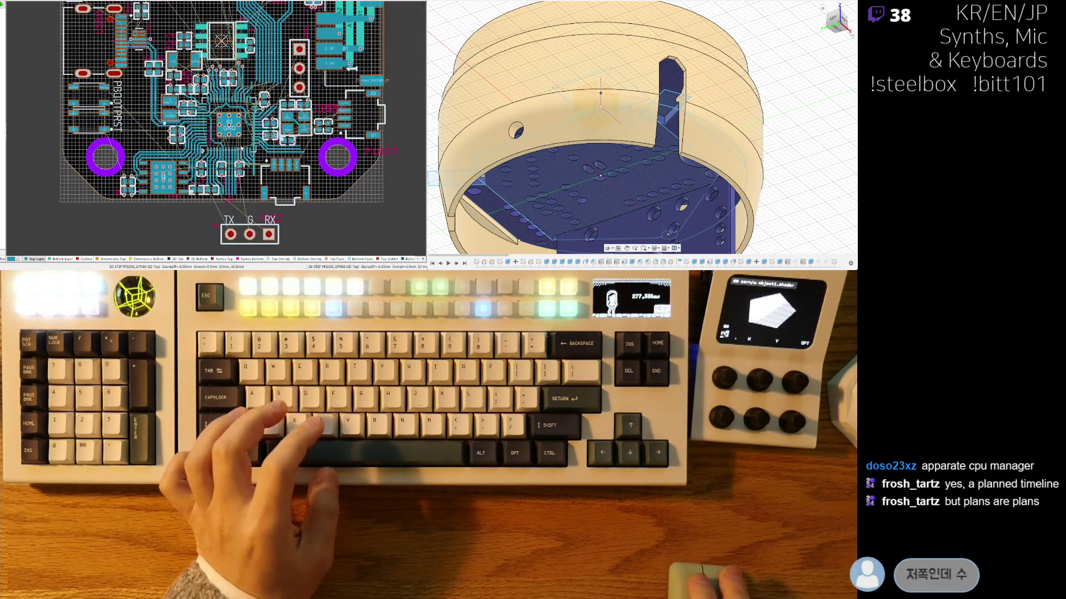
scroll(242, 148, "up", 4, "ctrl")
scroll(253, 169, "down", 3, "ctrl")
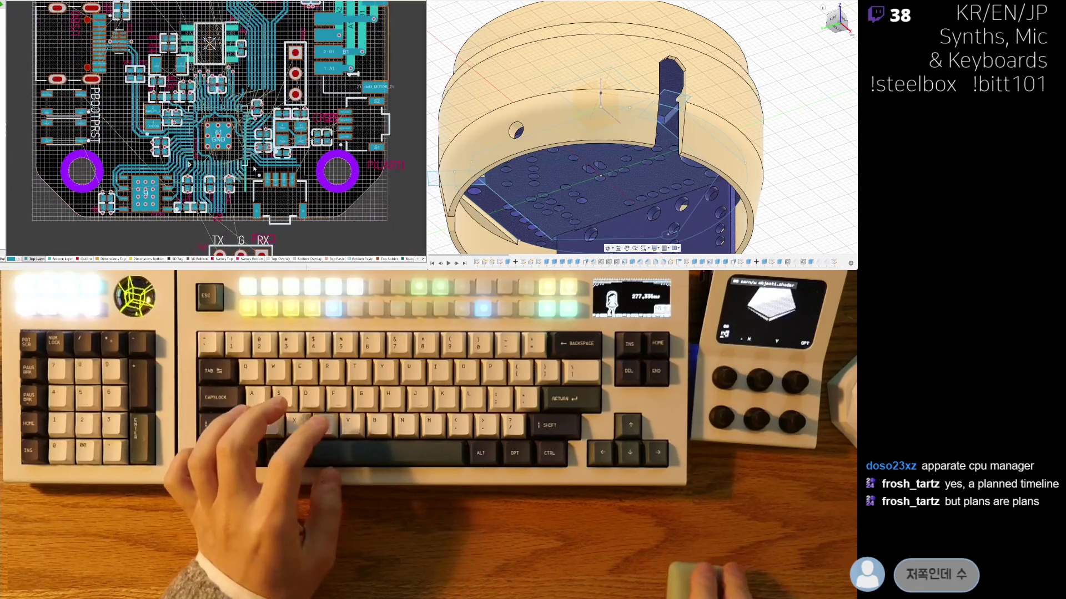
right_click_drag(235, 152, 211, 211)
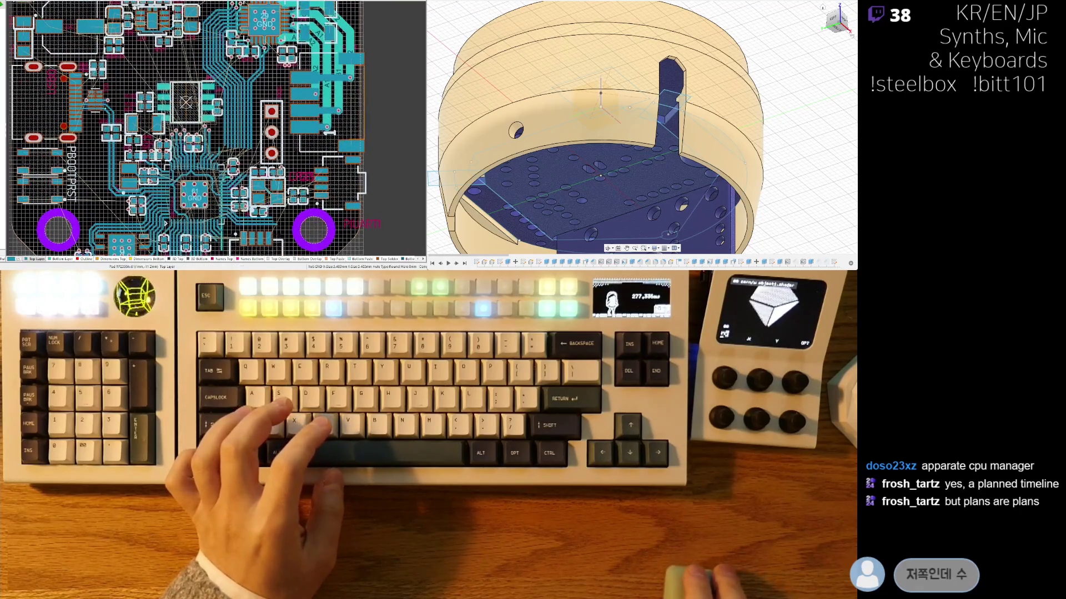
Step: Move the SWC/GND/SWD header to its new position on the board
mouse_move(272, 111)
left_mouse_down()
mouse_move(288, 52)
mouse_move(265, 52)
left_mouse_up()
scroll(272, 111, "up", 3, "ctrl")
scroll(325, 72, "down", 2, "ctrl")
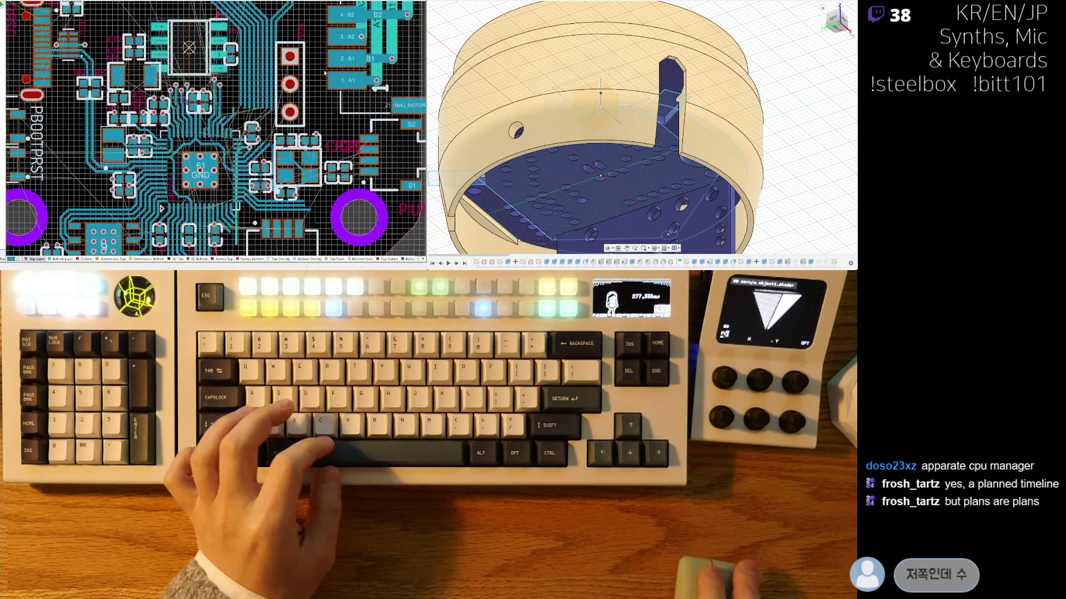
scroll(325, 73, "down", 3, "ctrl")
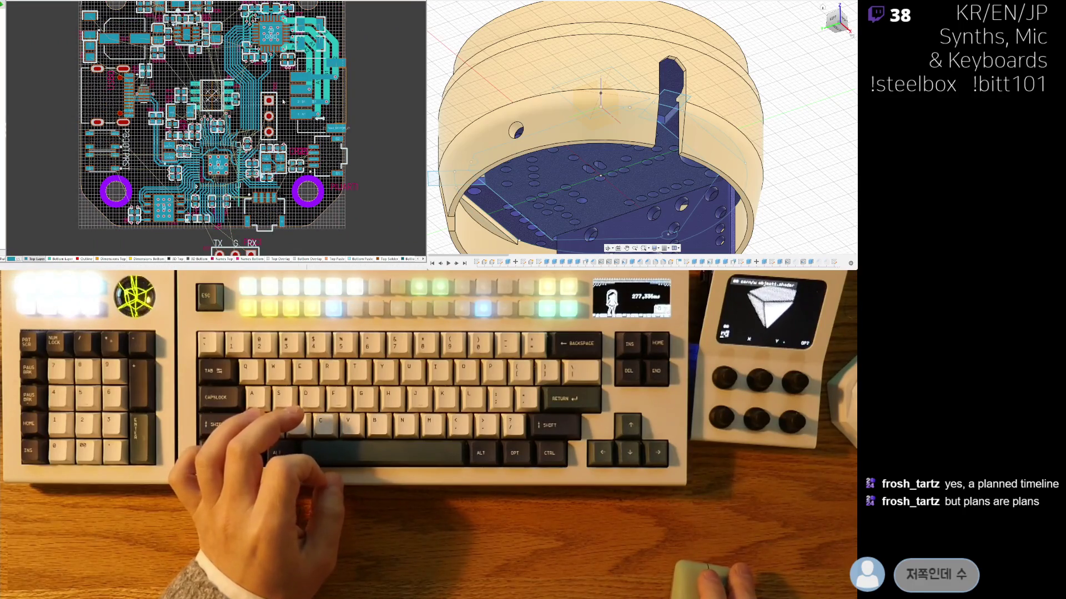
scroll(267, 83, "left", 2, "shift")
scroll(256, 69, "down", 1)
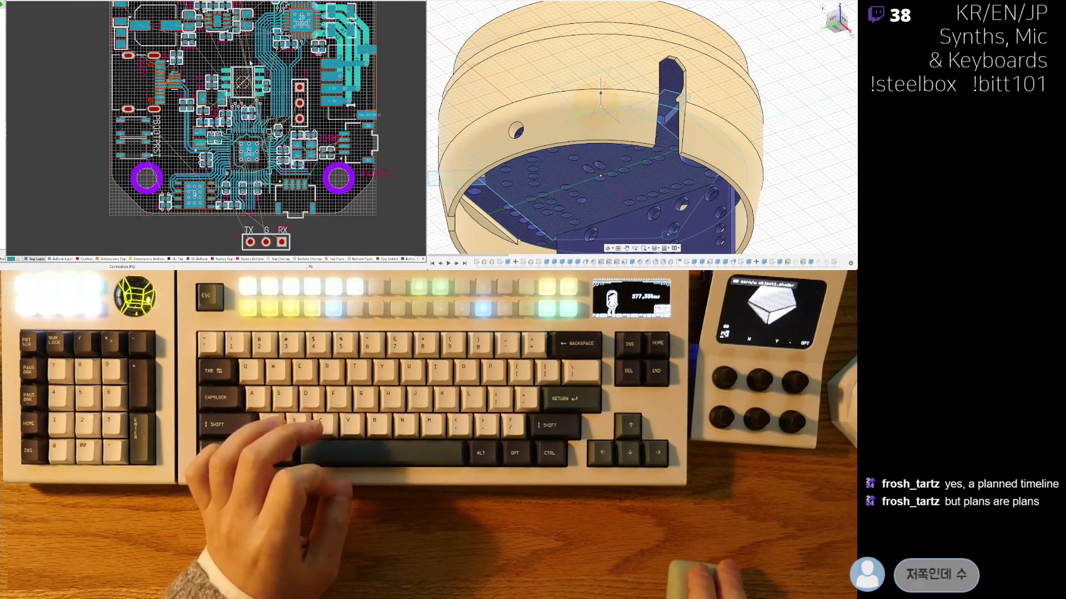
scroll(247, 53, "up", 6, "ctrl")
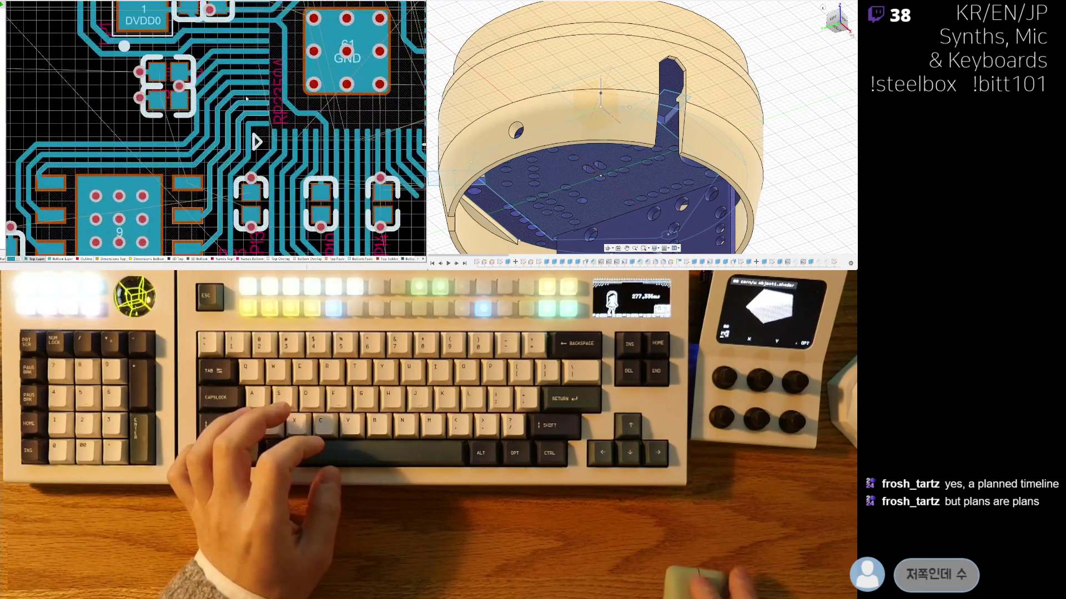
scroll(241, 39, "right", 3, "shift")
scroll(222, 83, "down", 3)
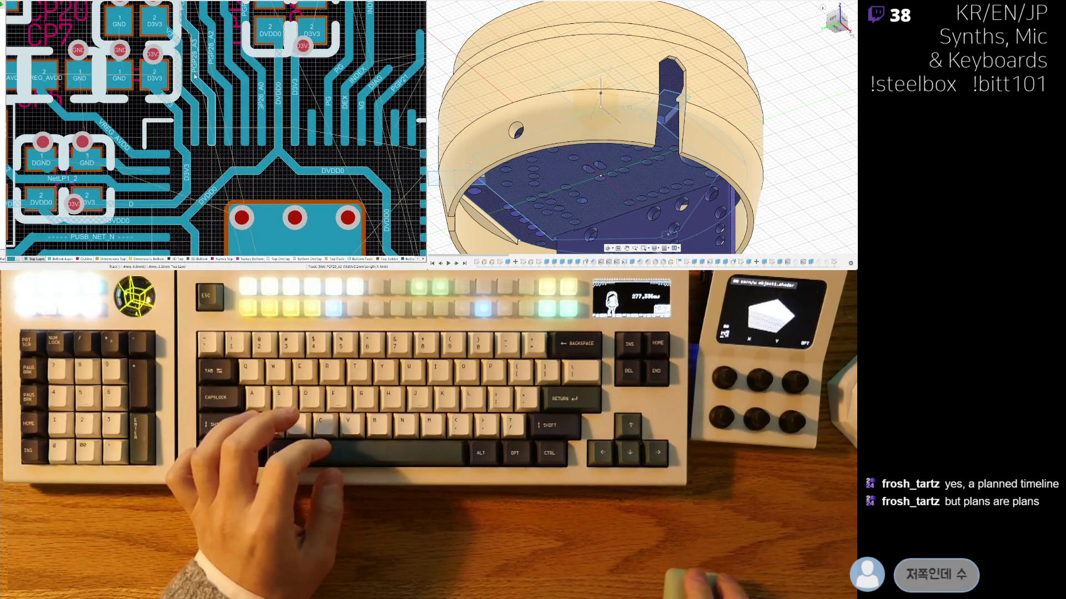
scroll(205, 132, "up", 2)
scroll(200, 106, "right", 1, "shift")
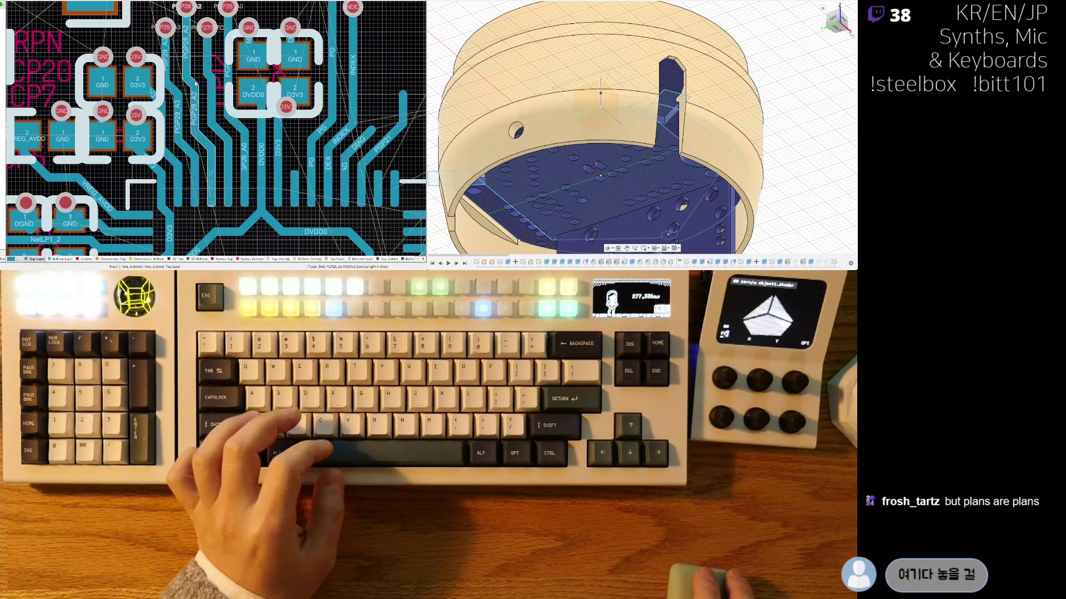
scroll(197, 83, "up", 2)
scroll(201, 102, "right", 4, "shift")
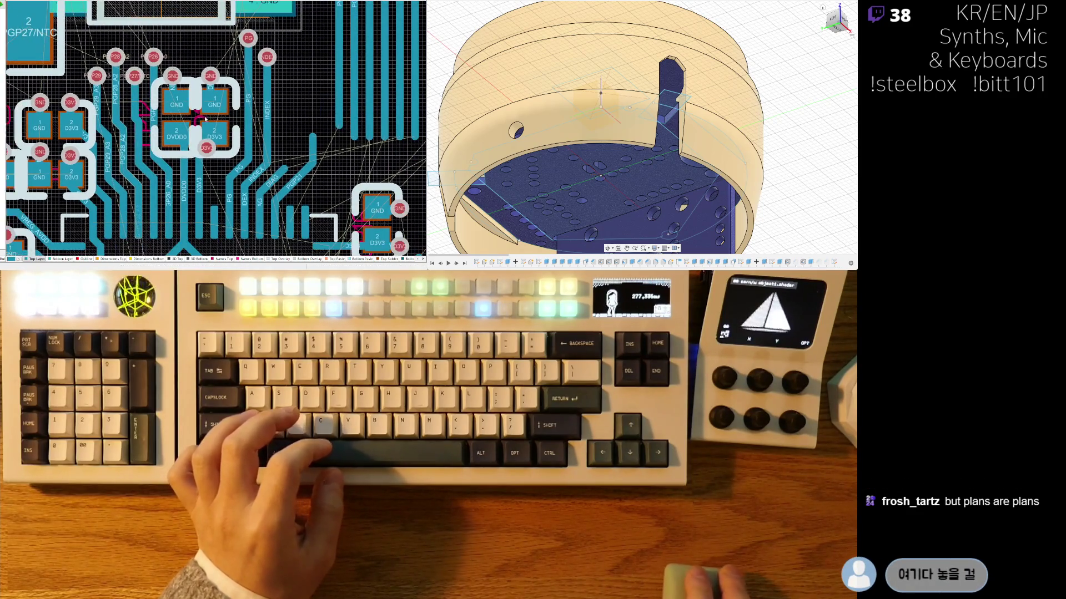
scroll(176, 95, "down", 3, "ctrl")
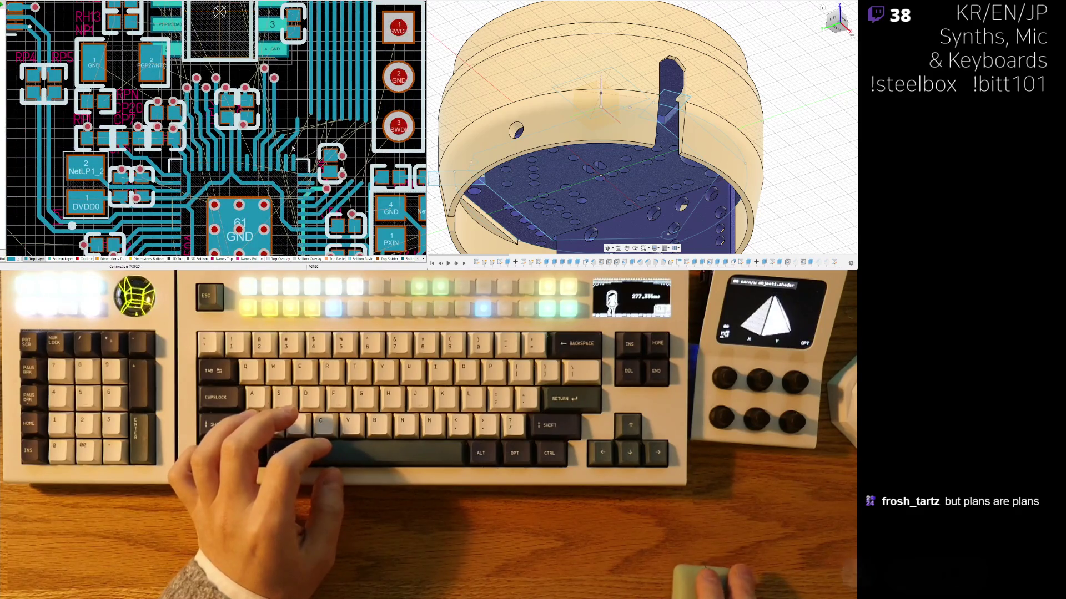
scroll(139, 86, "down", 5)
scroll(198, 68, "right", 4, "shift")
scroll(199, 68, "down", 1)
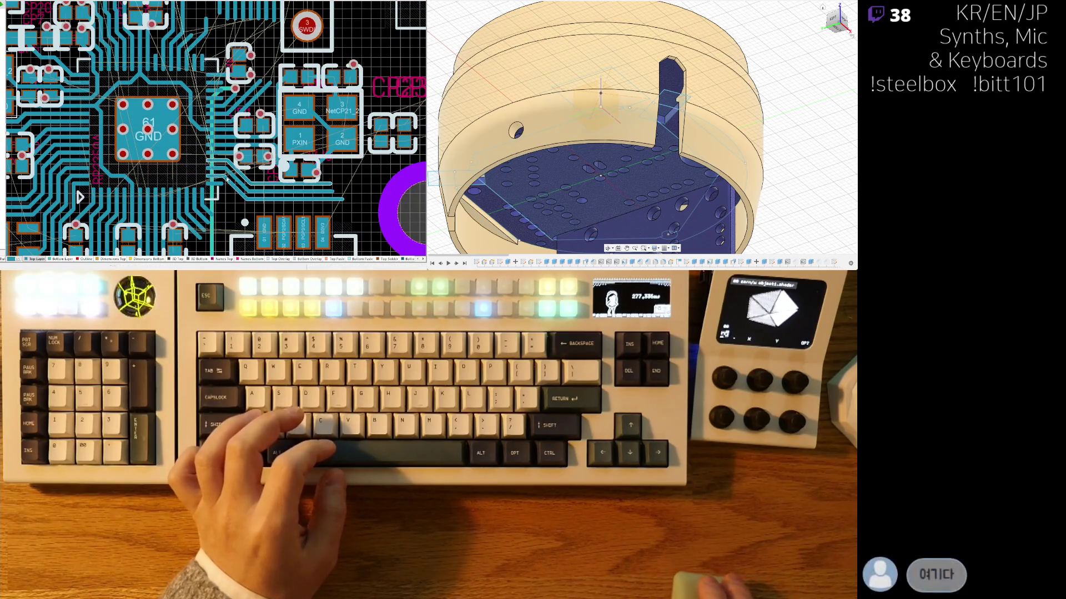
scroll(236, 166, "up", 2, "ctrl")
left_click(240, 142)
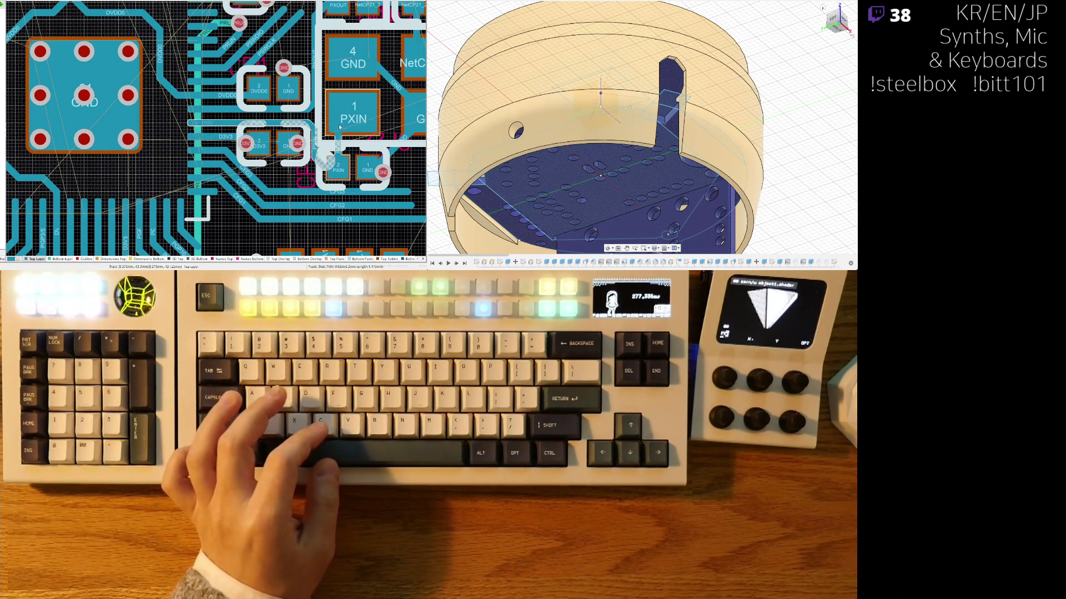
Step: Reroute the PXOUT track onto its crystal pad
right_click_drag(318, 134, 220, 173)
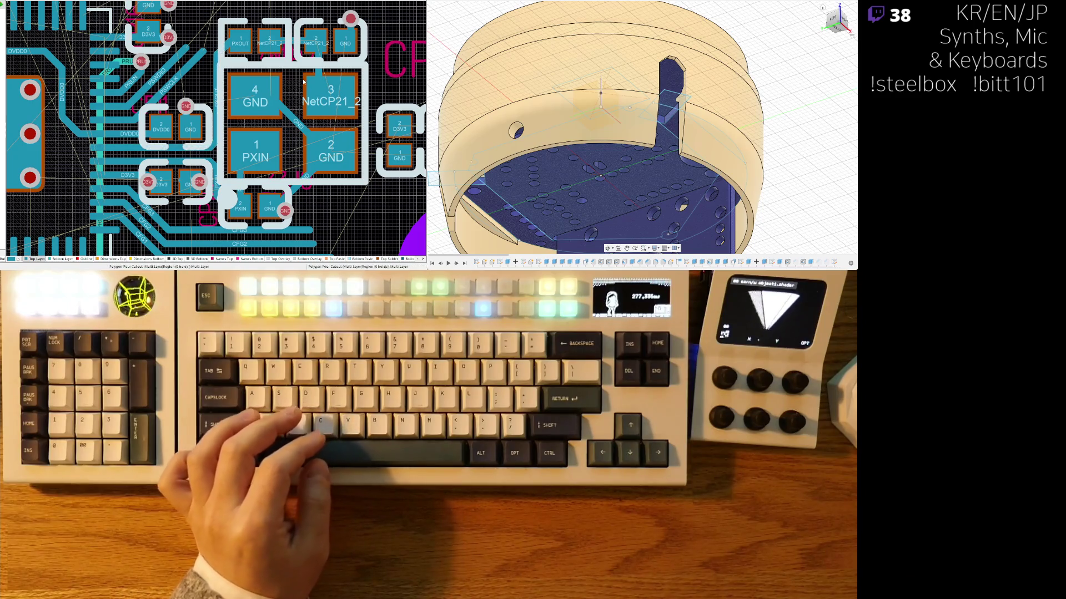
scroll(323, 50, "up", 2, "ctrl")
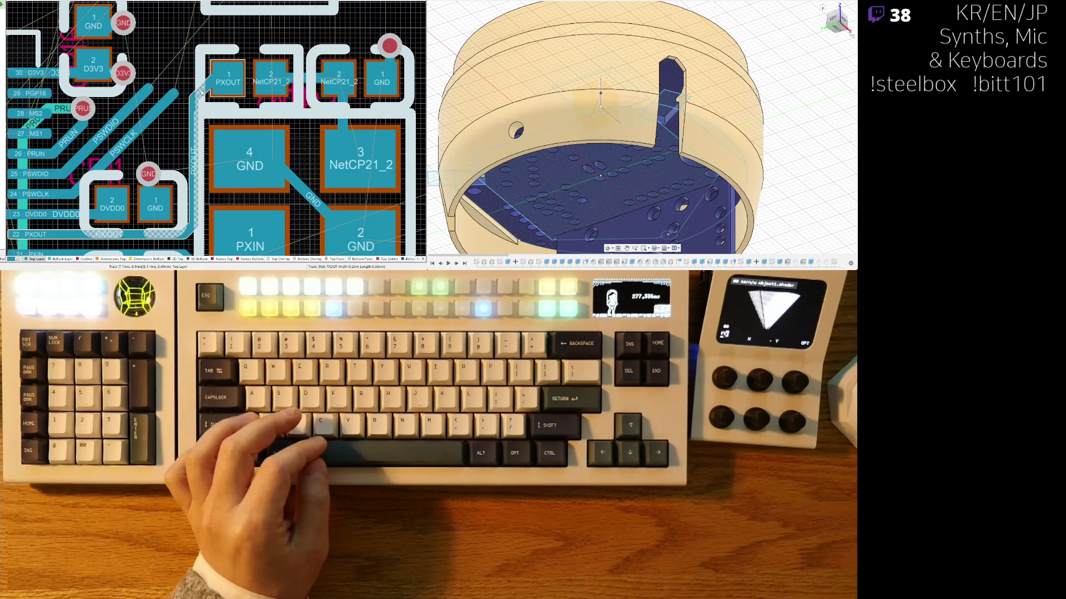
left_click_drag(201, 92, 200, 82)
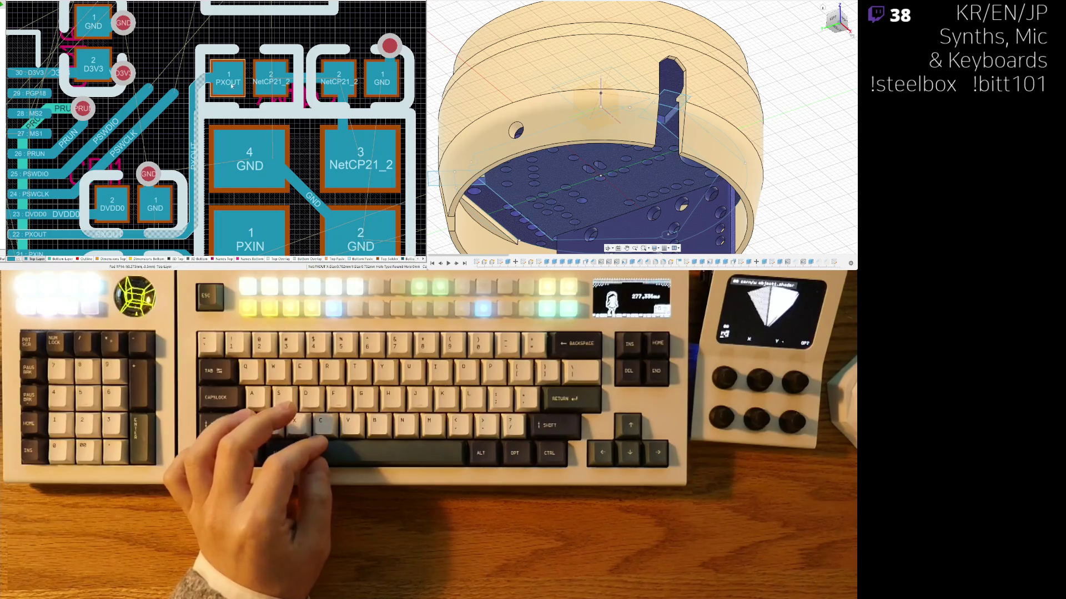
right_click_drag(215, 79, 237, 59)
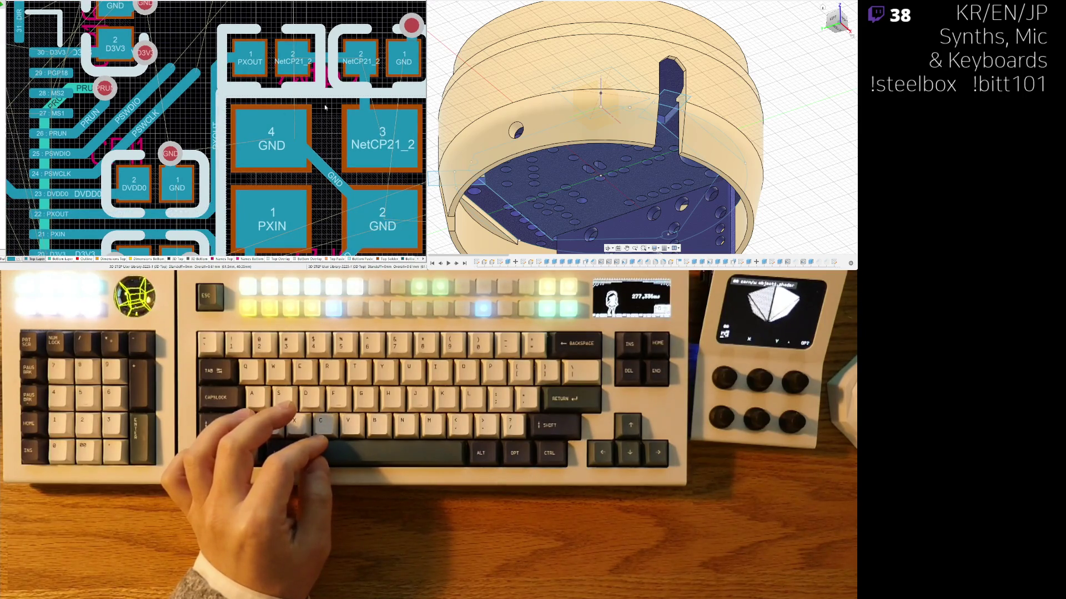
Step: Reshape the GND copper cutout around the crystal by sliding its edge
left_click(337, 104)
right_click_drag(321, 179, 276, 95)
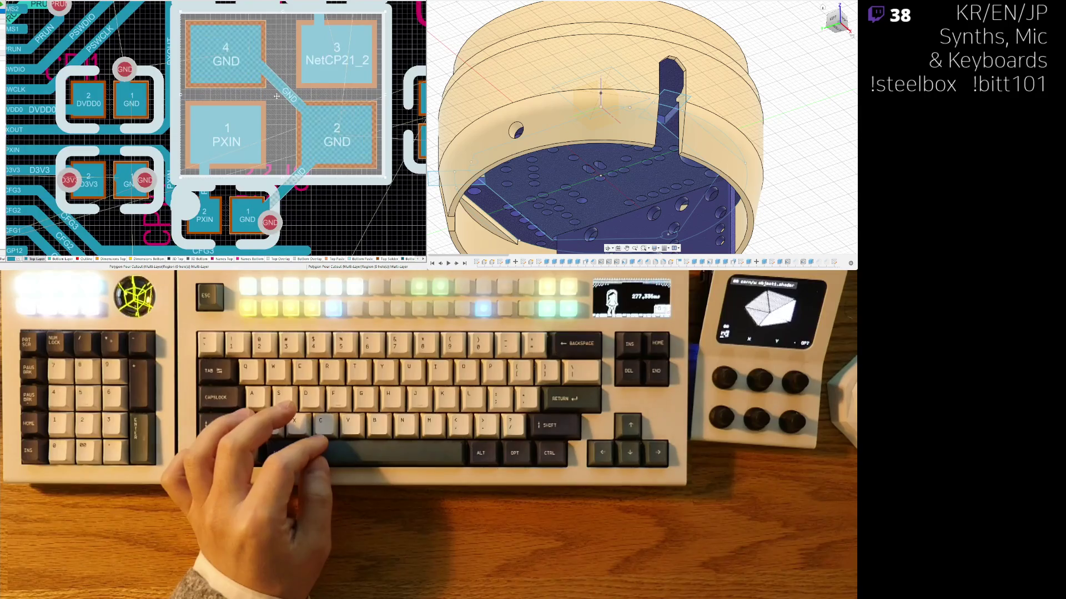
scroll(294, 28, "up", 2)
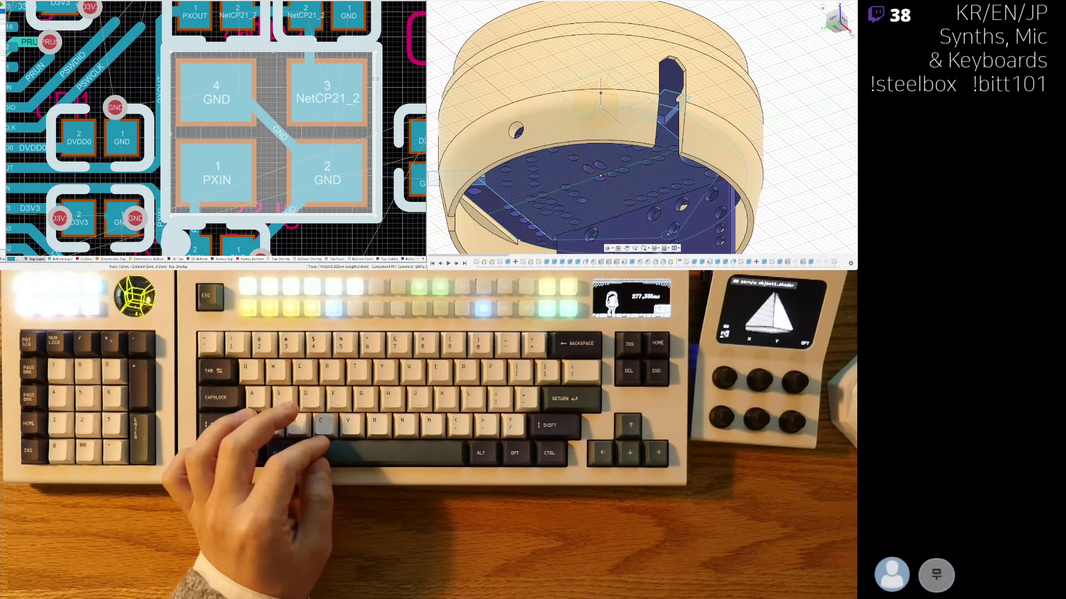
left_click(184, 74)
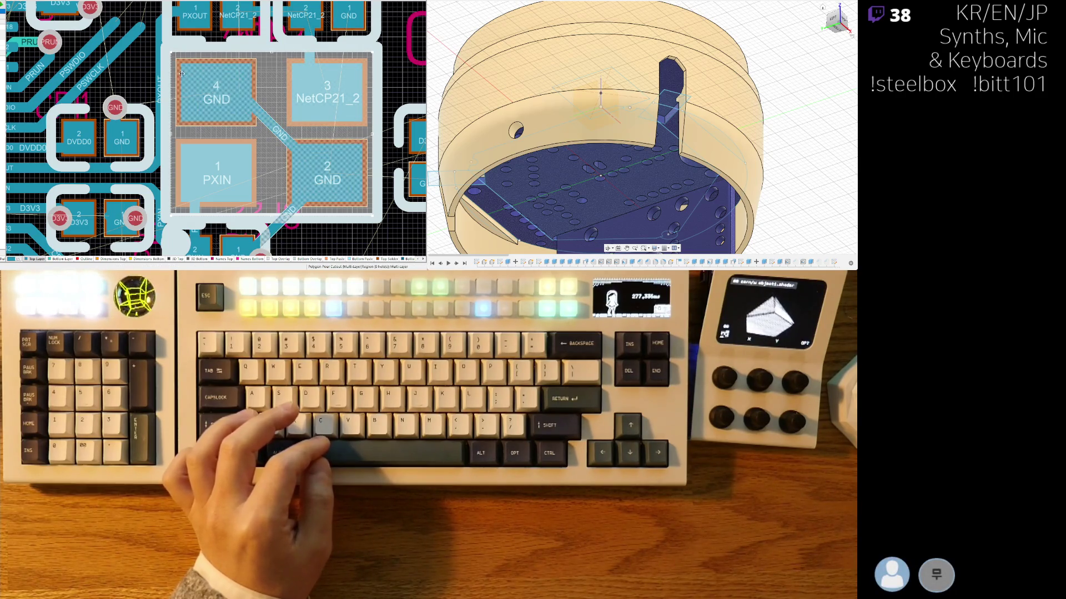
left_click_drag(171, 72, 173, 74)
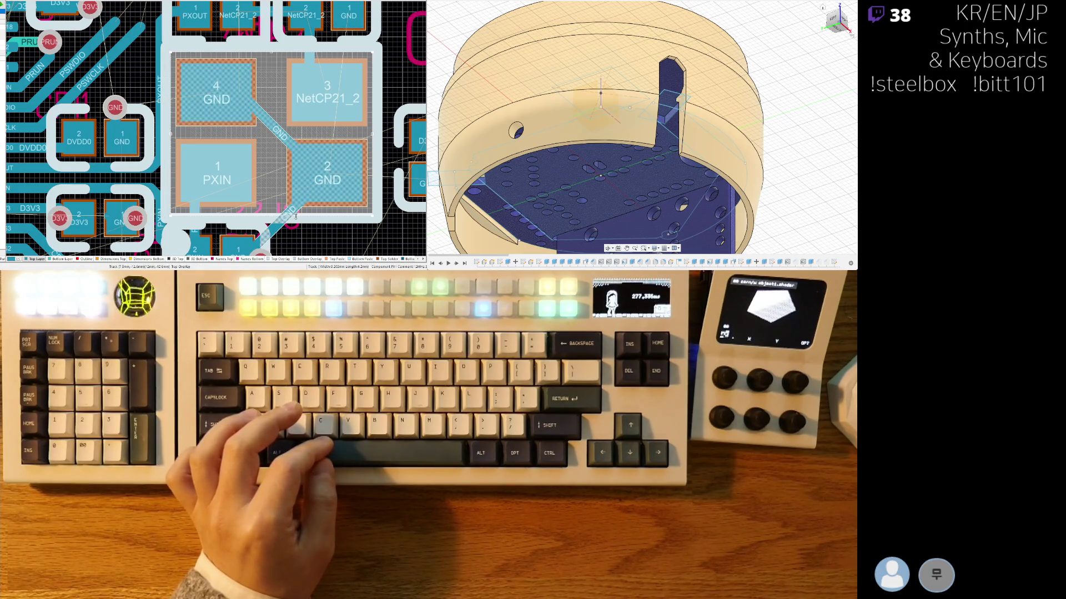
right_click_drag(191, 64, 180, 86)
scroll(183, 102, "down", 1, "ctrl")
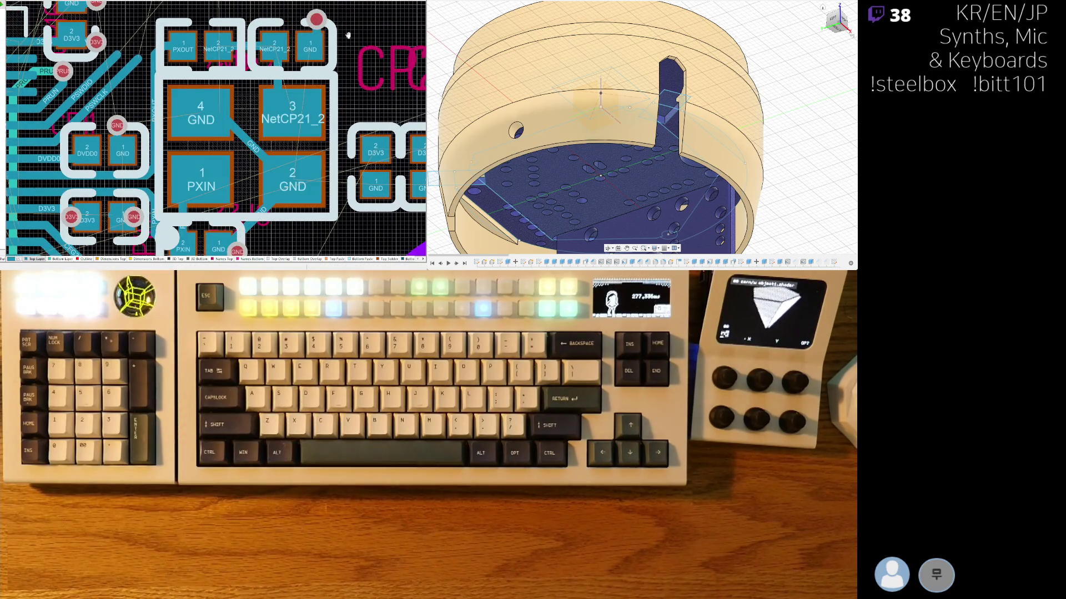
Step: Inspect the GND via beside the crystal, deleting and restoring its track to the pad
right_click_drag(348, 33, 335, 58)
scroll(302, 72, "up", 1, "ctrl")
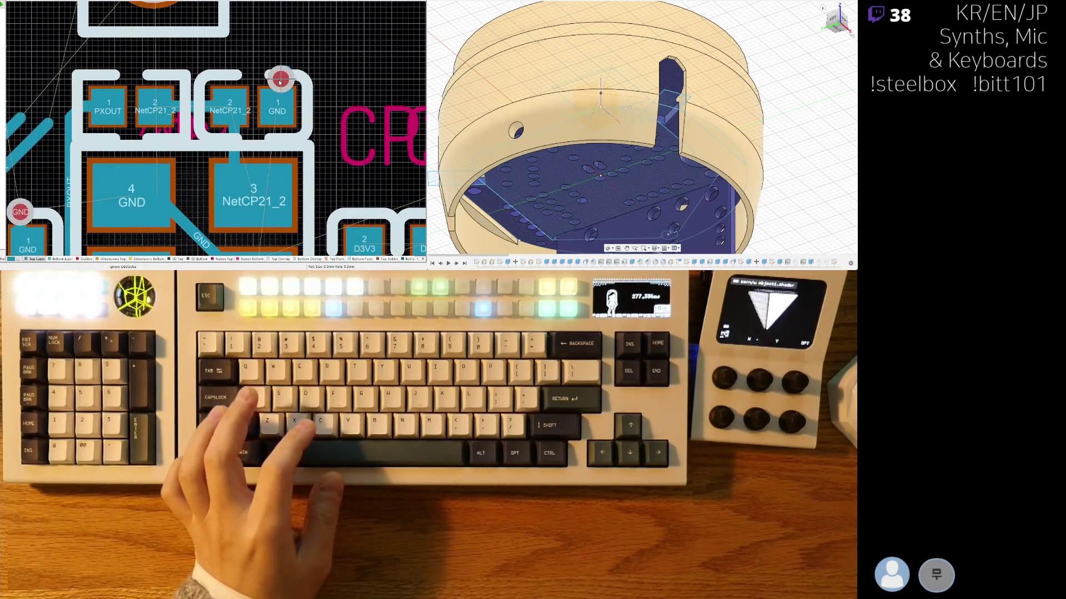
left_click(289, 66)
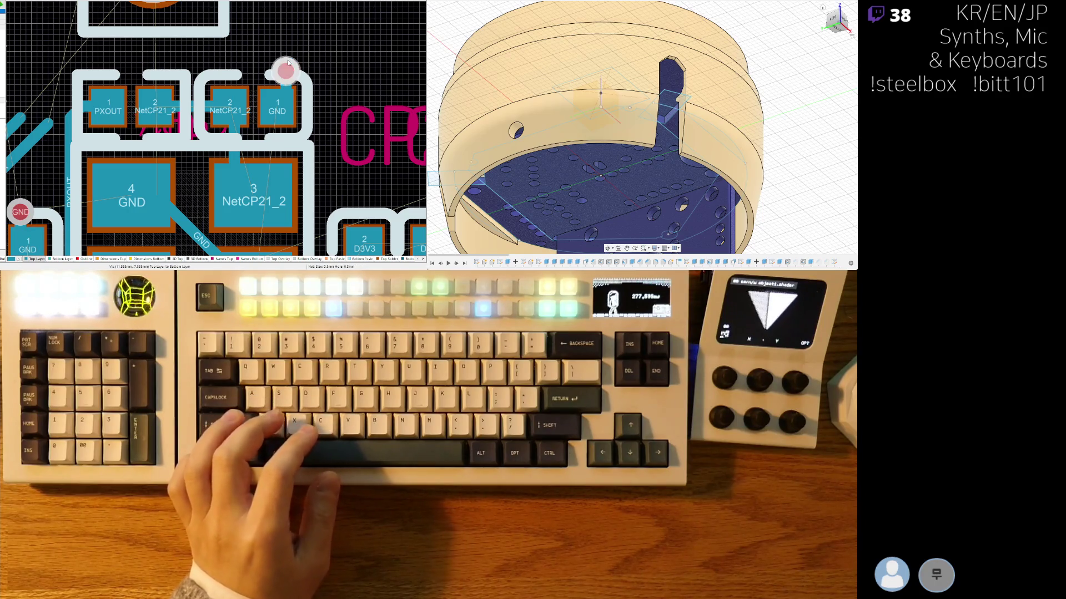
scroll(310, 111, "up", 1, "ctrl")
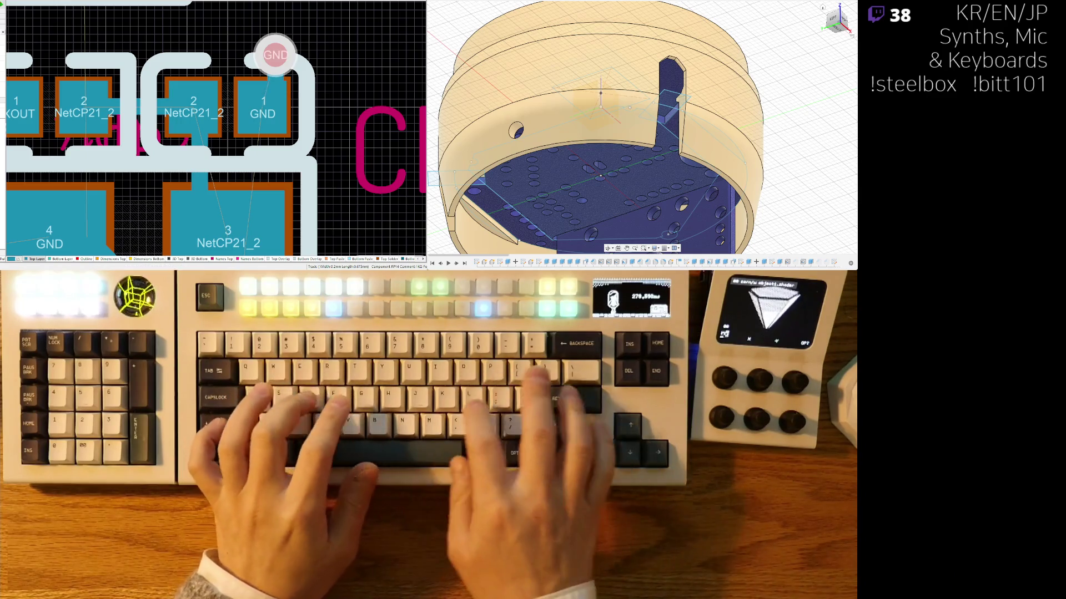
key("Delete")
key("ctrl+z")
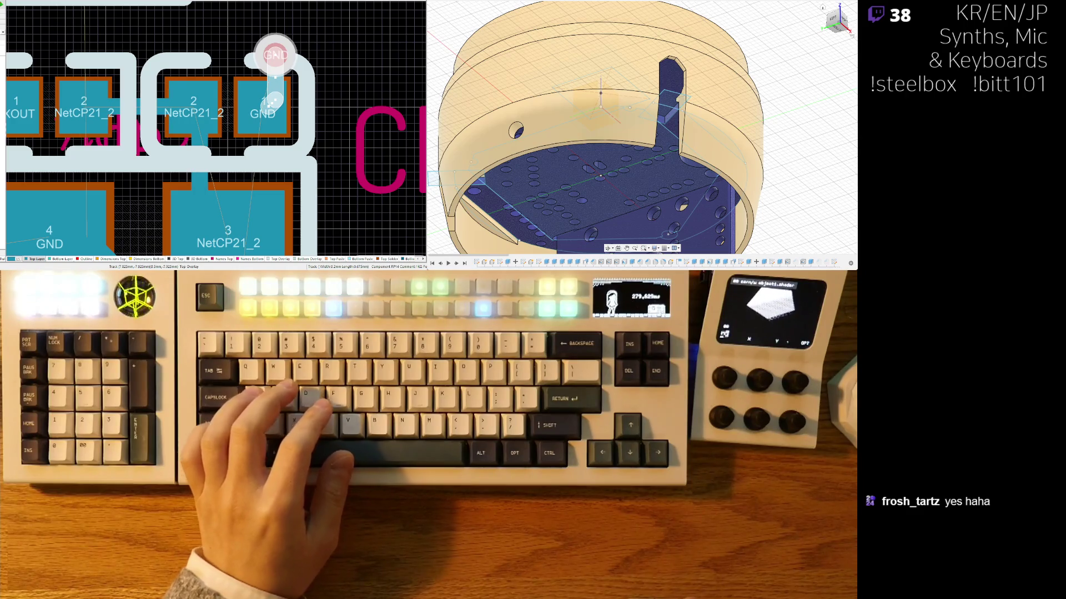
left_click(338, 45)
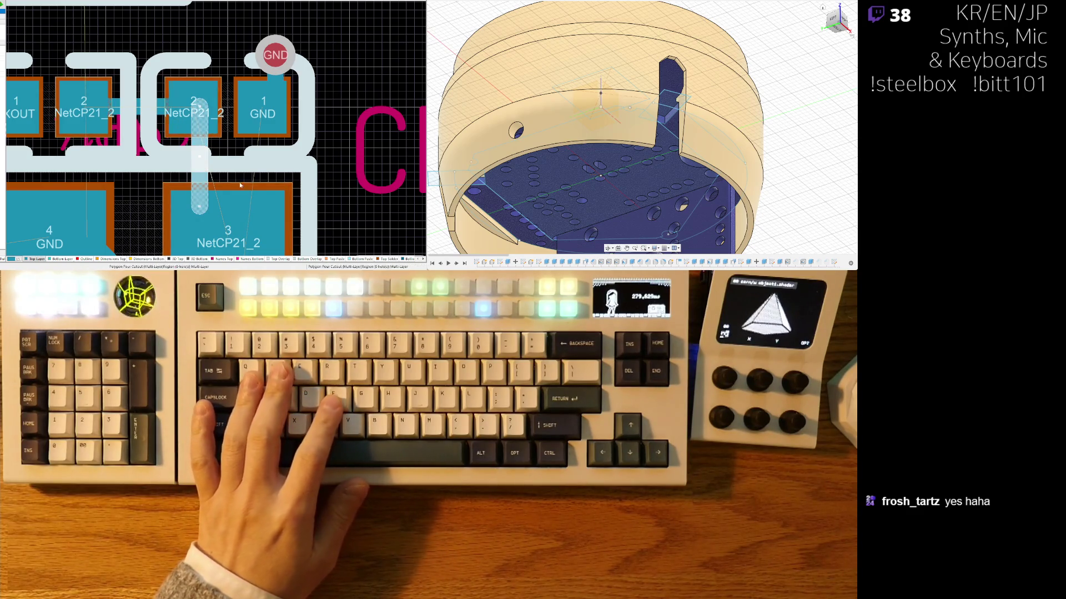
Step: Draw a track from NetCP21_2 pad 2 to pad 3 and verify its net
right_click_drag(210, 160, 265, 132)
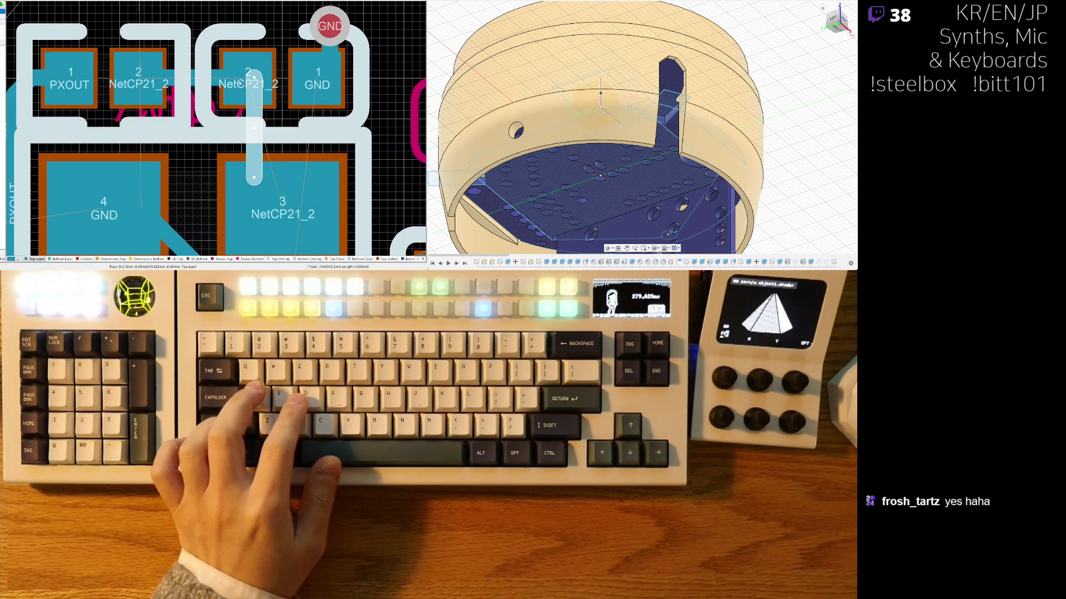
left_click(263, 205)
left_click(263, 204)
left_click(176, 194)
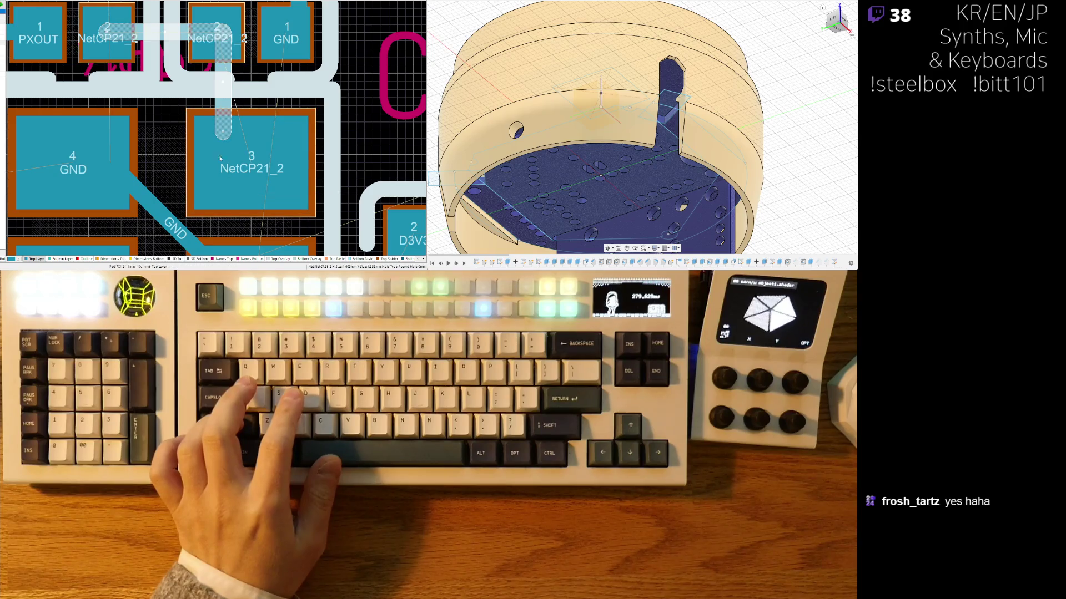
left_click(83, 33)
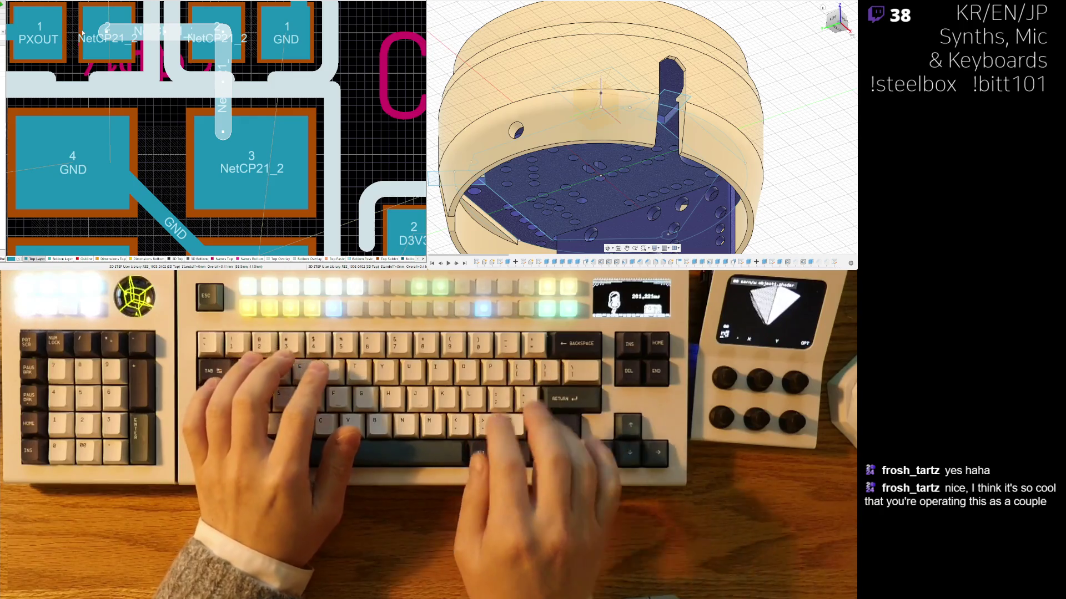
left_click(191, 37)
scroll(335, 98, "up", 2)
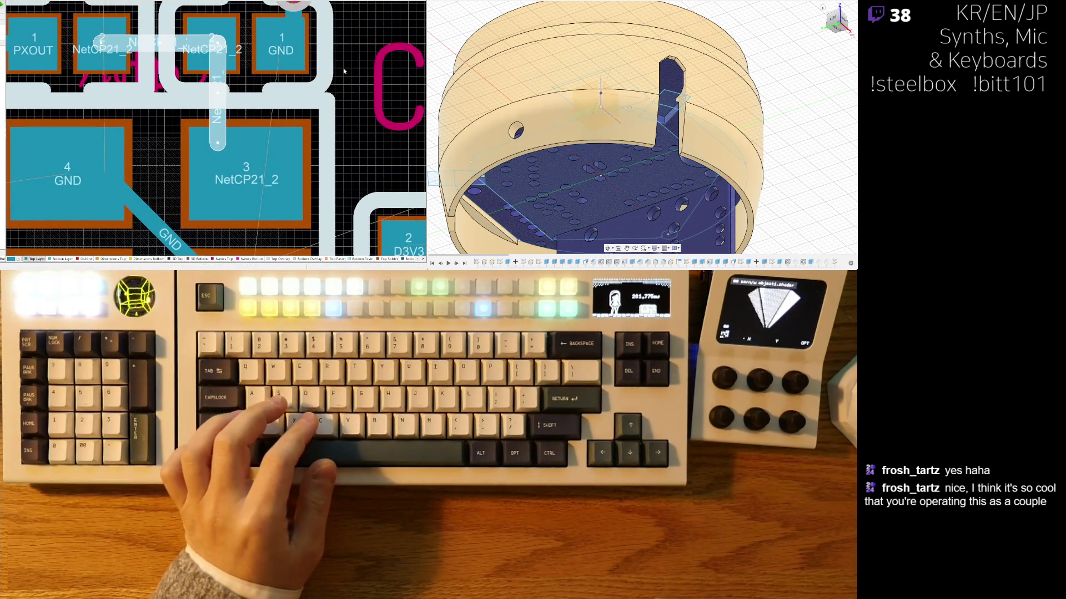
scroll(335, 98, "down", 3, "ctrl")
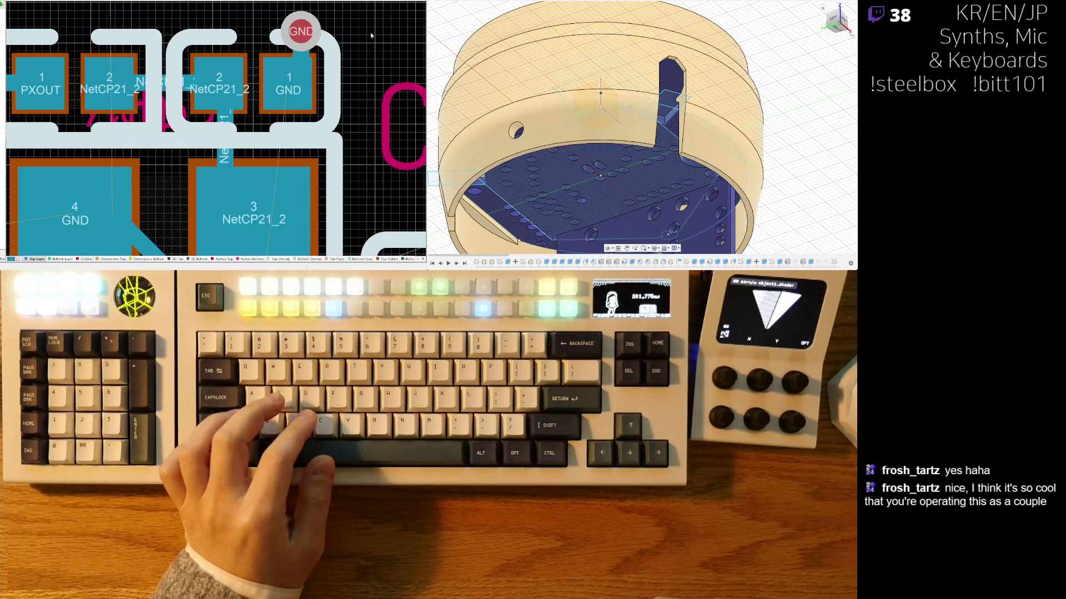
scroll(293, 64, "down", 3, "ctrl")
scroll(204, 178, "up", 3, "ctrl")
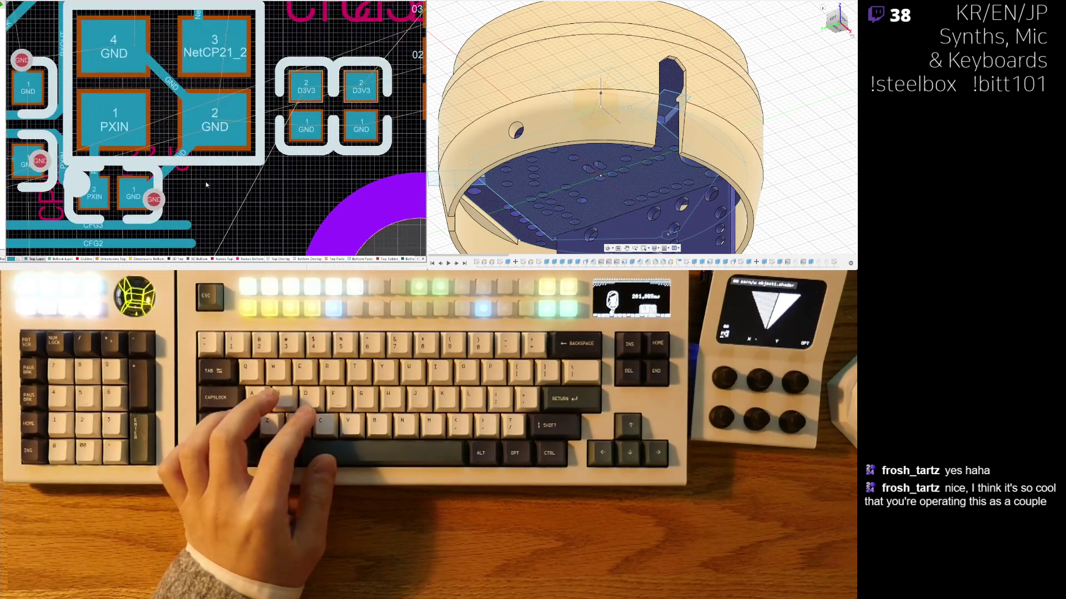
Step: Remove the diagonal GND track segment and re-place capacitor CP22 at a new position
left_click(260, 170)
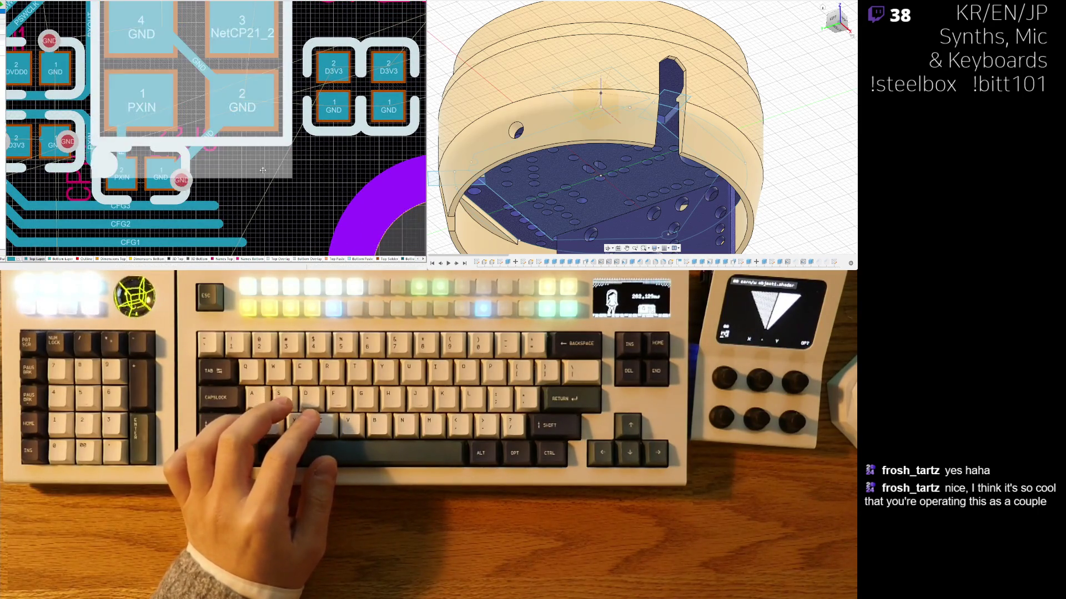
key("x")
key("a")
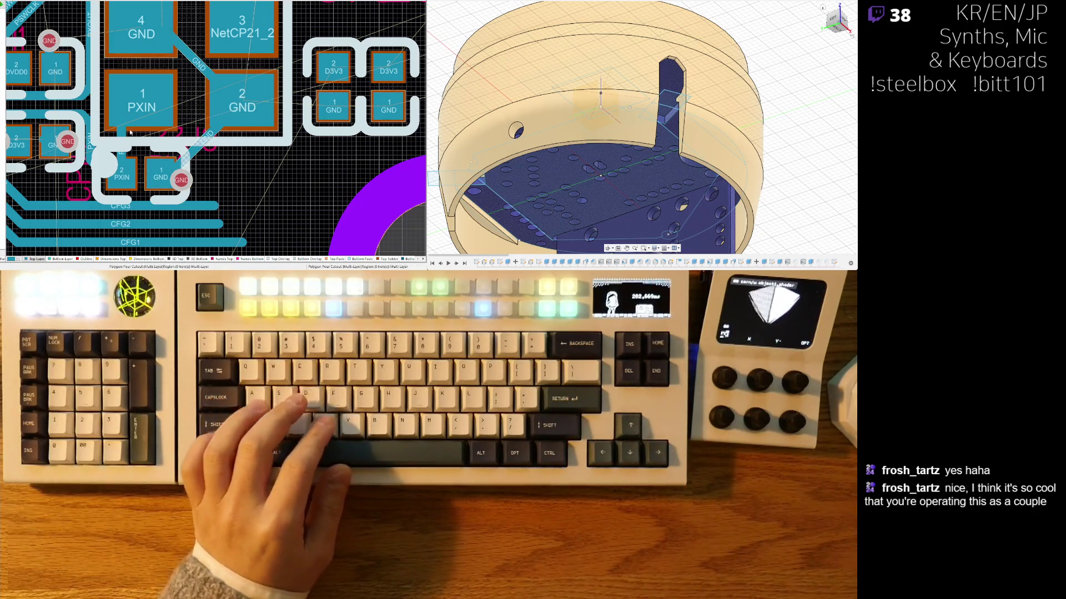
left_click(190, 161)
key("ctrl+x")
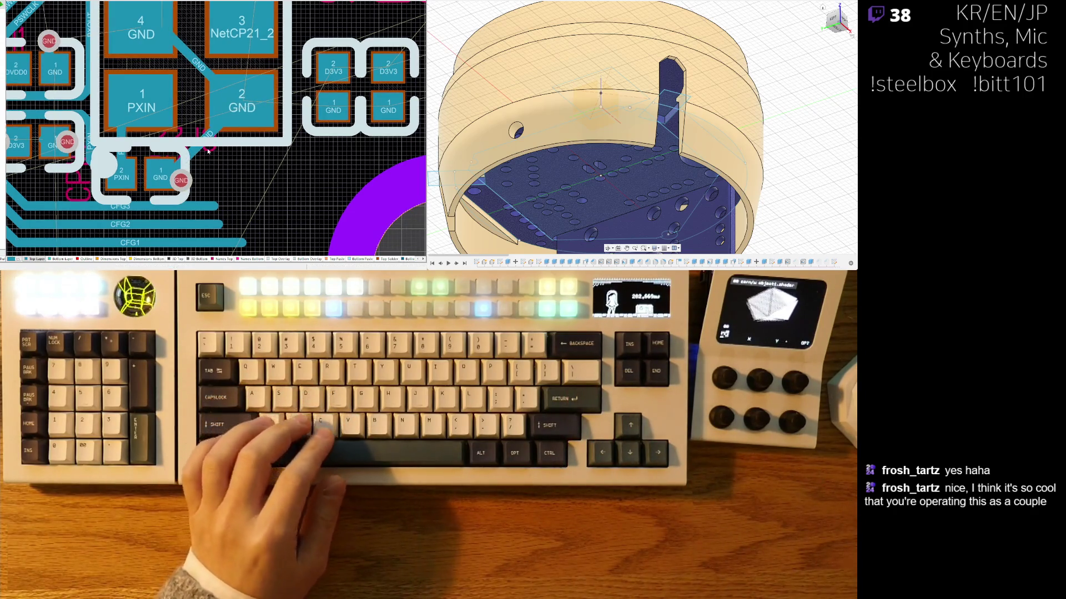
key("ctrl+v")
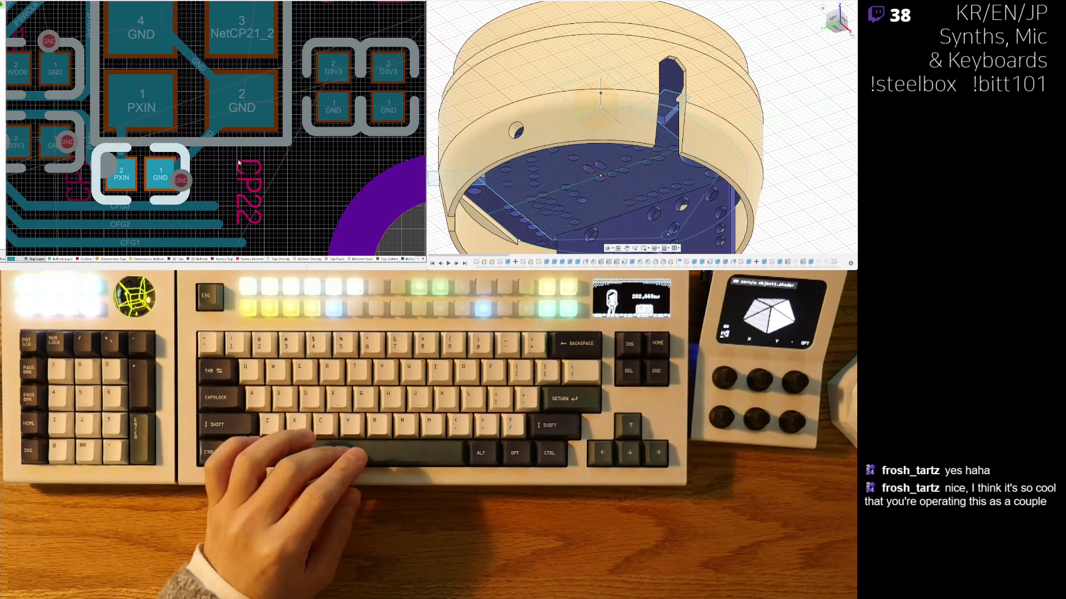
left_click(174, 160)
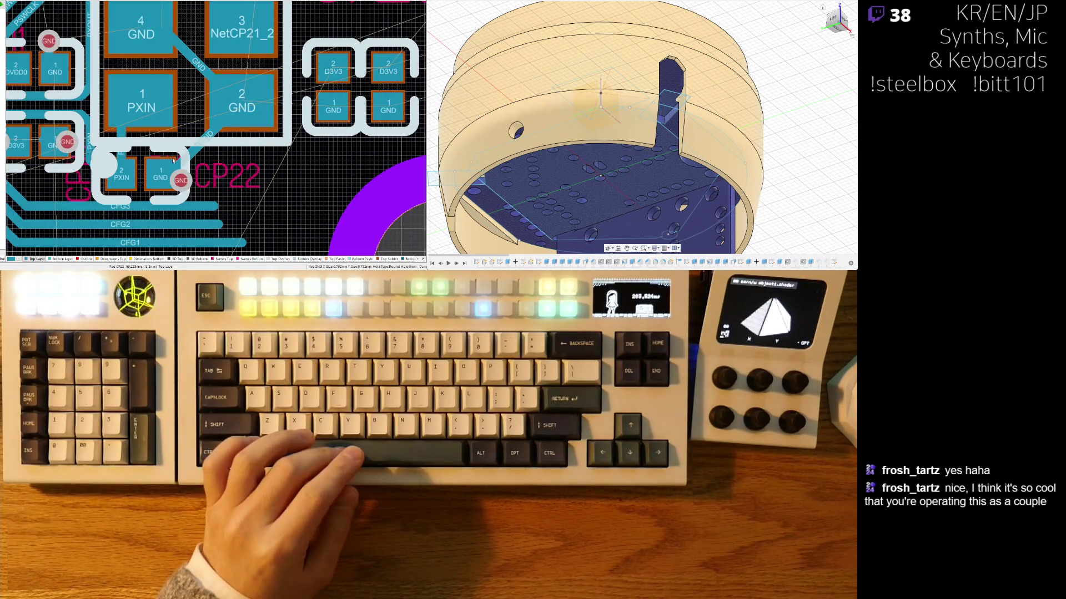
Step: Move the PX1 designator down, the CP15 designator beside CP22, and nudge CP22 upward
scroll(88, 93, "up", 2)
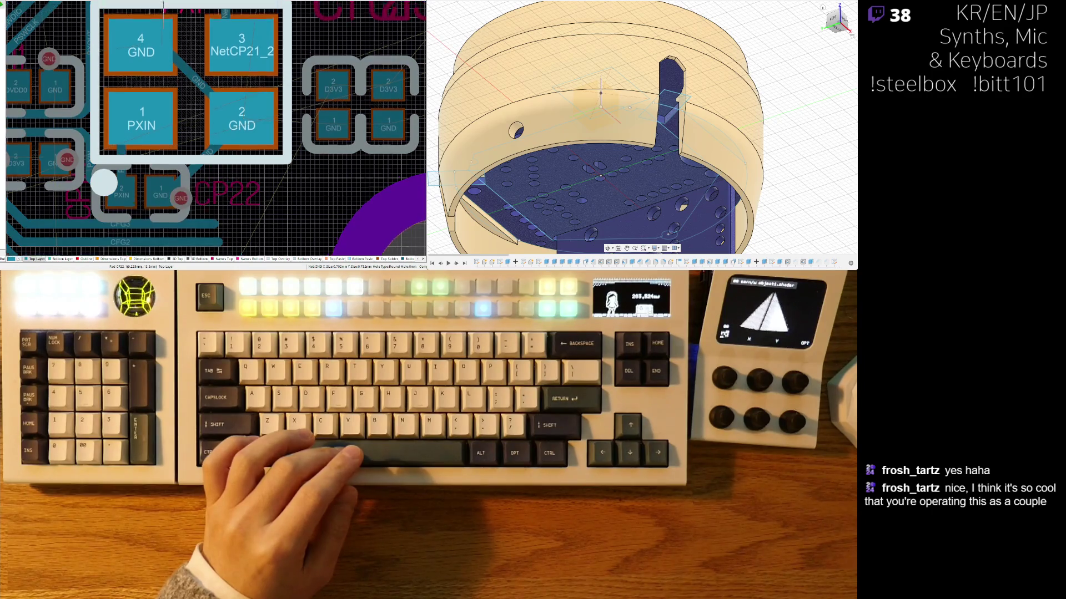
scroll(89, 179, "down", 2)
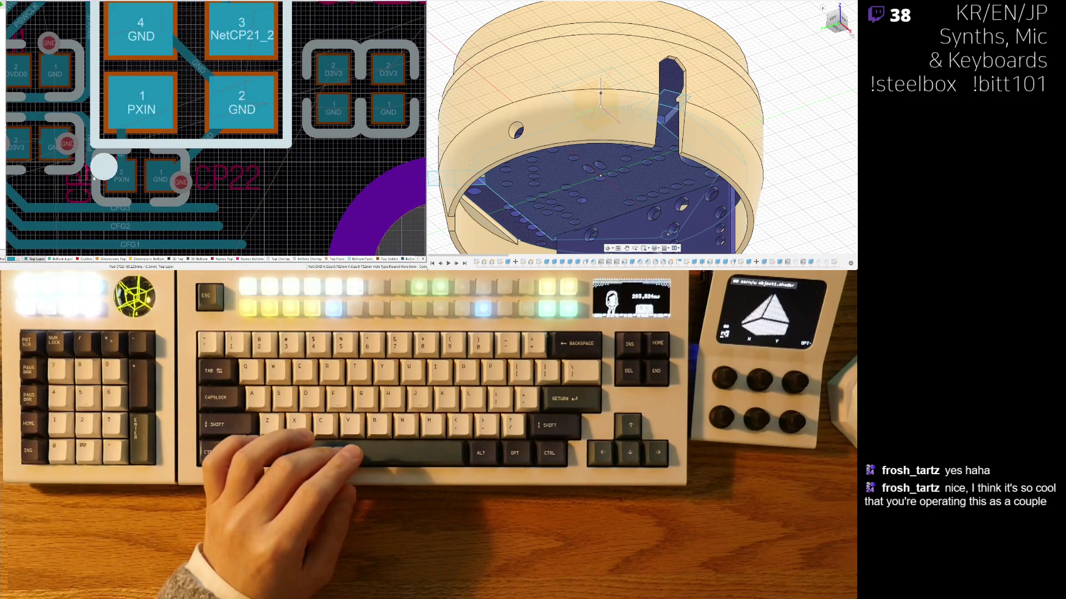
left_click_drag(302, 26, 297, 43)
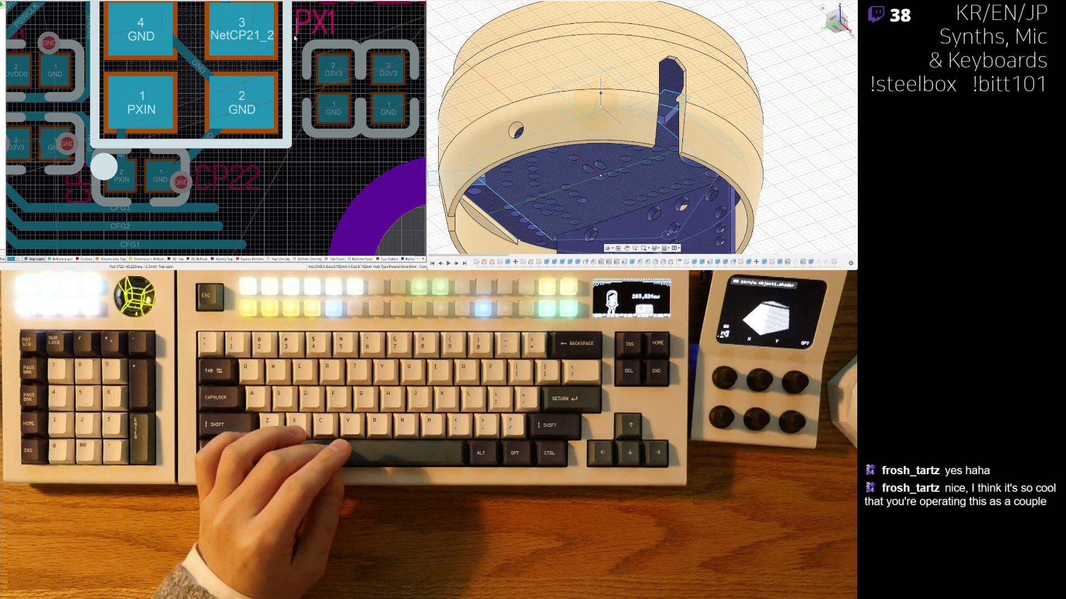
scroll(294, 38, "down", 2, "ctrl")
scroll(152, 186, "up", 2, "ctrl")
left_click_drag(127, 183, 105, 172)
scroll(104, 175, "up", 2)
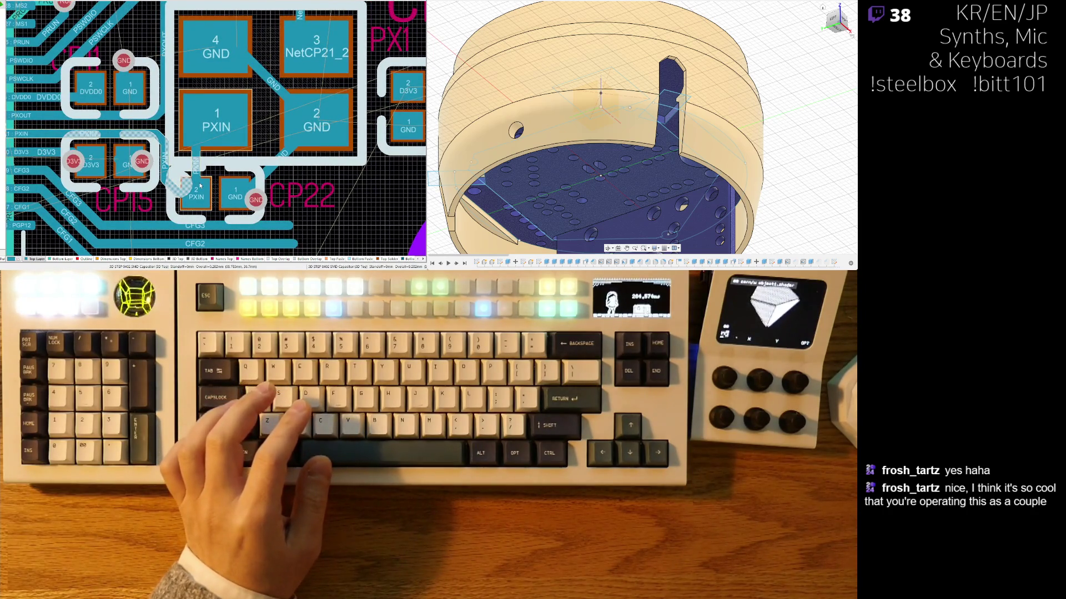
left_click_drag(199, 190, 216, 189)
Step: Reroute the GND track from the via to pad 2 and shift the GND via up and right
scroll(277, 211, "up", 2)
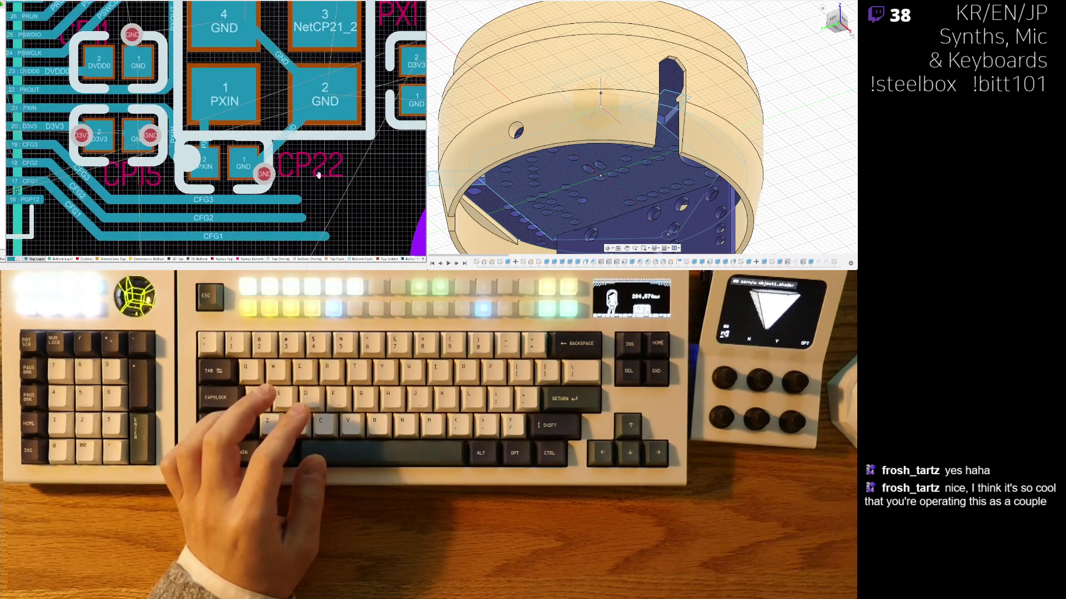
left_click_drag(272, 146, 251, 144)
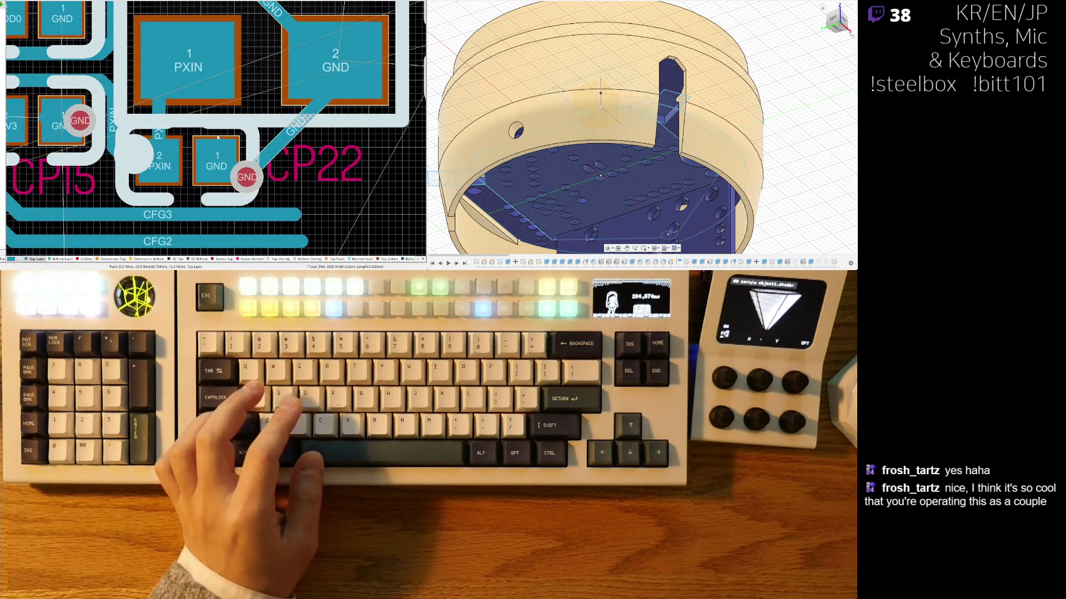
key("ctrl+w")
left_click(239, 168)
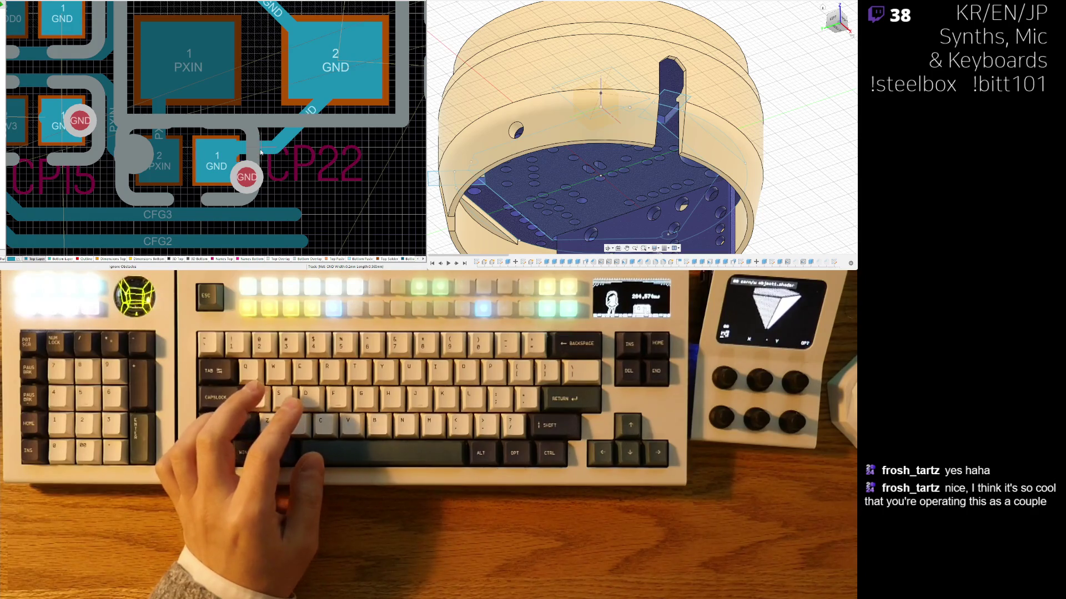
right_click(263, 150)
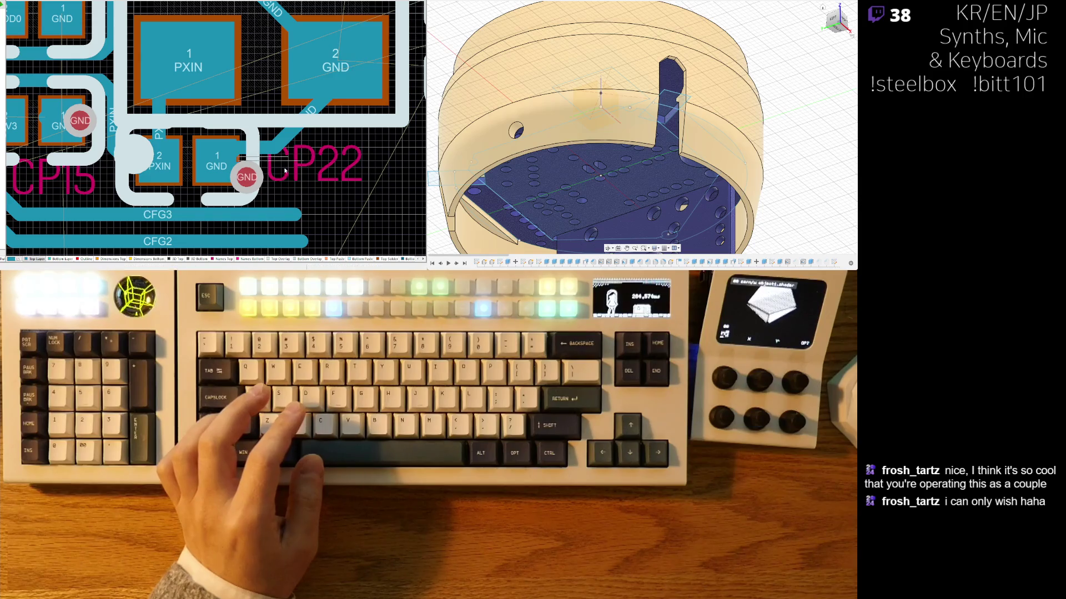
left_click_drag(247, 177, 273, 152)
Step: Route a GND track from the via to GND pad 1, avoiding obstacles
left_click(269, 148)
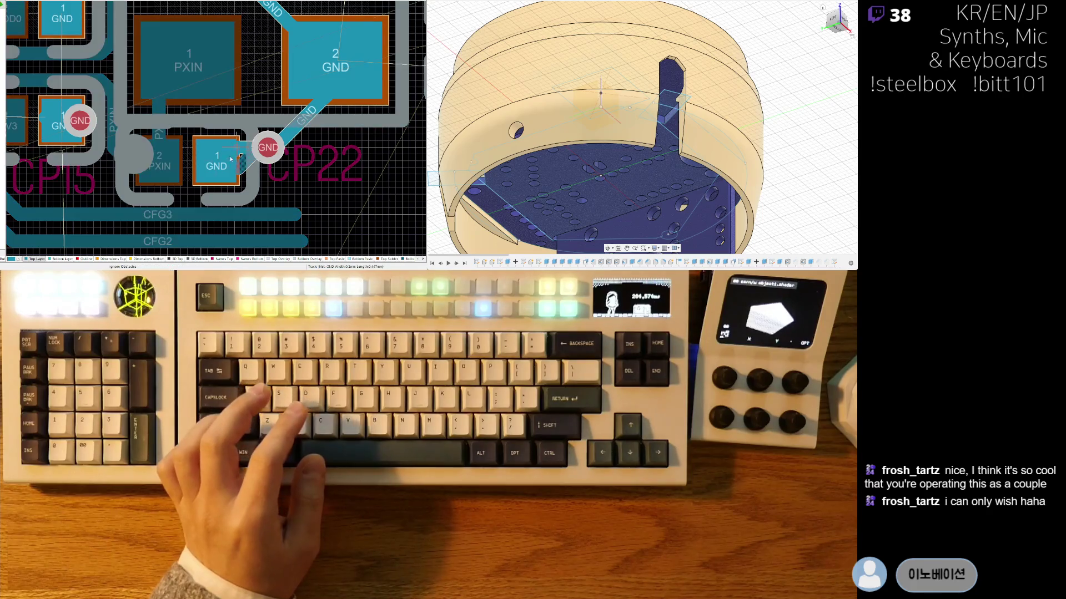
key("shift+r")
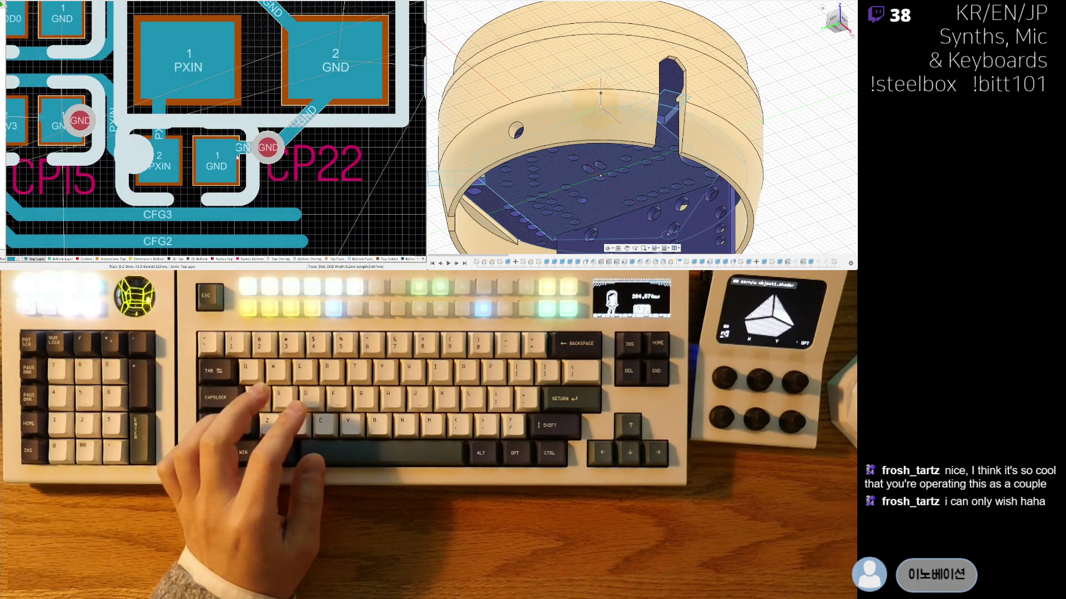
left_click(215, 150)
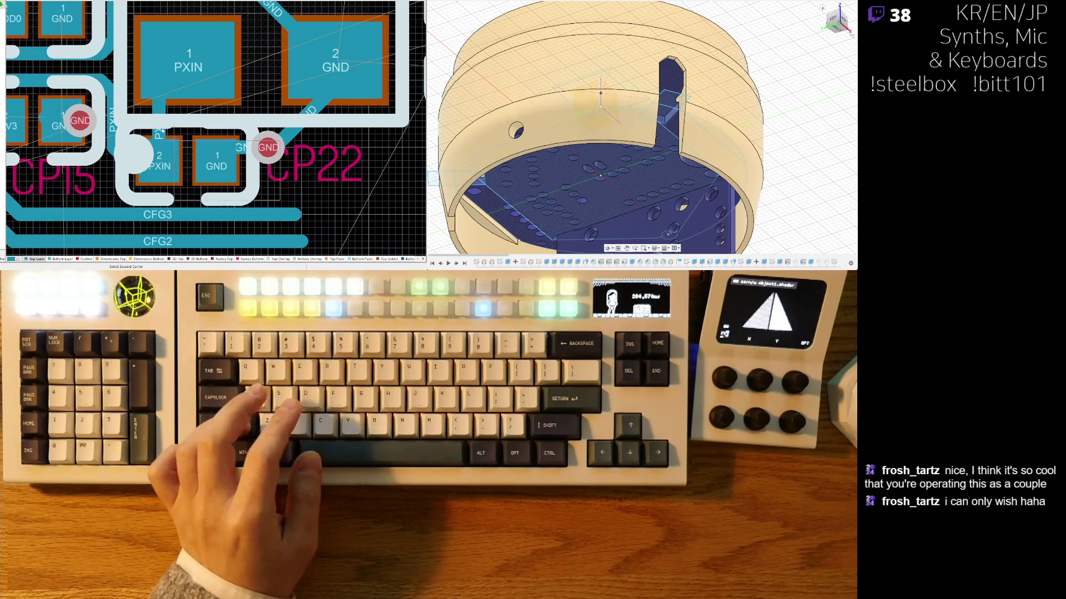
key("Escape")
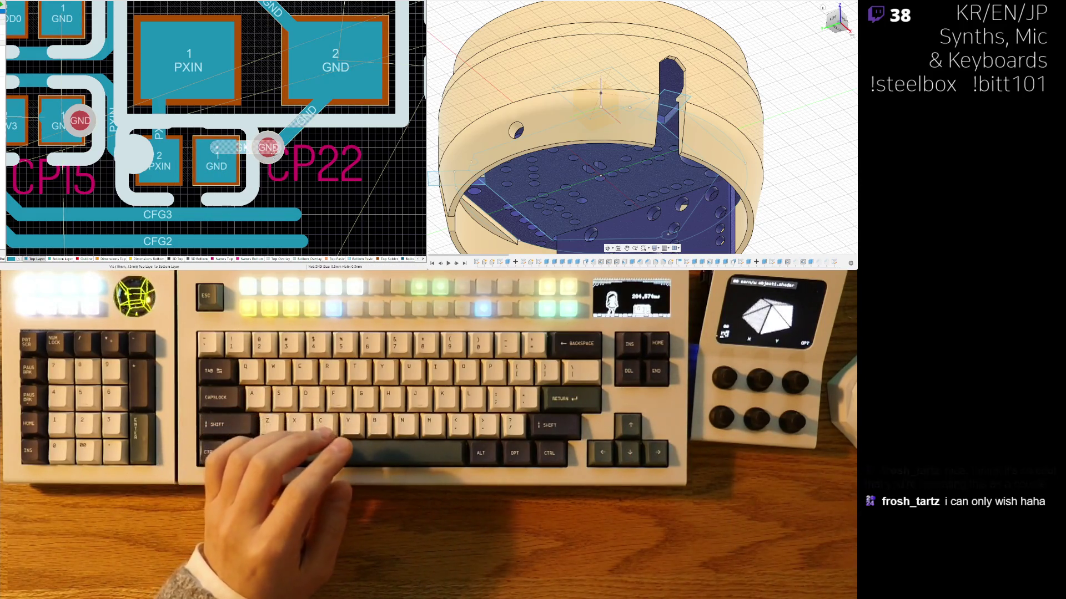
Step: Restart the GND route near the via to complete the track from via to pad 2
left_click(267, 147)
key("Escape")
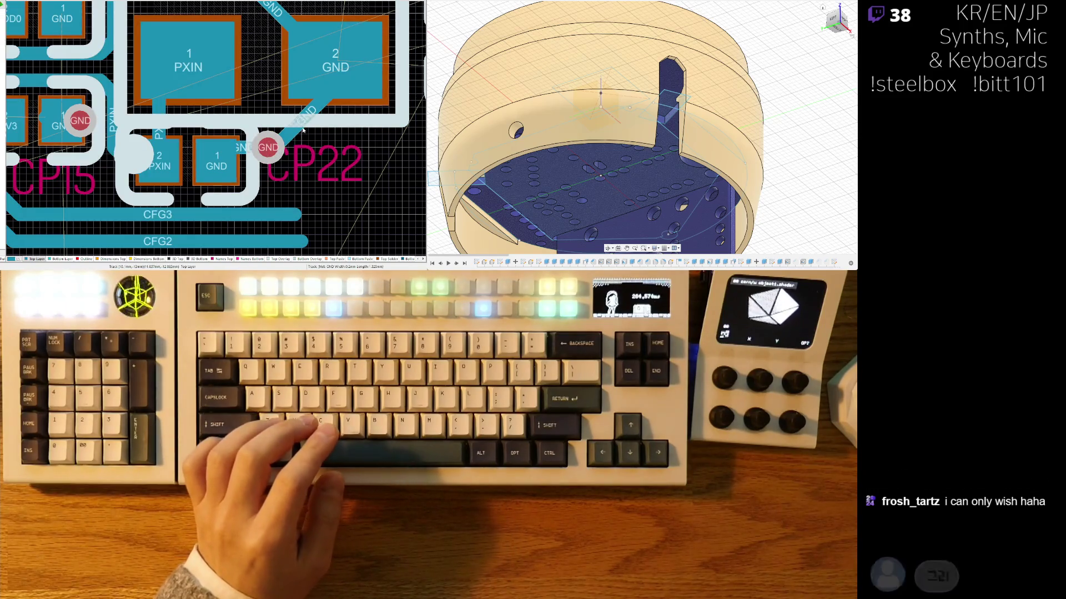
left_click(293, 127)
key("Escape")
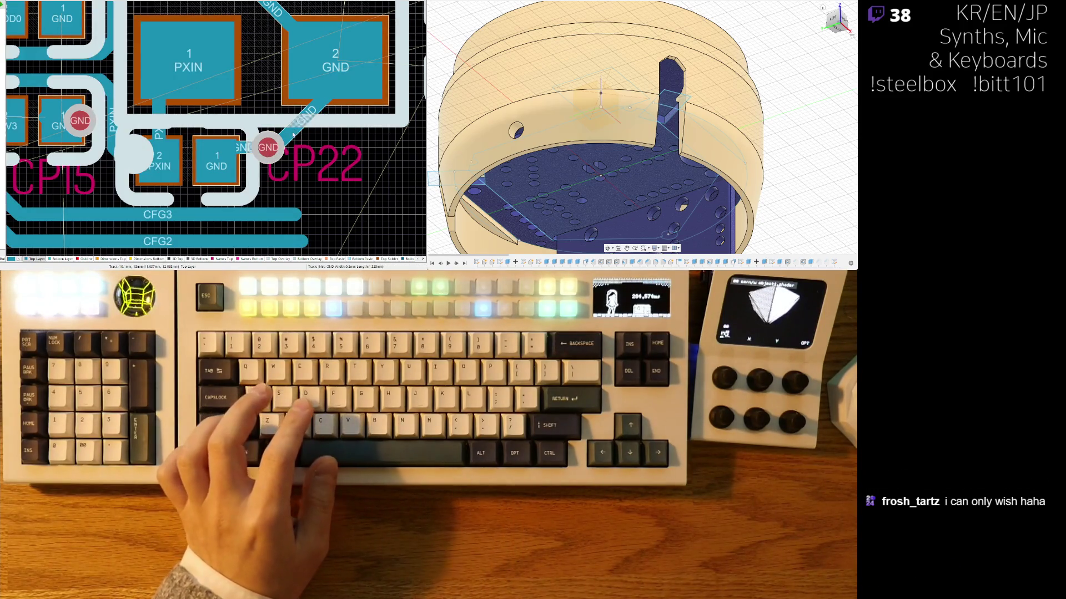
left_click(283, 134)
key("Escape")
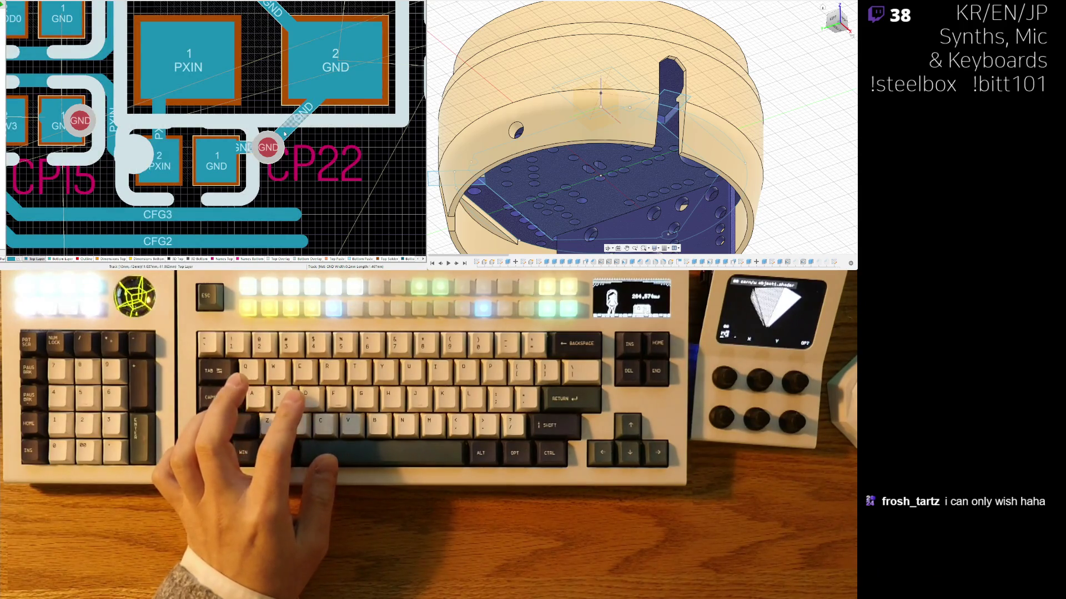
left_click_drag(283, 134, 324, 85)
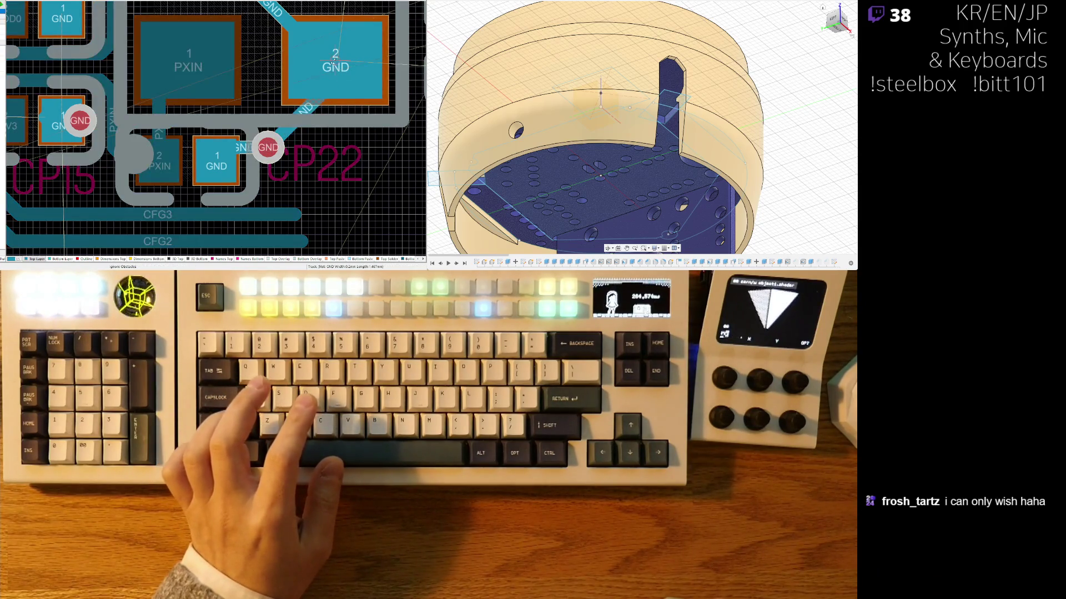
right_click_drag(390, 193, 388, 194)
scroll(261, 195, "down", 2, "ctrl")
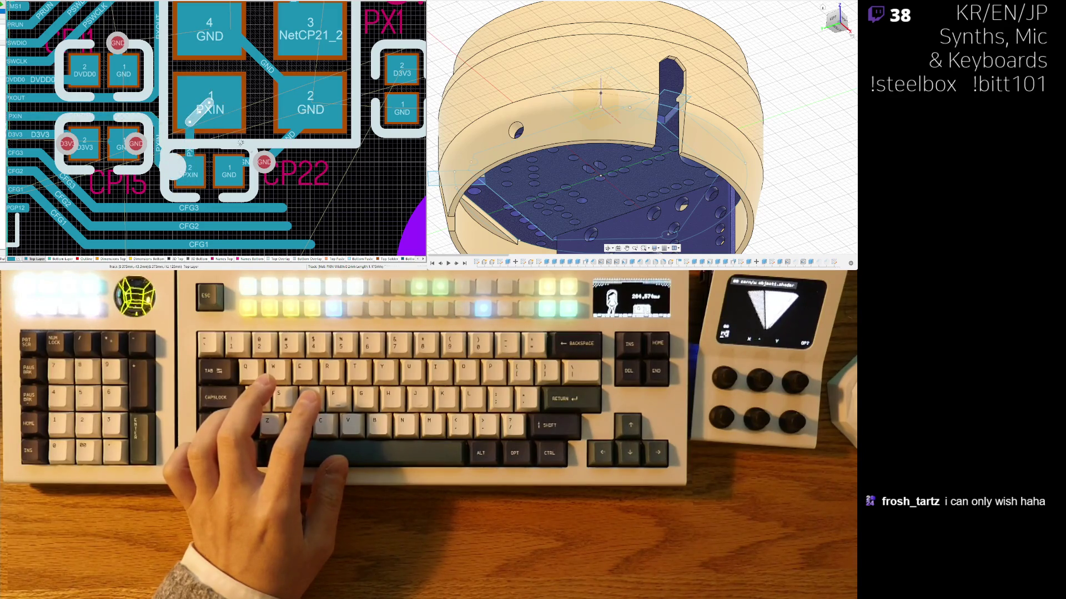
right_click_drag(358, 185, 358, 213)
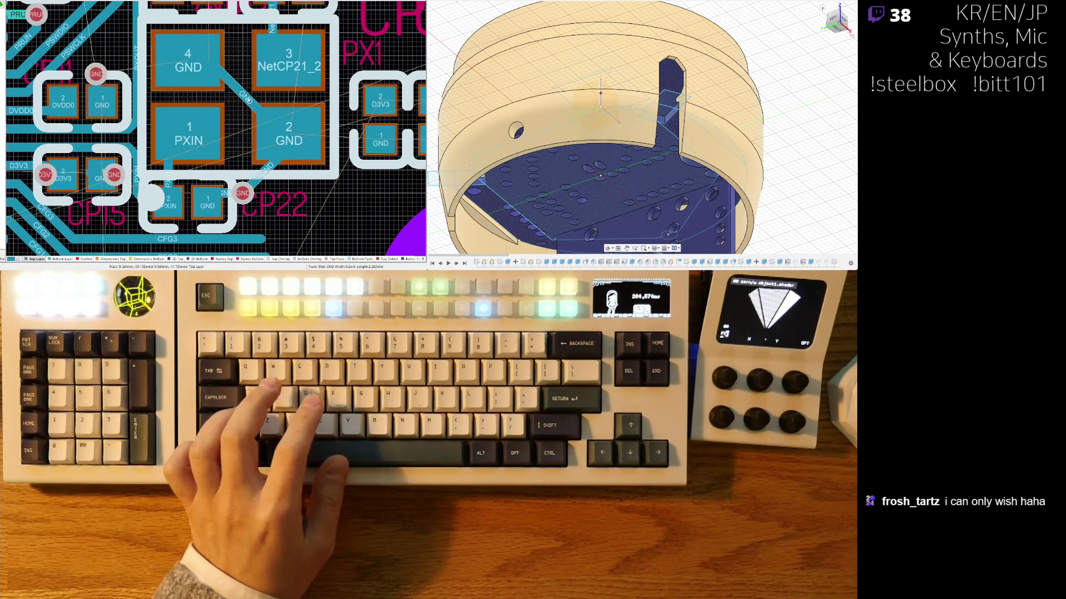
Step: Move the GND via beside the DVDD0 capacitor's GND pad and join them with a short track
right_click_drag(230, 80, 228, 150)
left_click(227, 150)
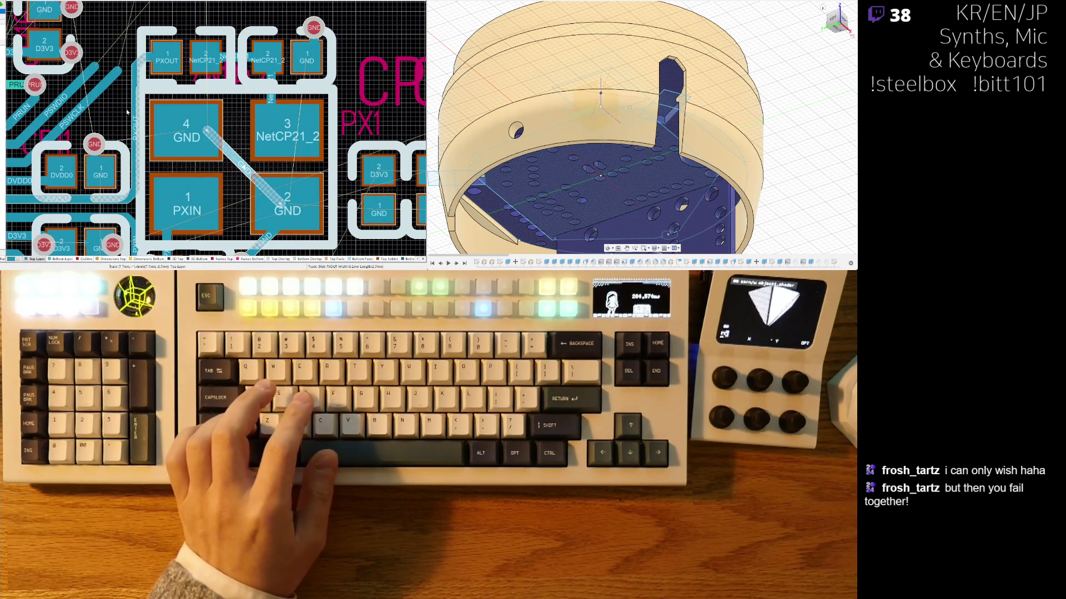
key("Escape")
right_click_drag(114, 108, 265, 136)
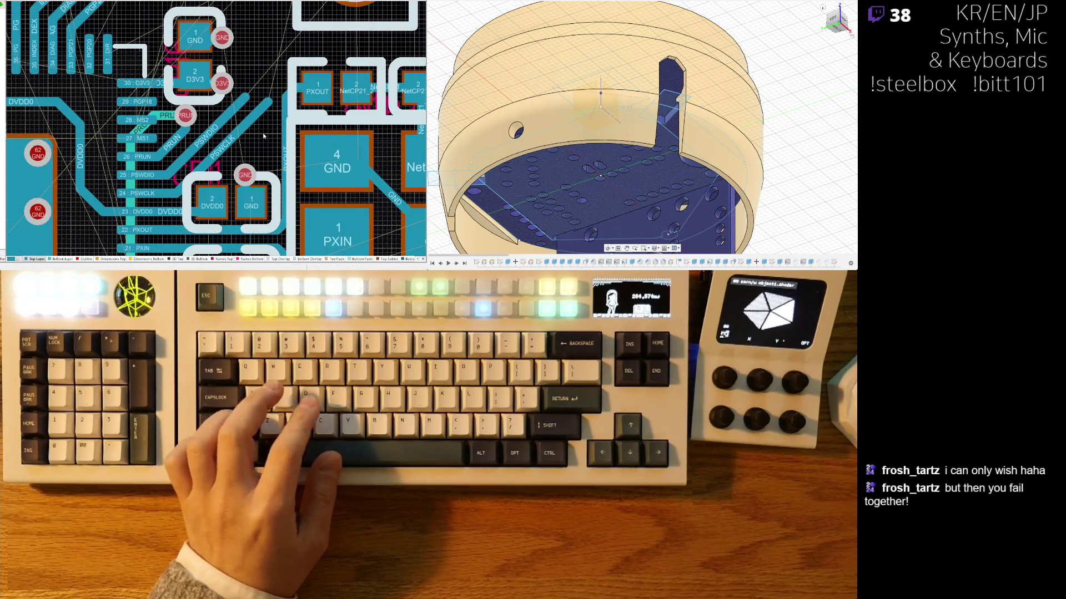
scroll(237, 161, "up", 2, "ctrl")
left_click_drag(229, 165, 262, 171)
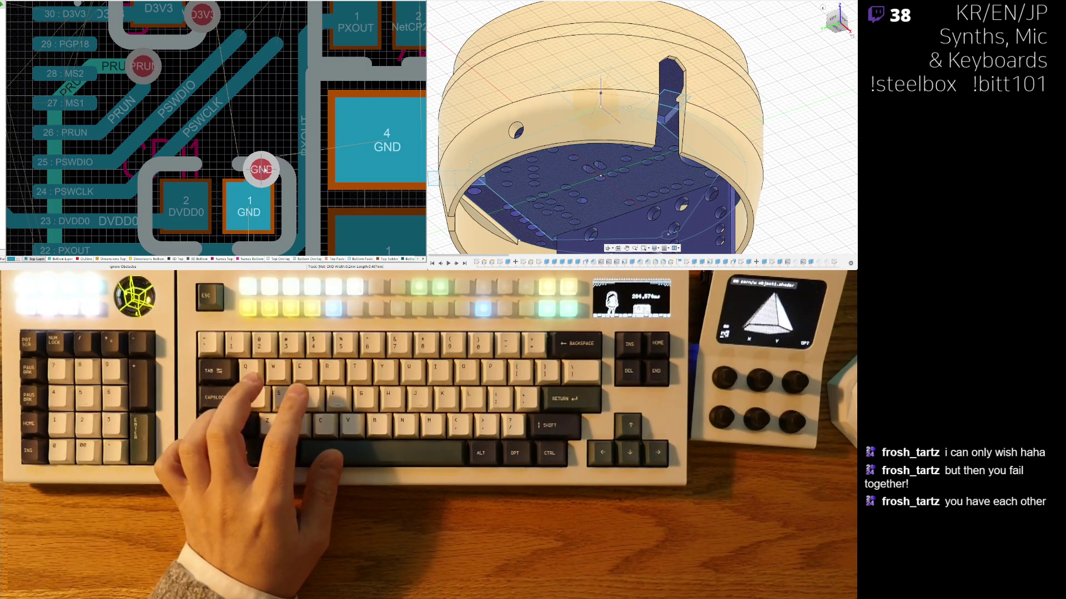
left_click_drag(265, 170, 273, 169)
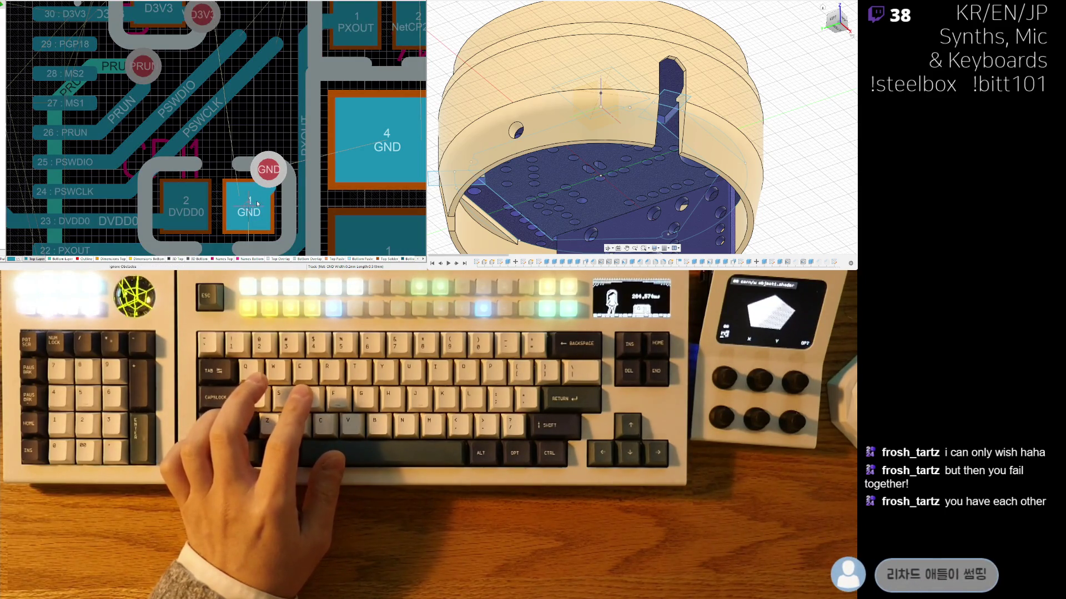
right_click(269, 172)
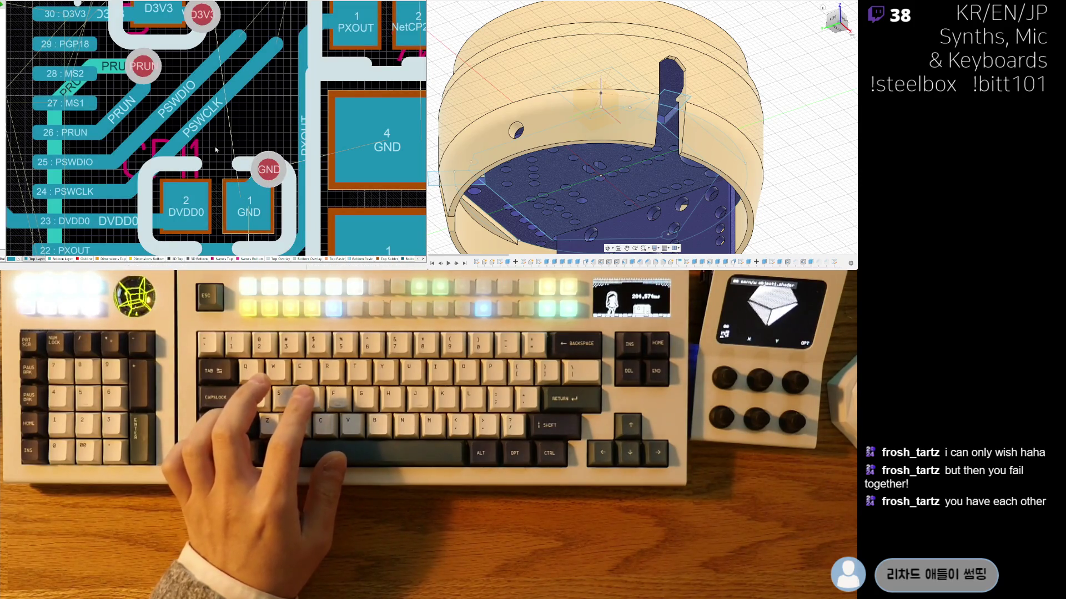
left_click_drag(216, 158, 217, 160)
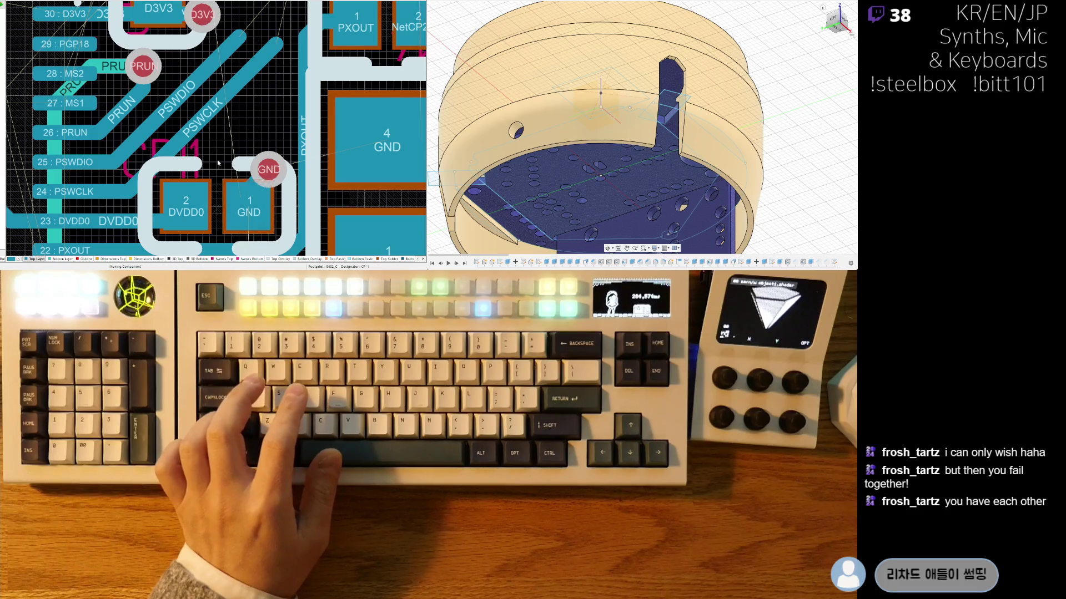
scroll(216, 160, "down", 5)
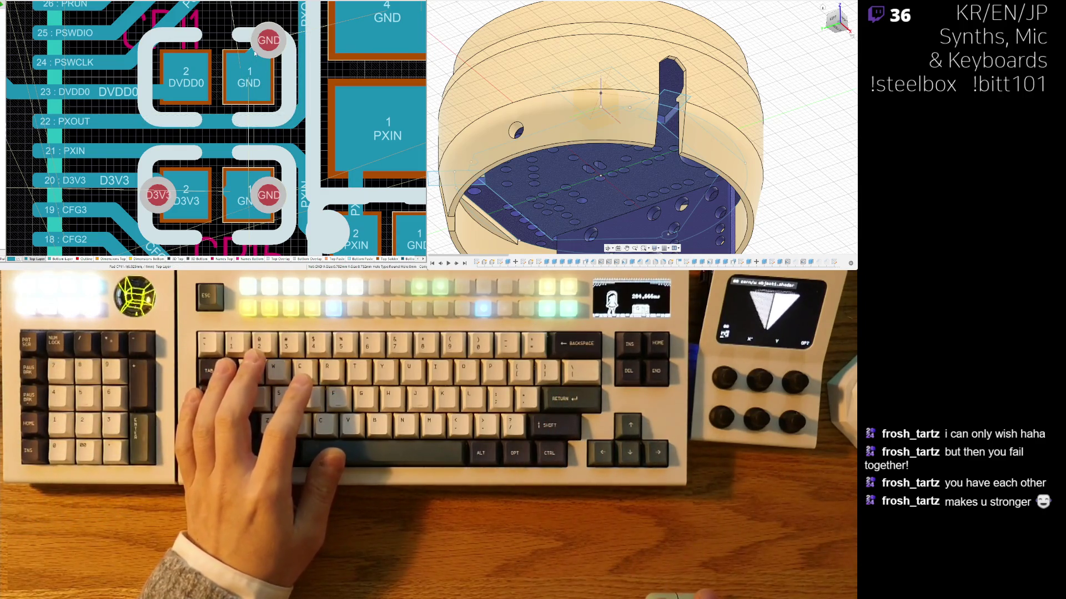
left_click_drag(257, 51, 242, 67)
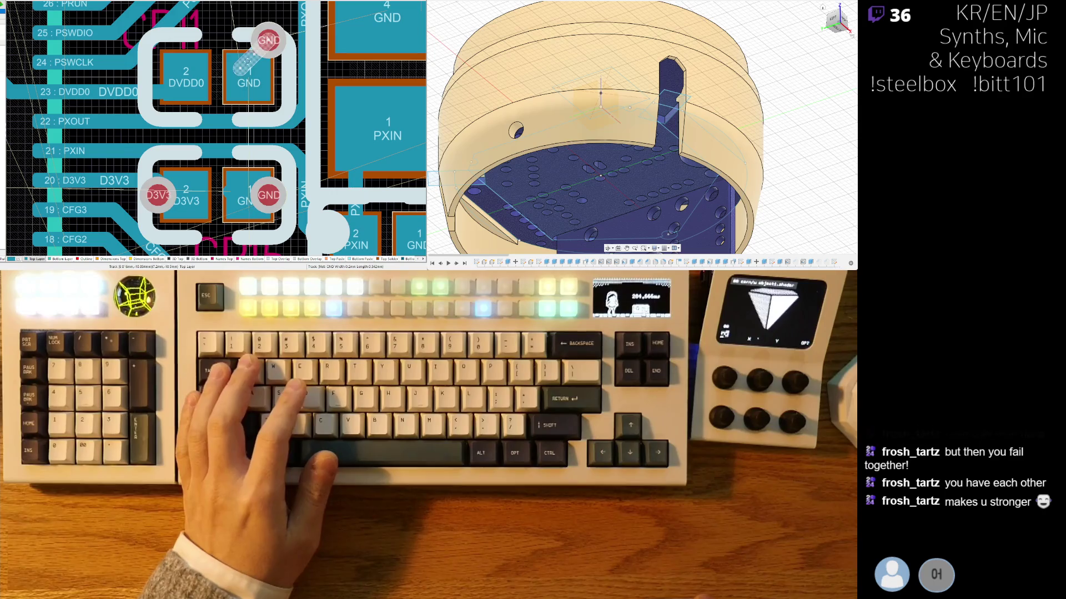
Step: Reroute PSWCLK and PSWDIO as short horizontal stubs, running PSWCLK upward from its stub
key("ctrl+w")
scroll(248, 71, "up", 5)
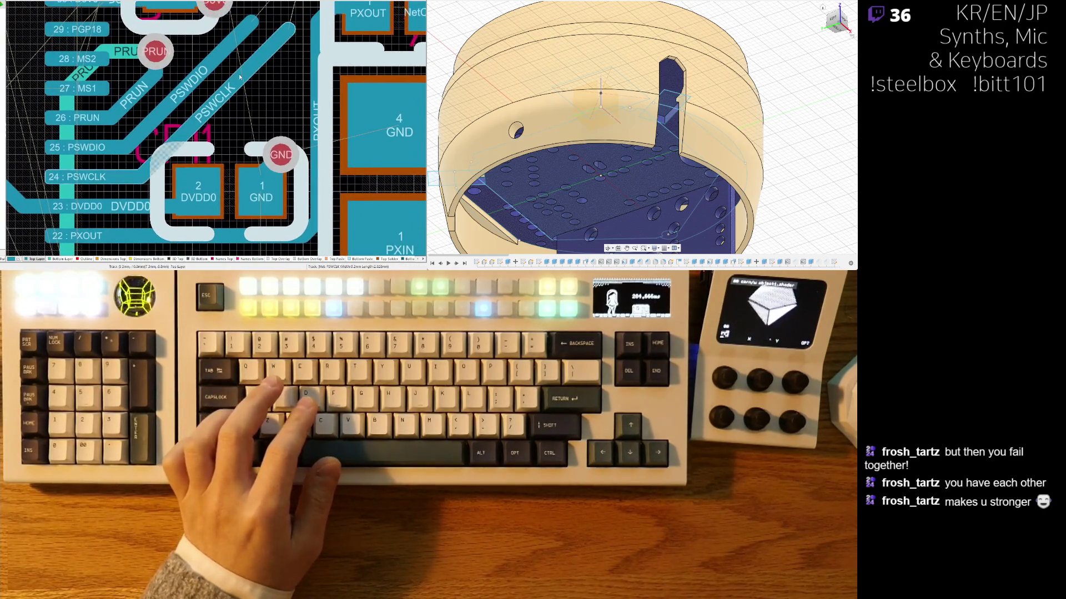
left_click(252, 89)
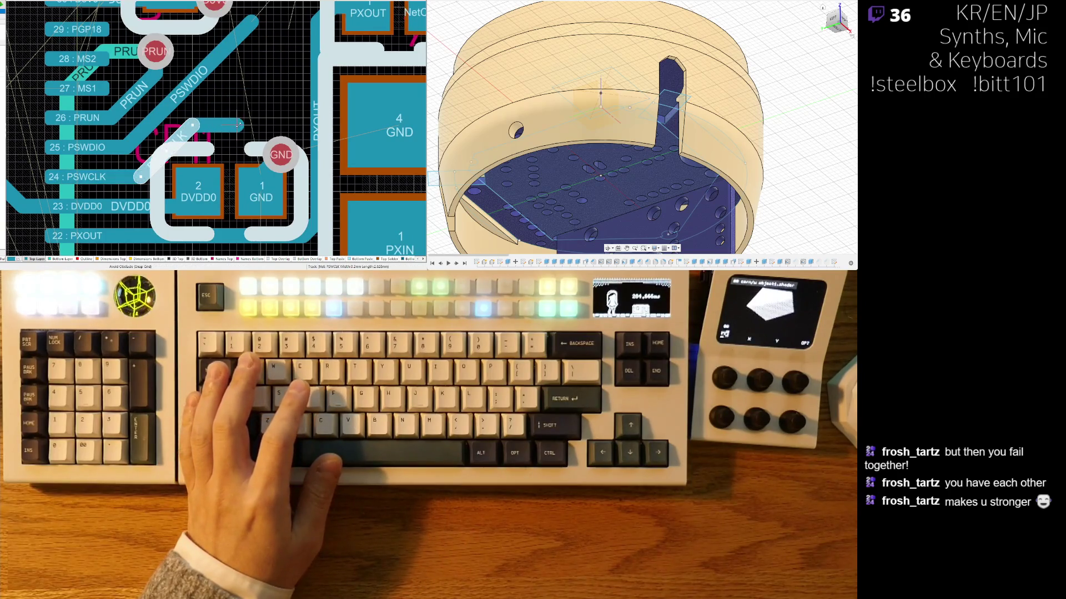
left_click(231, 134)
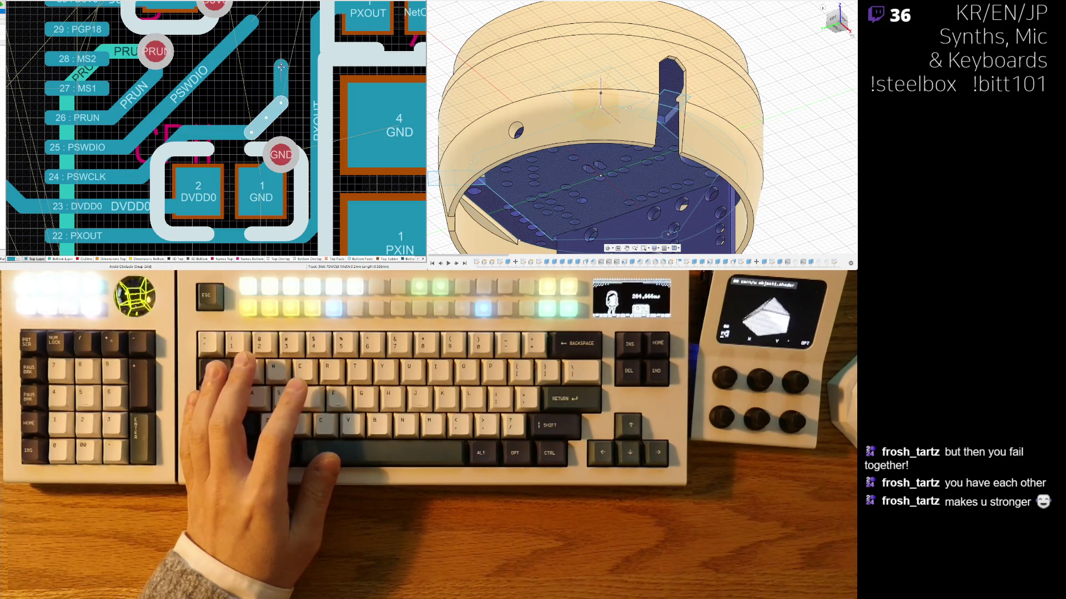
right_click(286, 65)
left_click(244, 33)
mouse_move(254, 21)
left_mouse_down()
mouse_move(229, 103)
mouse_move(252, 87)
mouse_move(233, 9)
mouse_move(228, 129)
left_mouse_up()
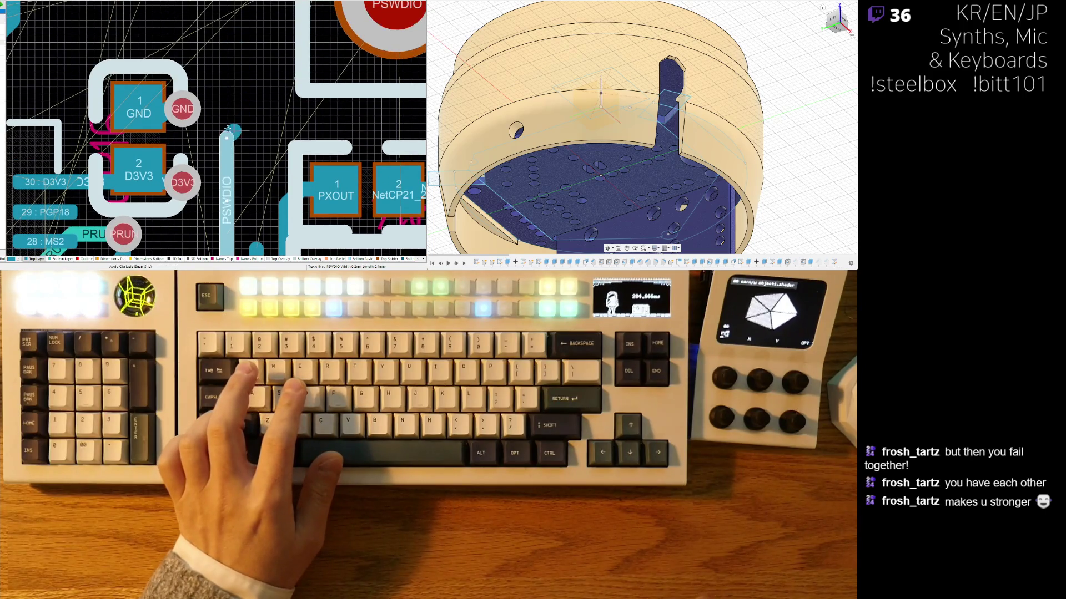
scroll(237, 89, "down", 2)
mouse_move(247, 197)
left_mouse_down()
mouse_move(242, 25)
mouse_move(242, 38)
left_mouse_up()
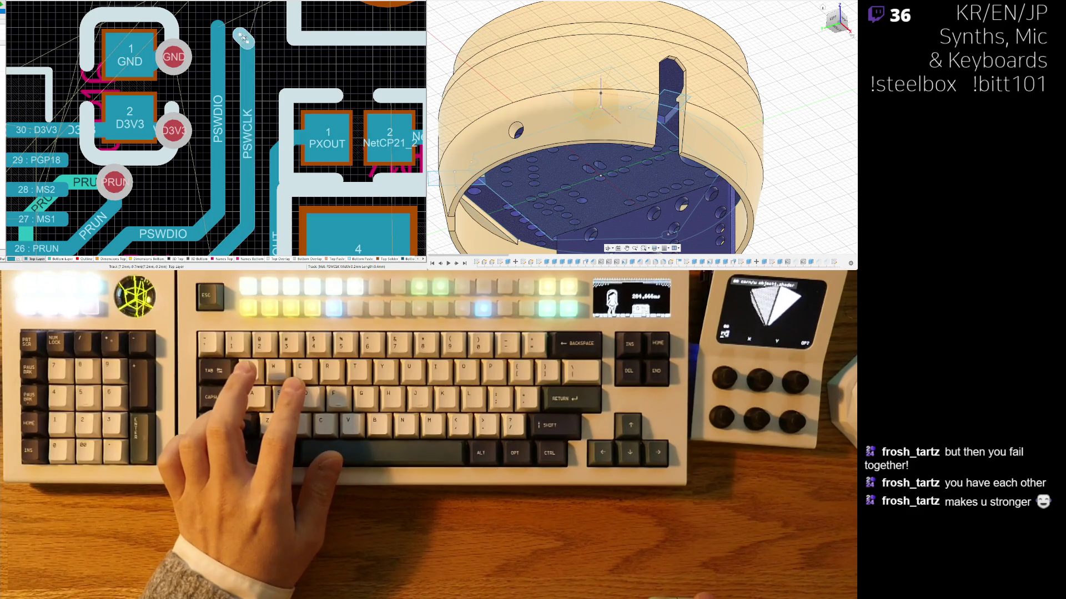
scroll(266, 43, "down", 3)
scroll(268, 45, "left", 2, "shift")
scroll(268, 45, "up", 2)
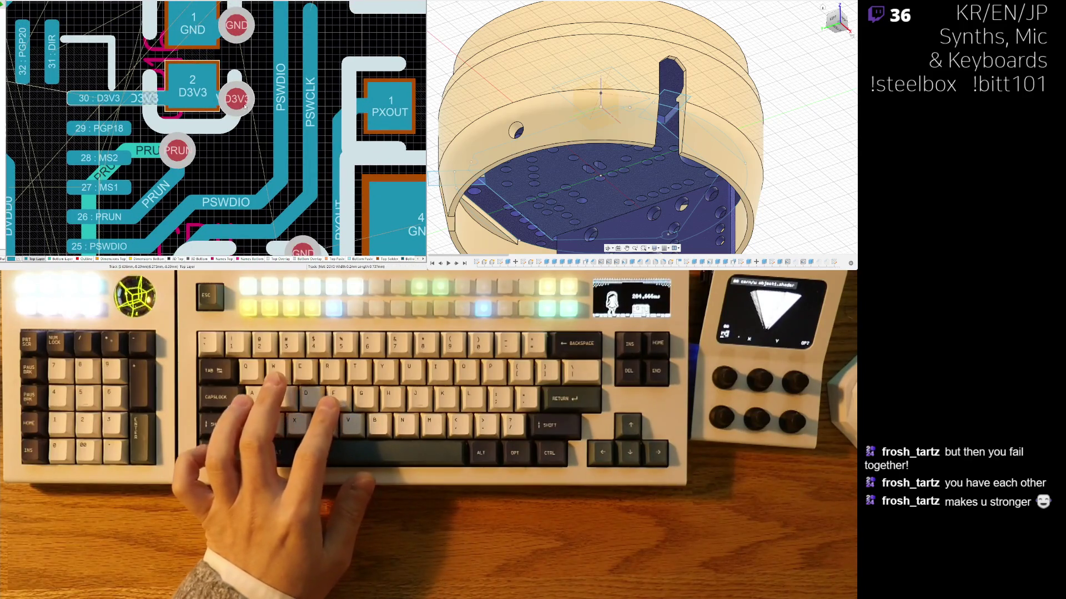
Step: Inspect the D3V3 via and select the GND/D3V3 capacitor
left_click(236, 100)
right_click(164, 103)
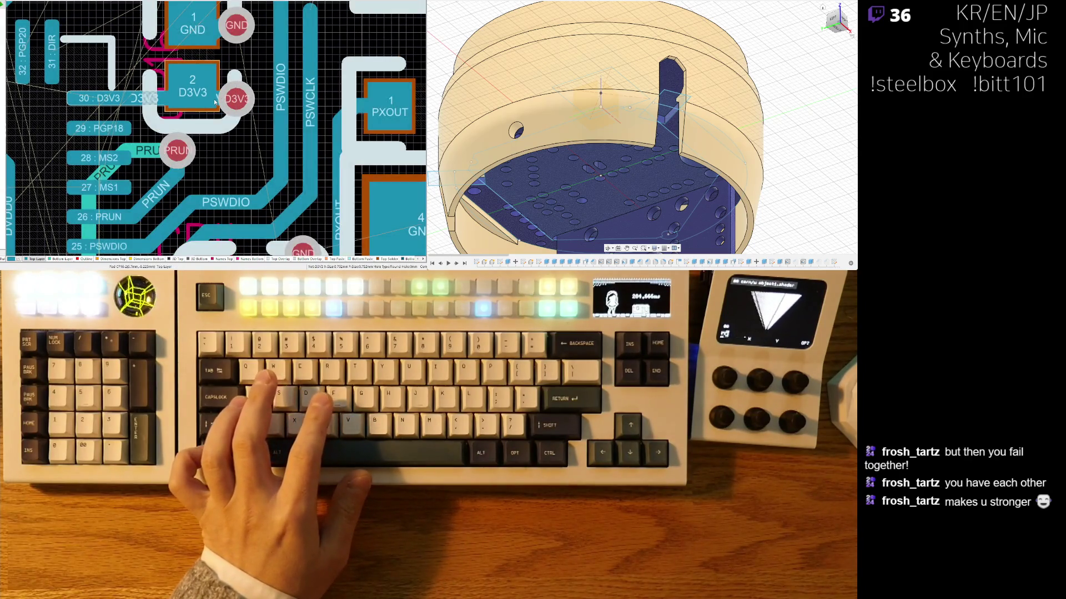
scroll(231, 127, "up", 1)
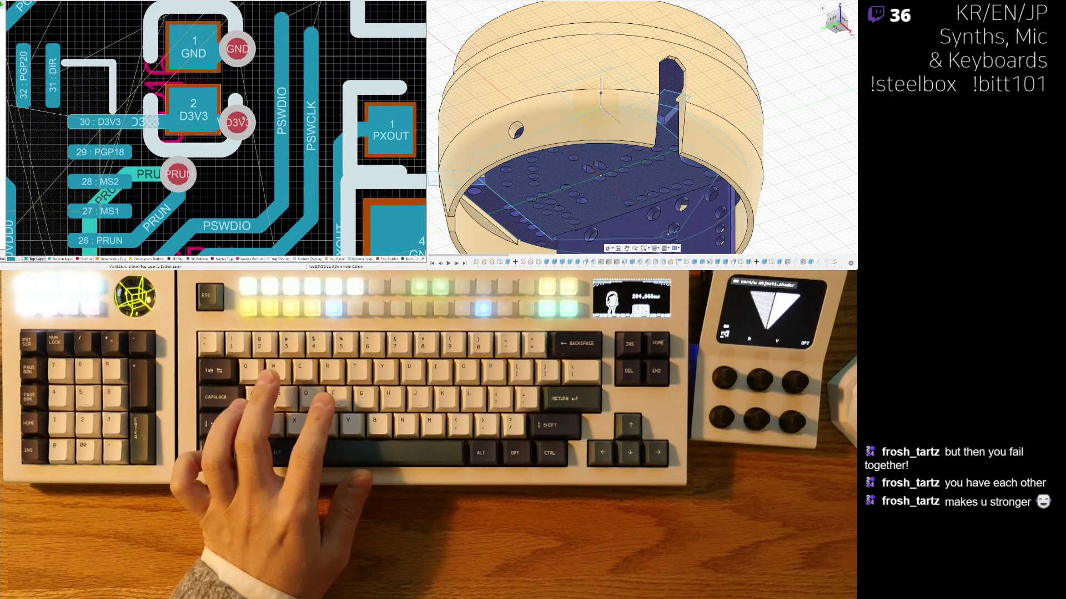
left_click(201, 80)
scroll(209, 81, "down", 4, "ctrl")
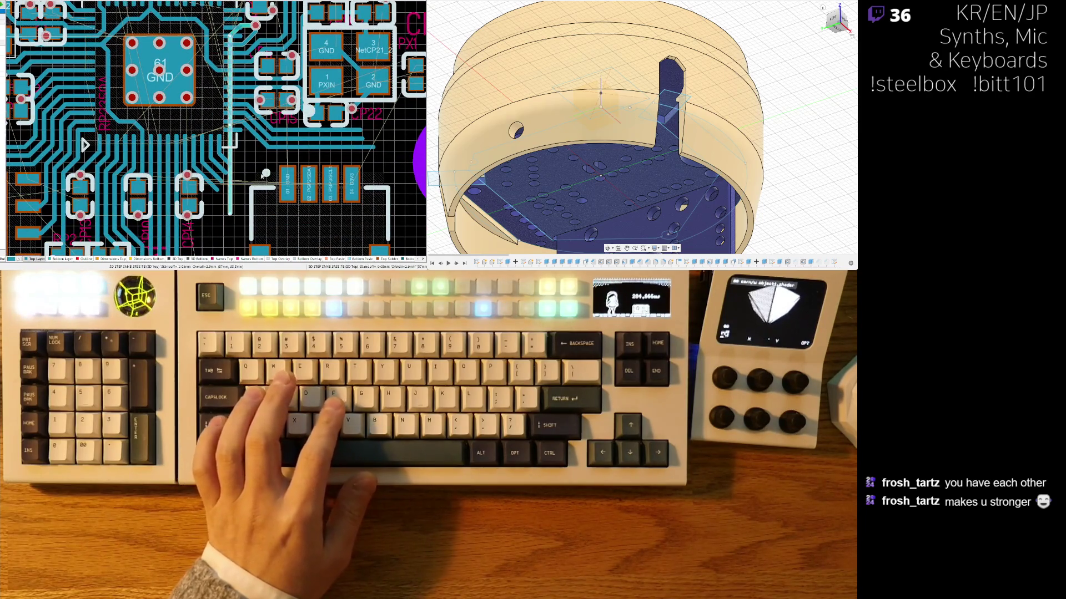
scroll(215, 92, "up", 4, "ctrl")
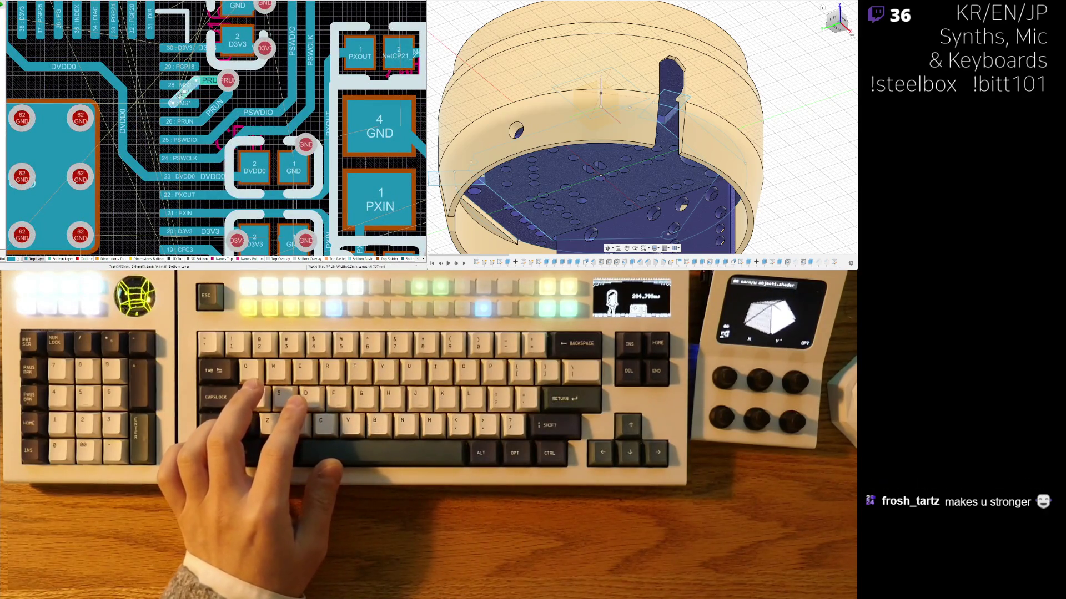
key("Page_Down")
key("Page_Down")
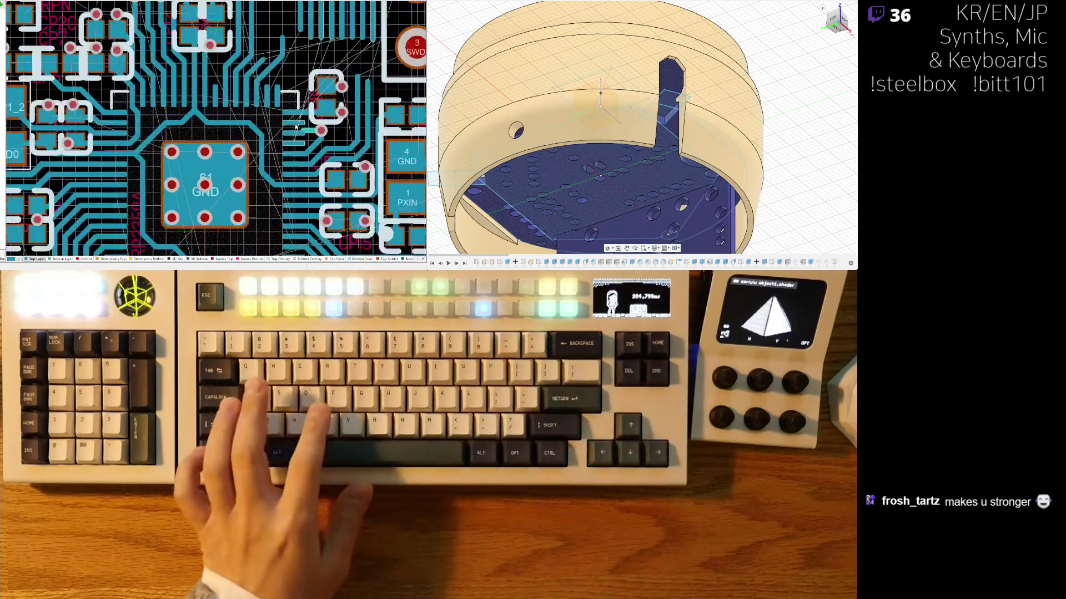
scroll(298, 121, "down", 3, "ctrl")
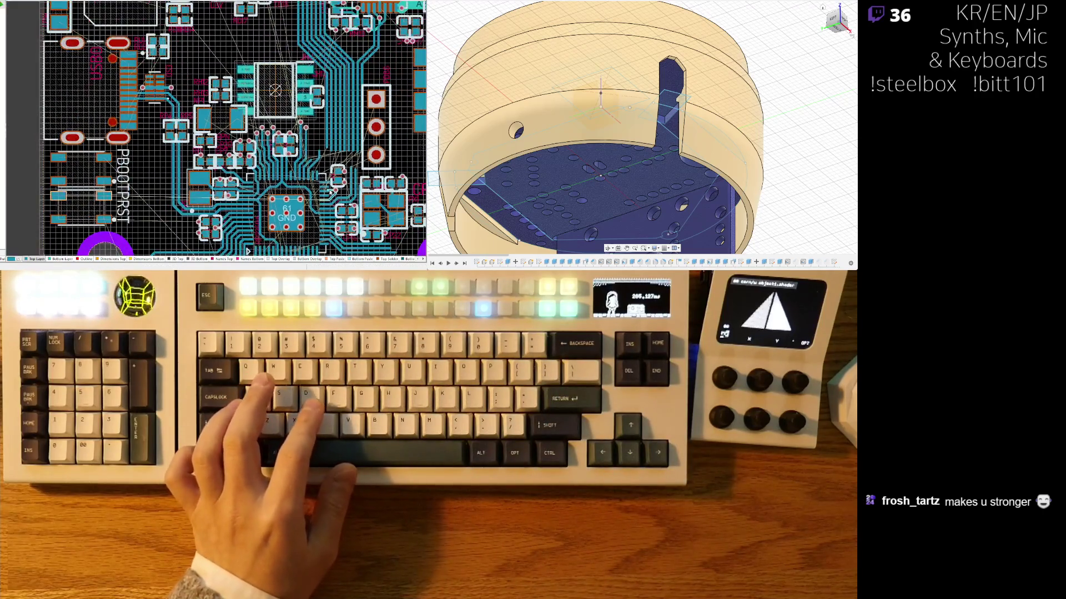
scroll(335, 138, "down", 1)
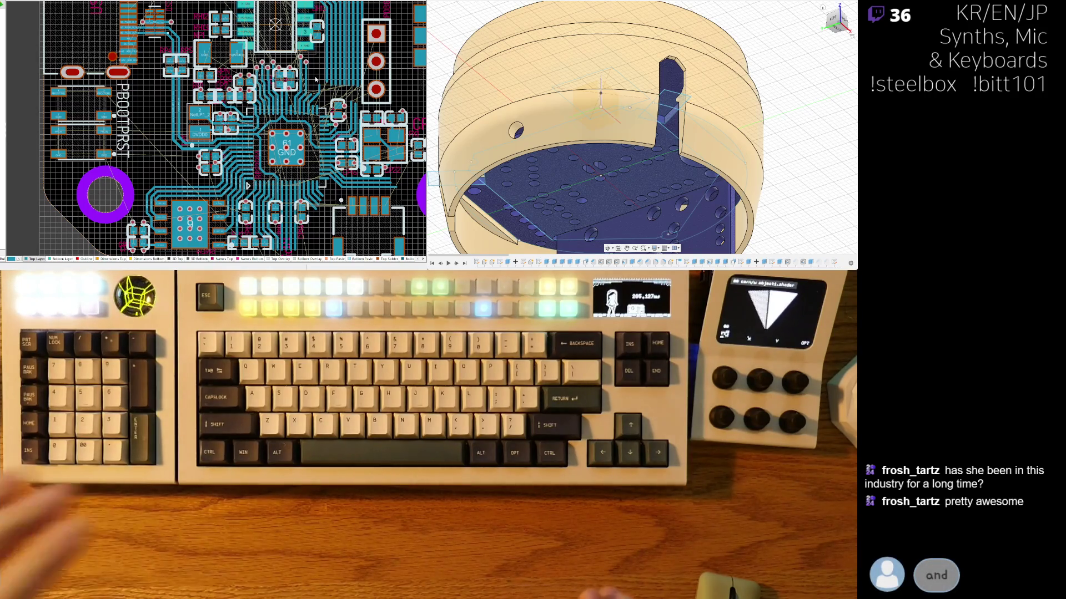
scroll(307, 69, "up", 5, "ctrl")
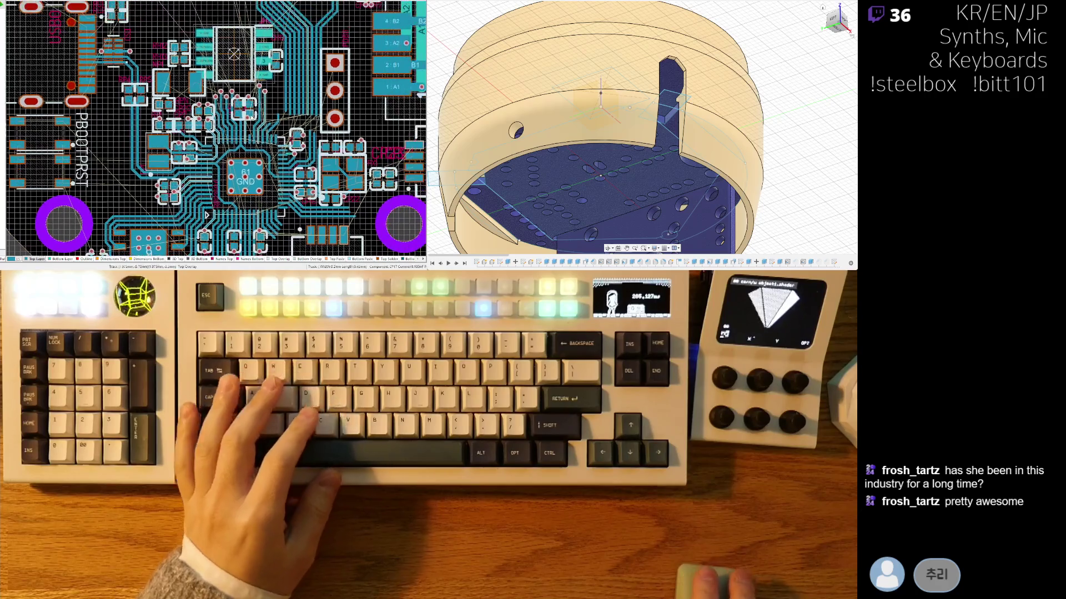
Step: Cancel the pending route, recentre the view on the MCU, and restart the PGP20 track from its end
scroll(282, 157, "down", 4, "ctrl")
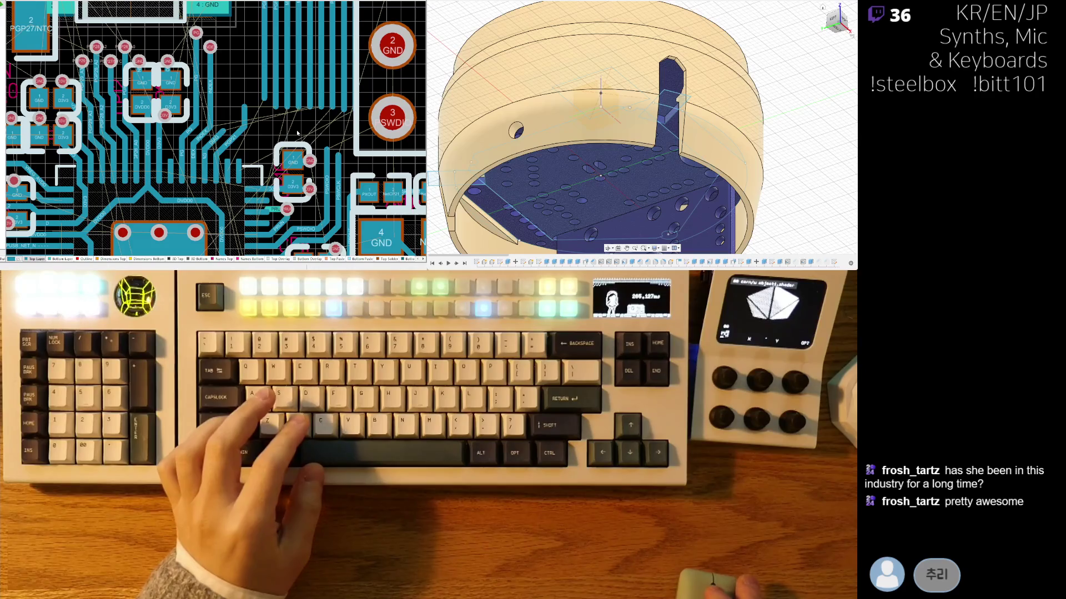
right_click_drag(297, 130, 275, 156)
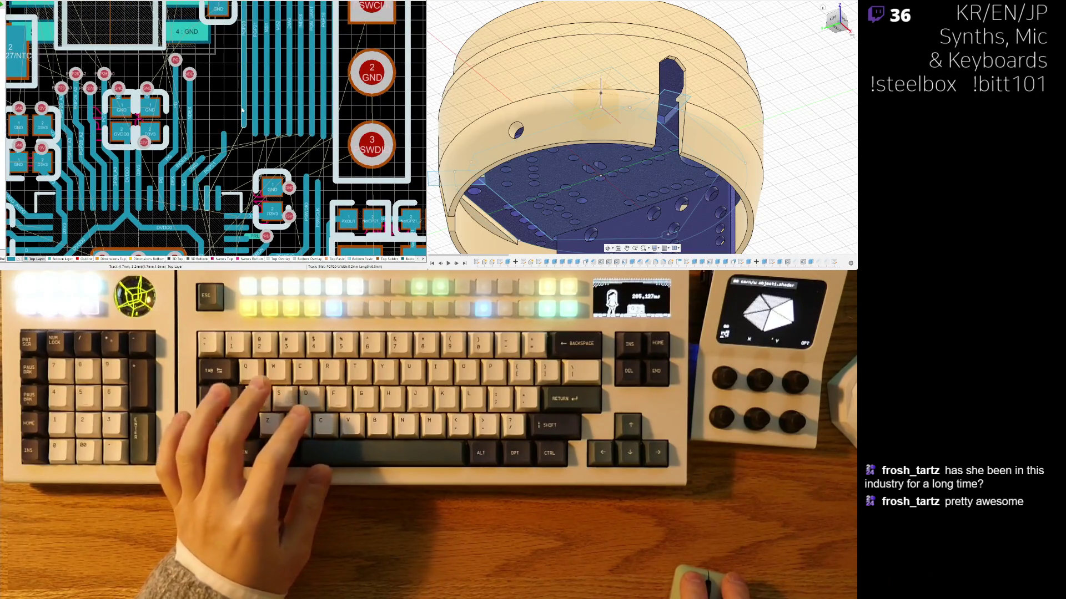
scroll(241, 146, "up", 2, "ctrl")
key("Escape")
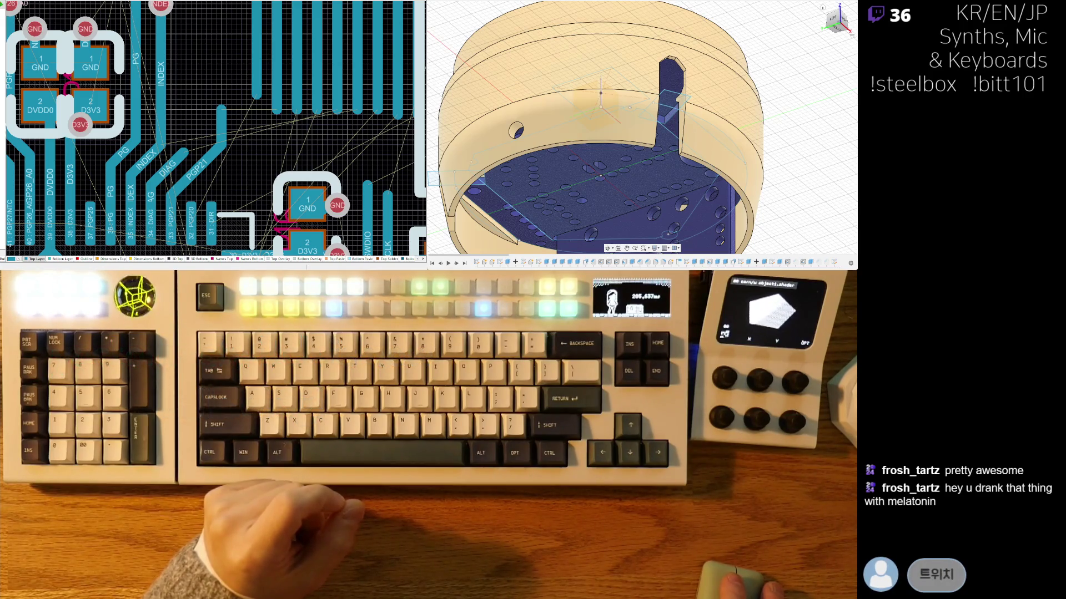
right_click_drag(222, 131, 223, 117)
key("ctrl+w")
left_click(257, 86)
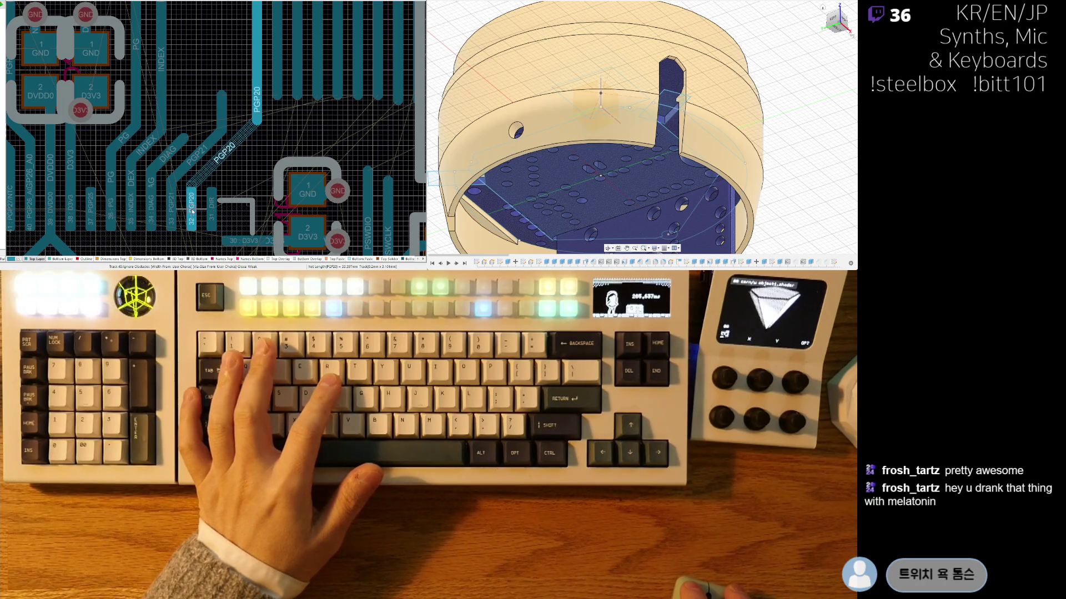
key("Escape")
scroll(192, 210, "up", 3, "ctrl")
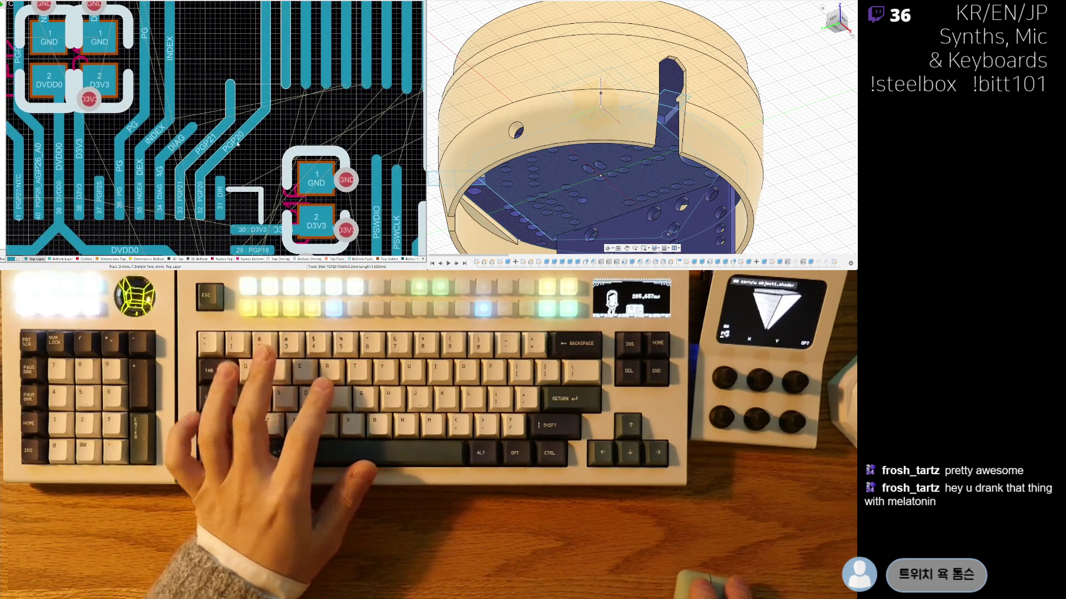
key("ctrl+w")
left_click(229, 160)
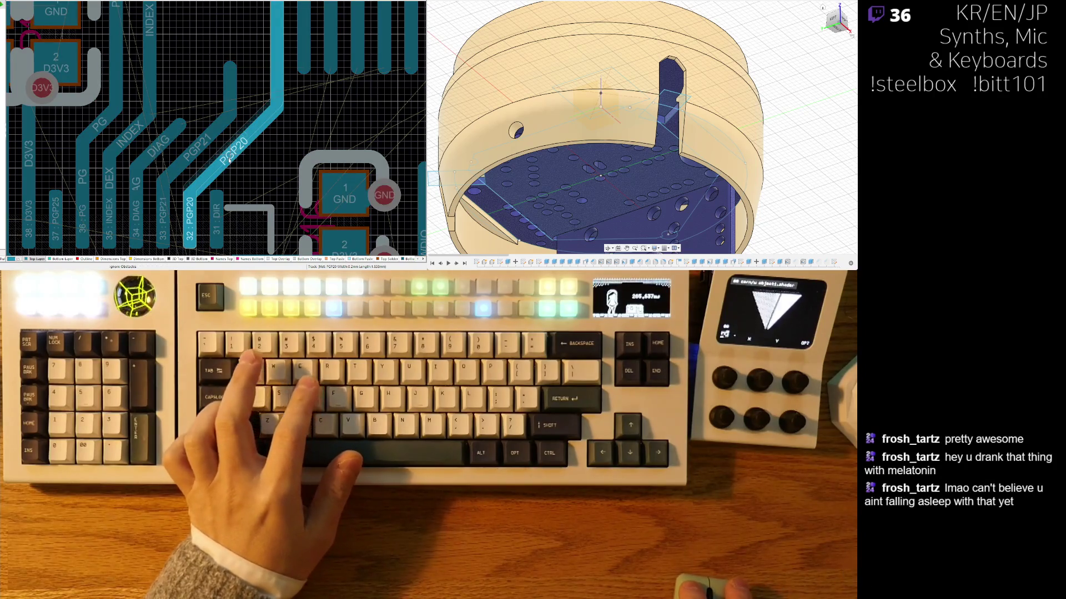
key("Escape")
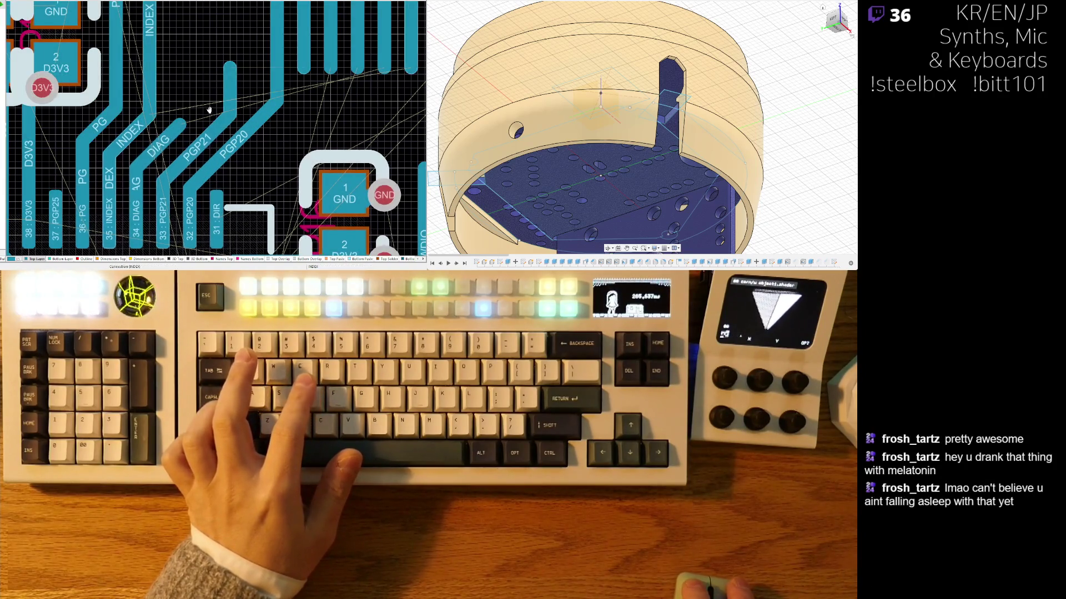
Step: Reroute the PG and INDEX tracks beside the MCU pins
key("ctrl+w")
left_click(160, 129)
left_click(158, 120)
key("Escape")
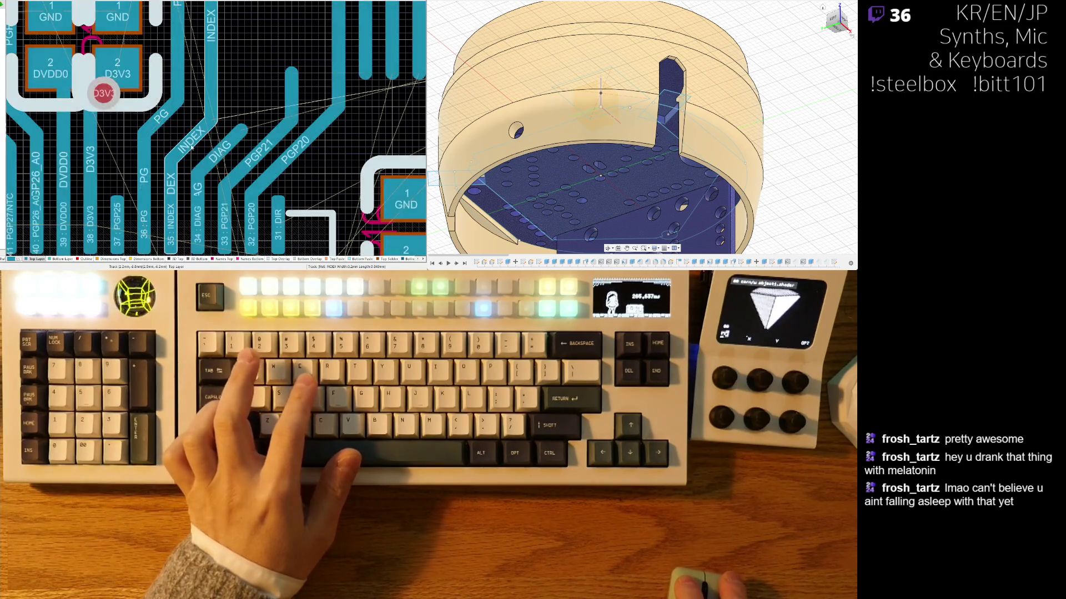
key("ctrl+w")
left_click(194, 133)
key("Escape")
Step: Route the DIAG, PGP21 and PGP20 tracks as parallel traces, committing each one
key("ctrl+w")
left_click(211, 148)
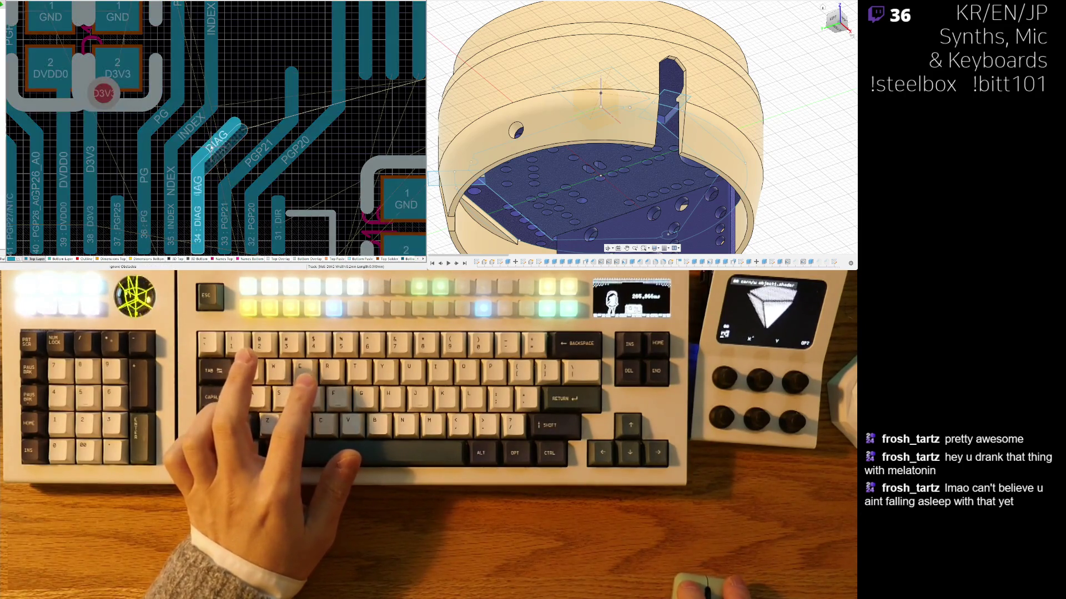
left_click(211, 147)
key("Escape")
key("ctrl+w")
left_click(245, 154)
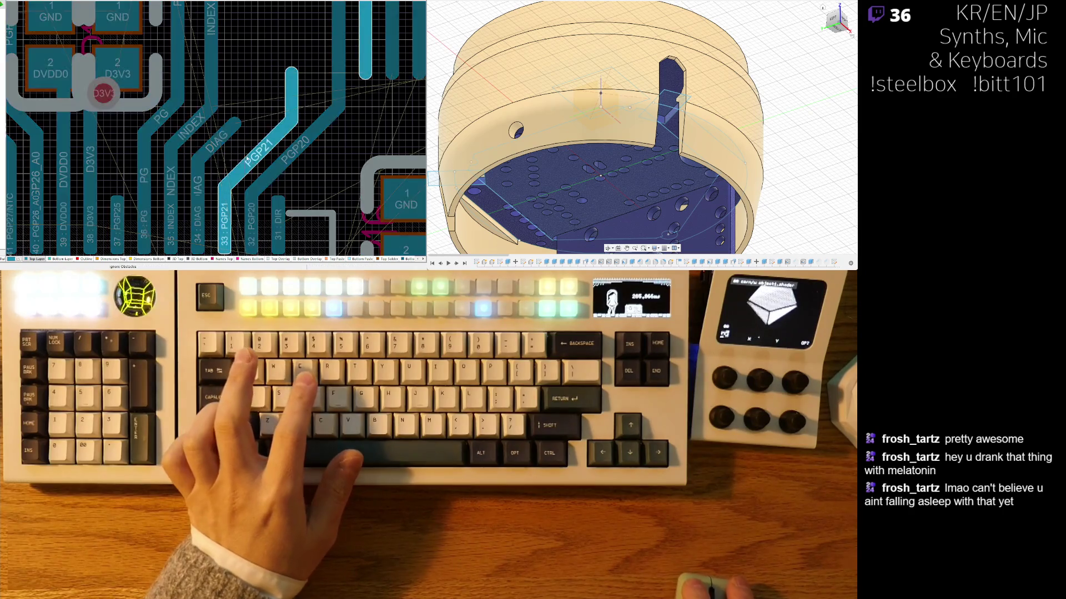
left_click(245, 154)
key("Escape")
key("ctrl+w")
left_click(271, 178)
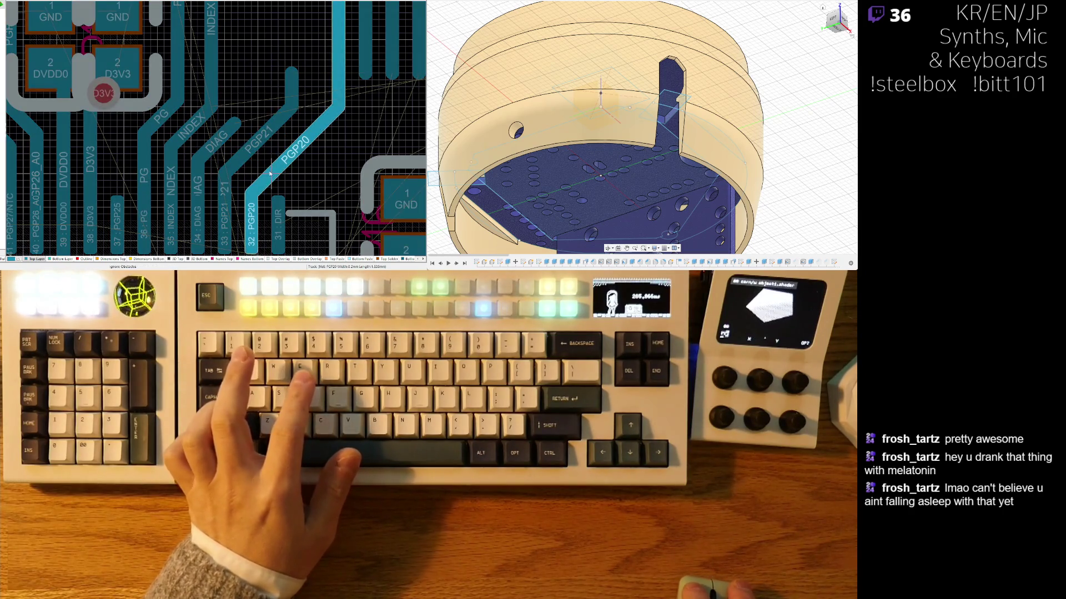
left_click(270, 174)
key("Escape")
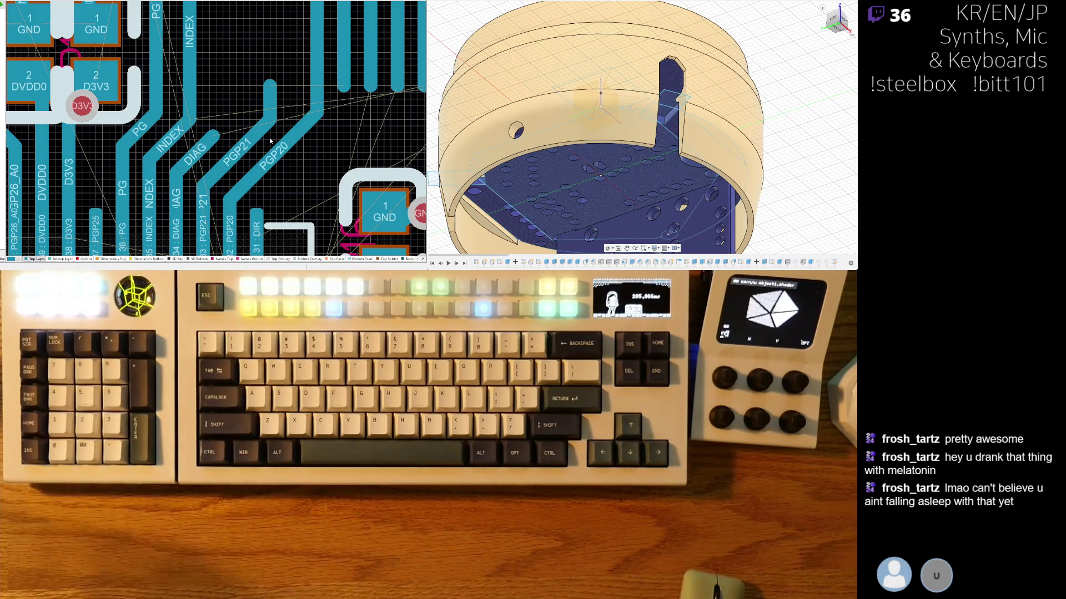
Step: Extend the PGP21 track upward and end it, plus the adjacent vertical track, in vias
left_click(347, 98, "ctrl")
scroll(339, 105, "down", 2, "ctrl")
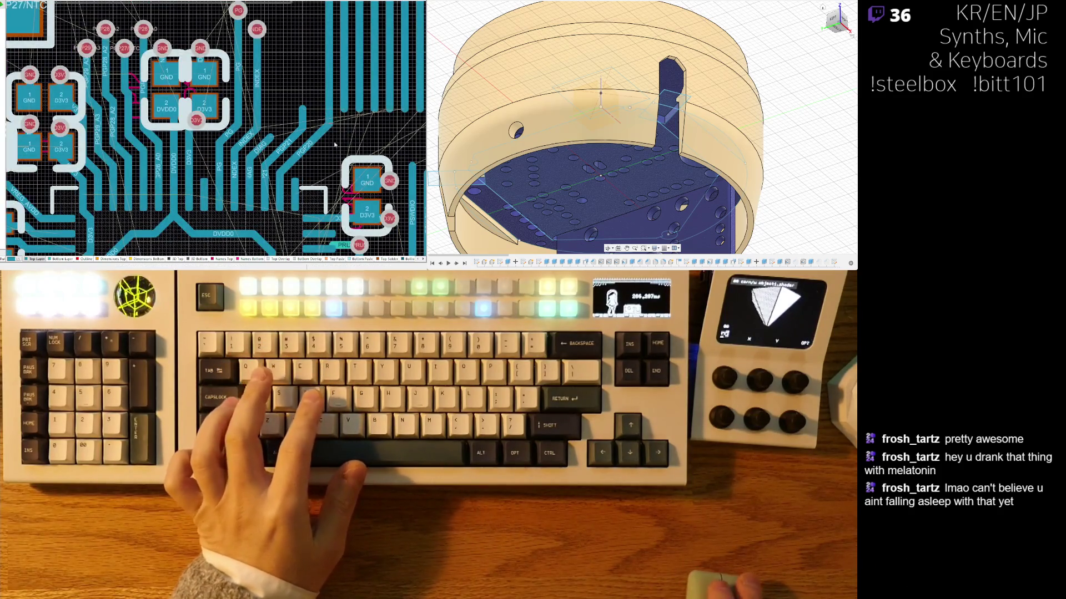
scroll(322, 114, "up", 2, "ctrl")
key("ctrl+w")
left_click(293, 96)
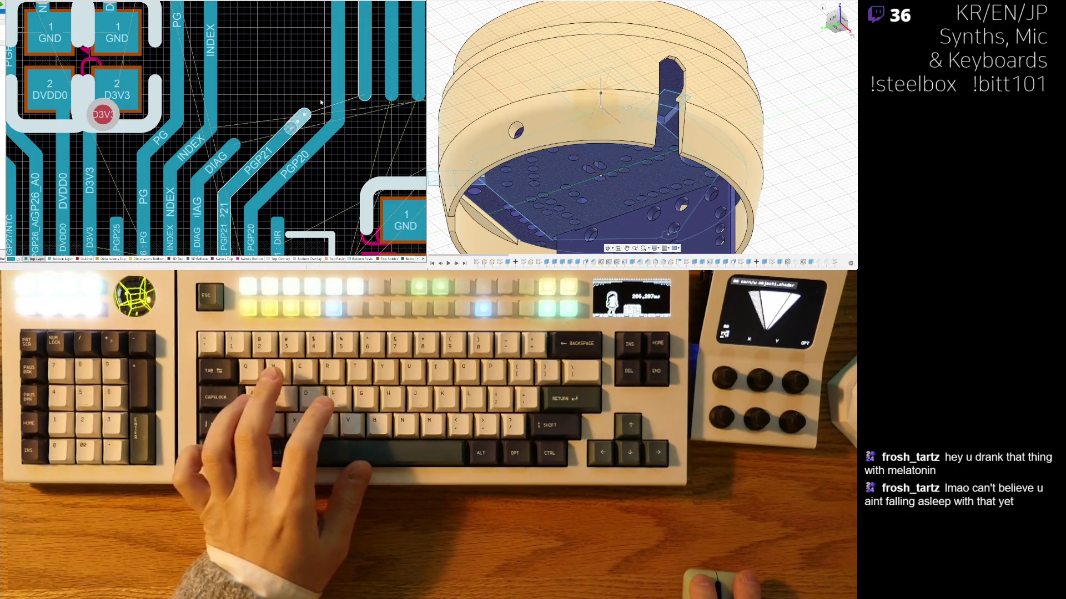
left_click(266, 140)
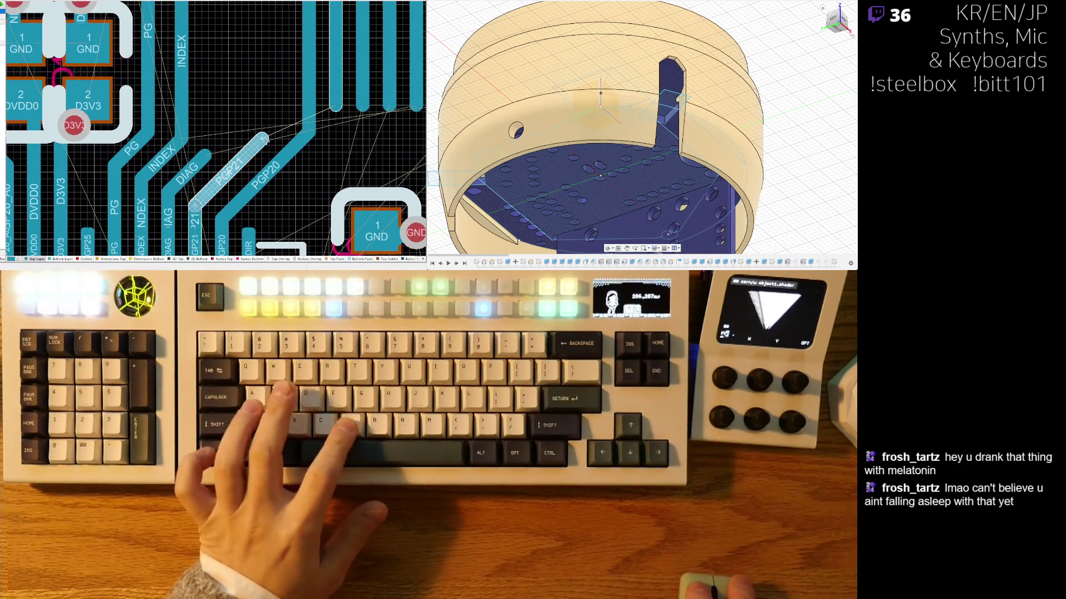
key("v")
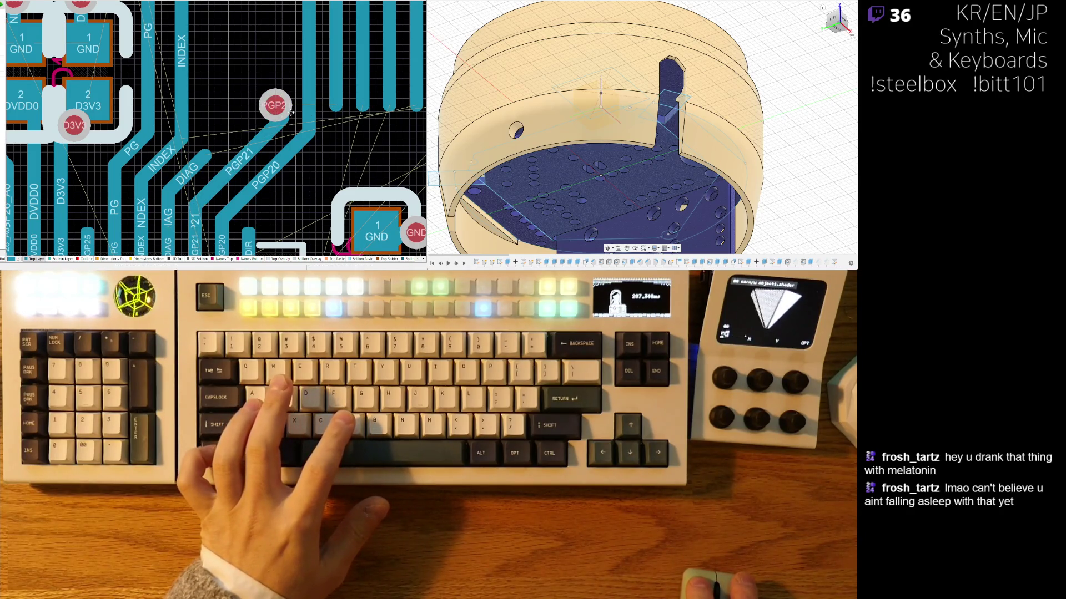
left_click(298, 123)
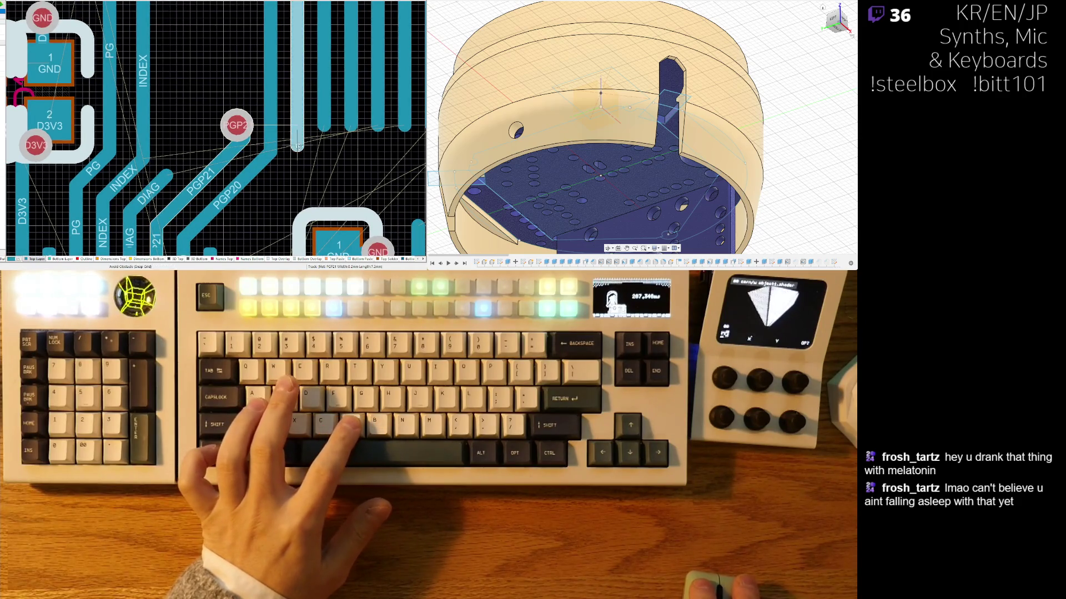
key("v")
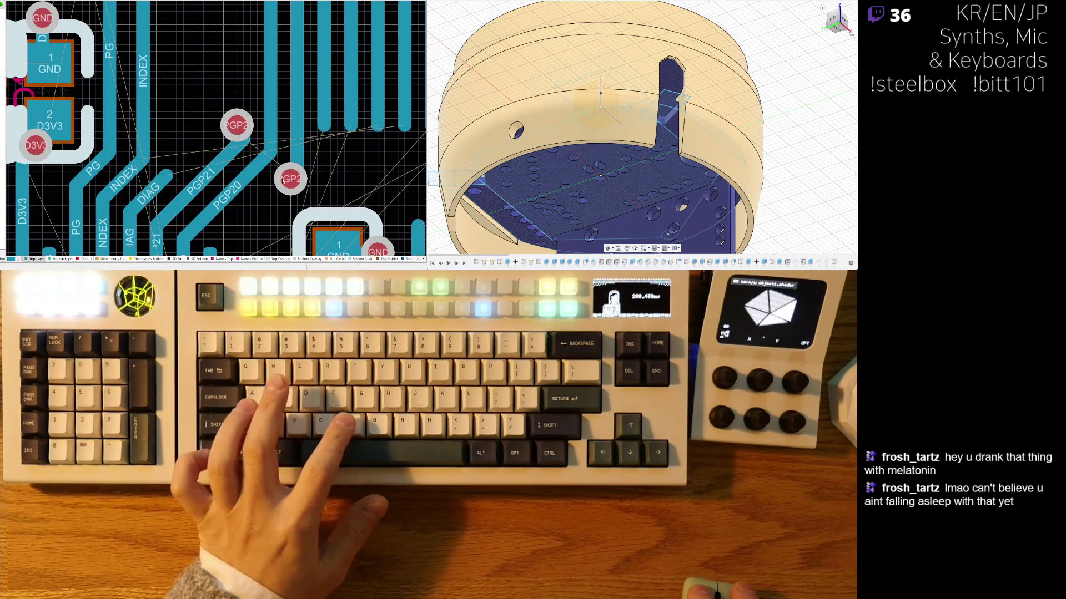
Step: Continue routing from the PGP21 via, then route the DIAG track to end at a new via
right_click_drag(281, 178, 260, 174)
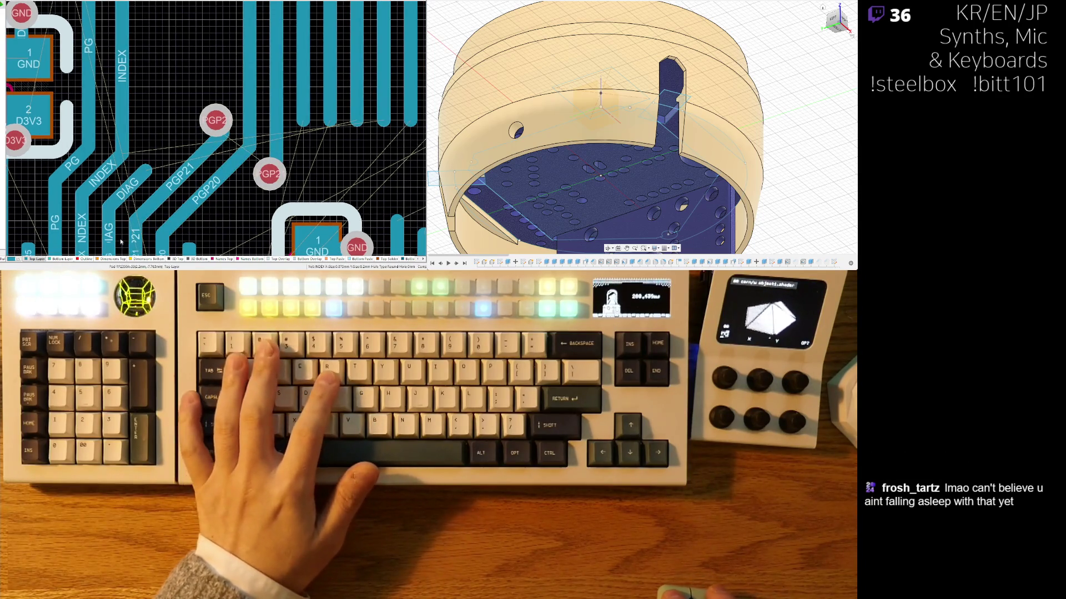
scroll(114, 225, "down", 3)
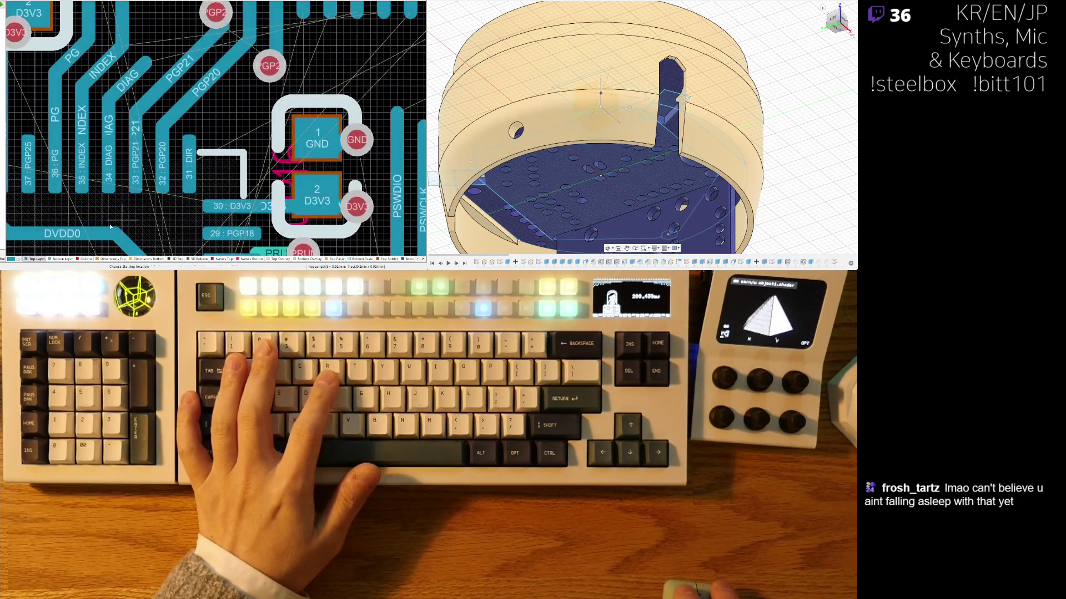
left_click(279, 70)
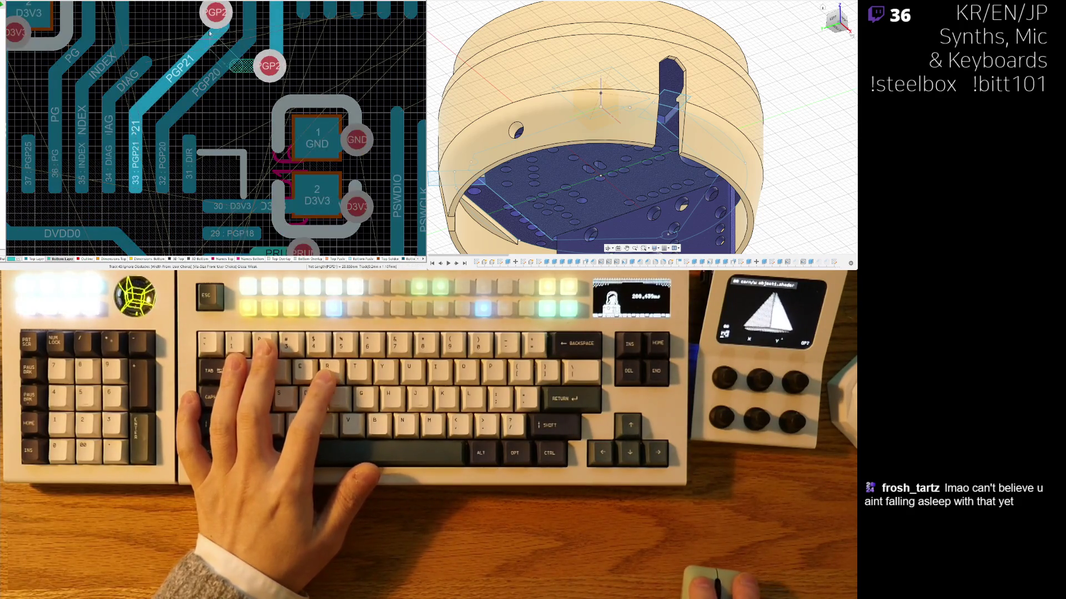
scroll(231, 41, "down", 4, "ctrl")
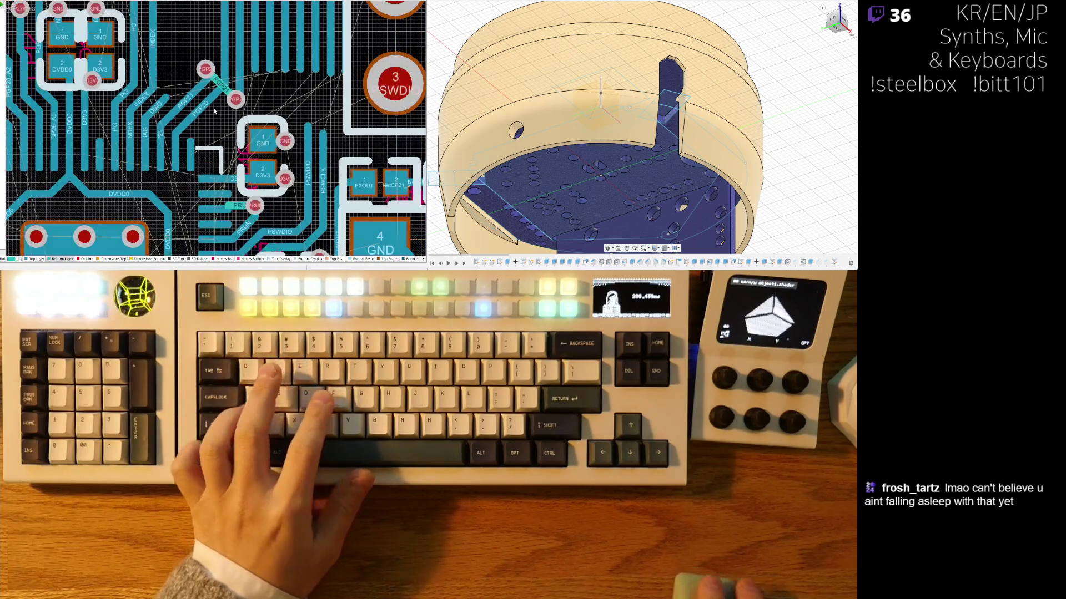
scroll(195, 159, "down", 5, "ctrl")
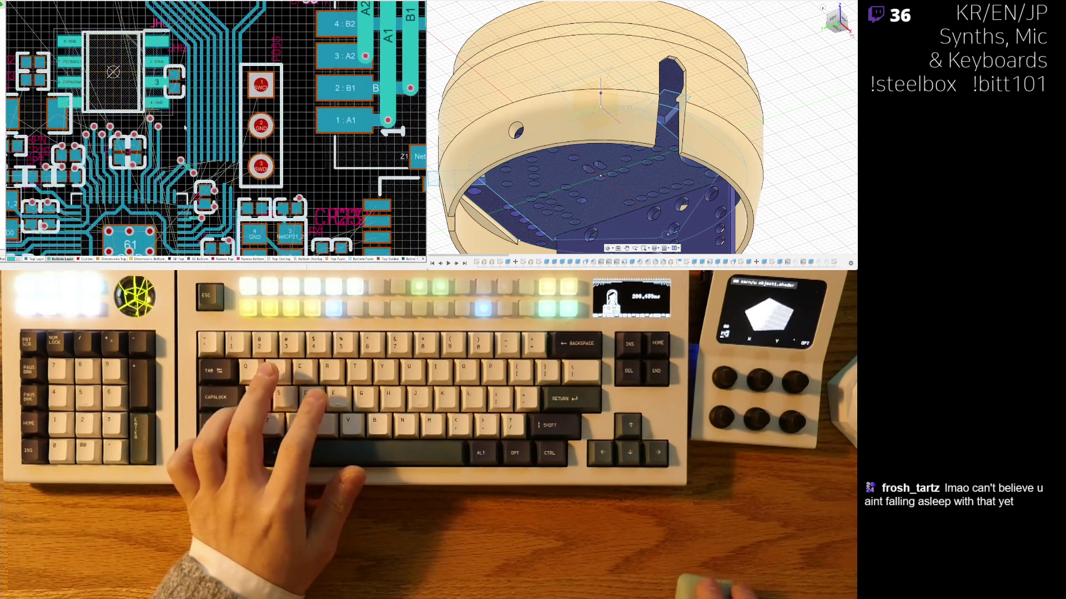
scroll(191, 69, "up", 3, "ctrl")
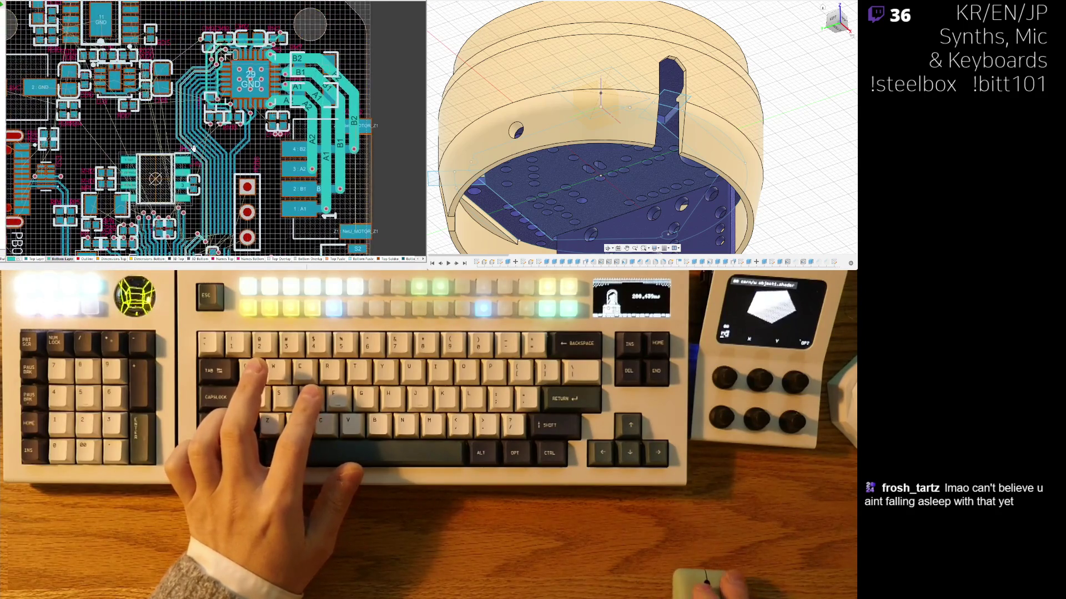
scroll(206, 62, "down", 3, "ctrl")
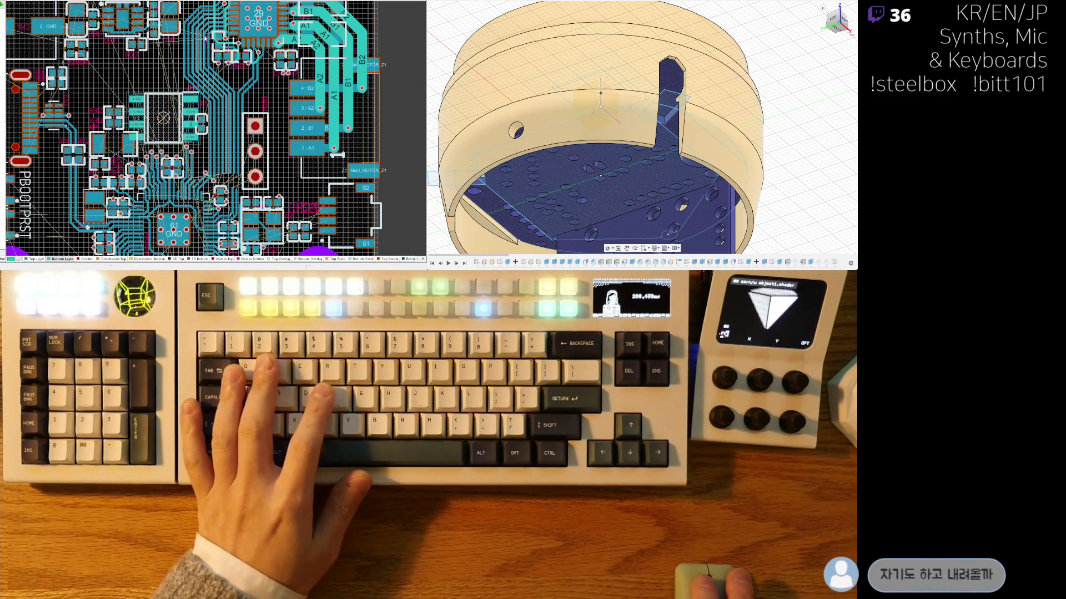
key("ctrl+w")
scroll(192, 153, "up", 5, "ctrl")
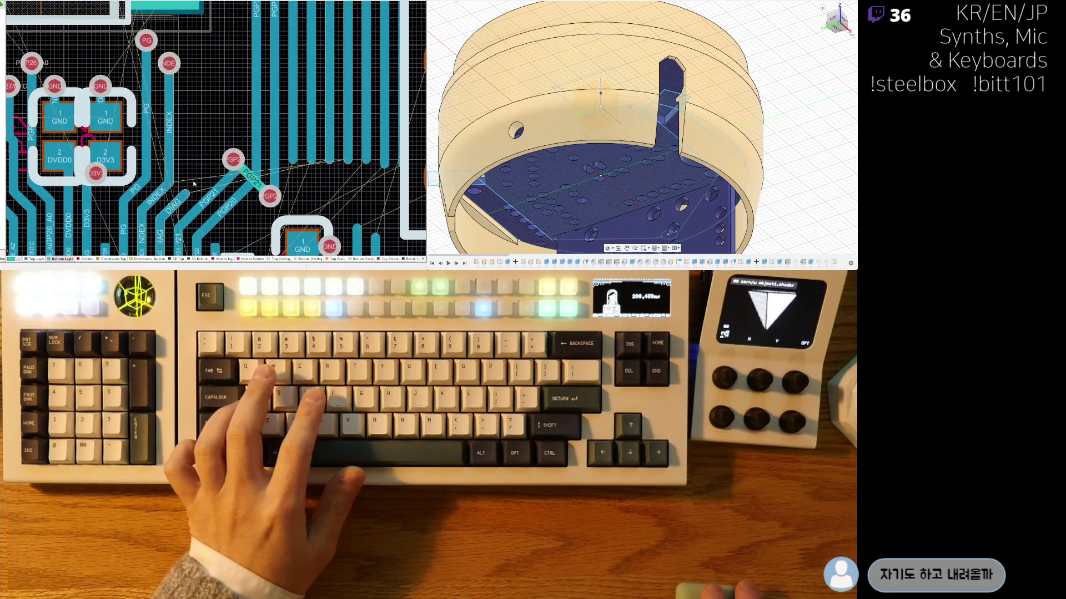
left_click(184, 193)
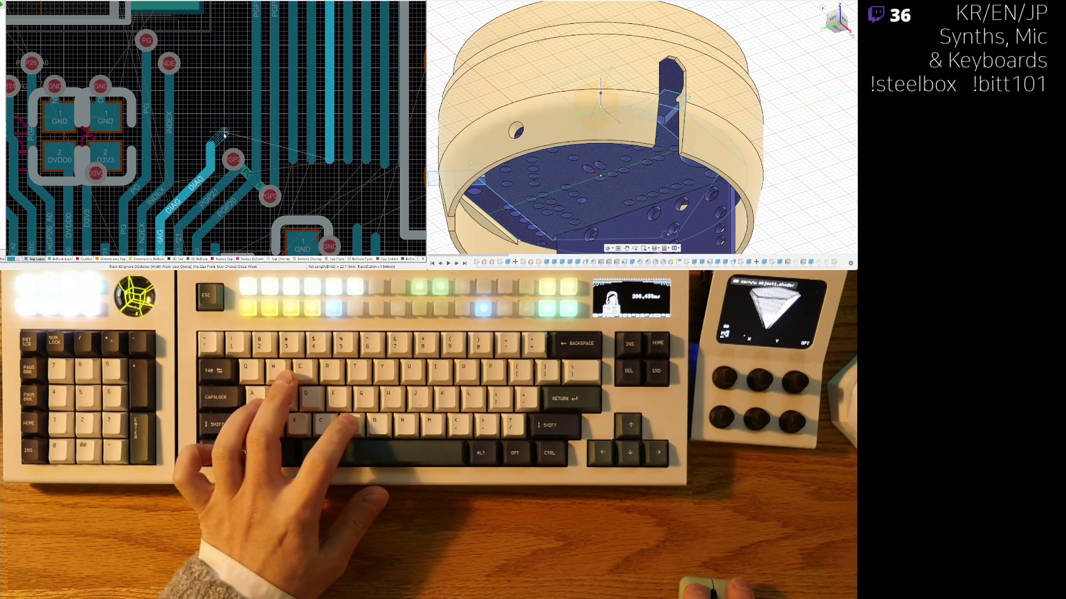
left_click(224, 135)
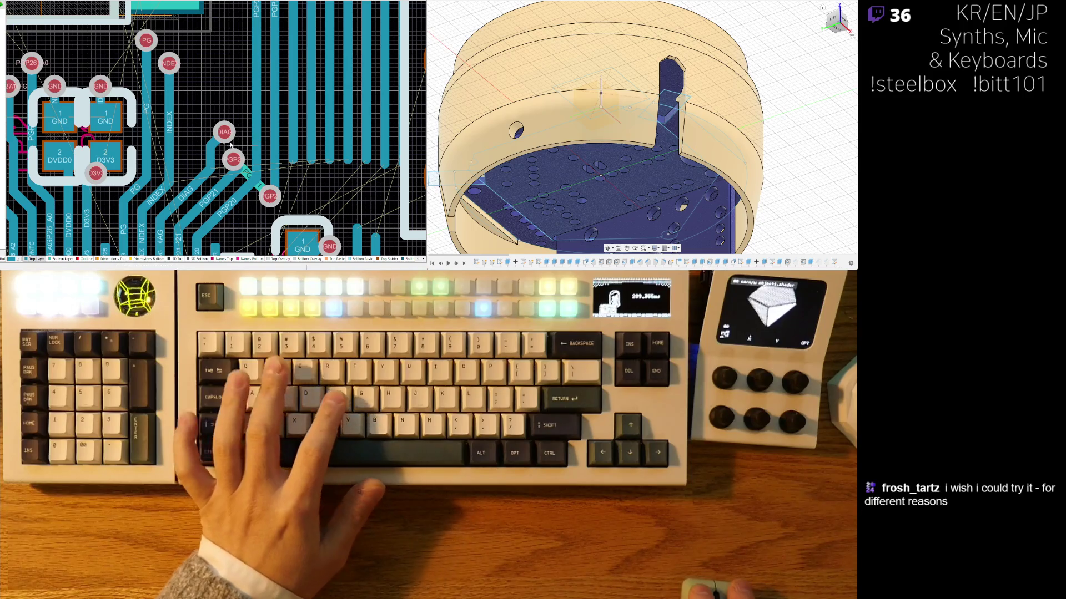
right_click_drag(247, 143, 196, 146)
scroll(175, 128, "down", 5, "ctrl")
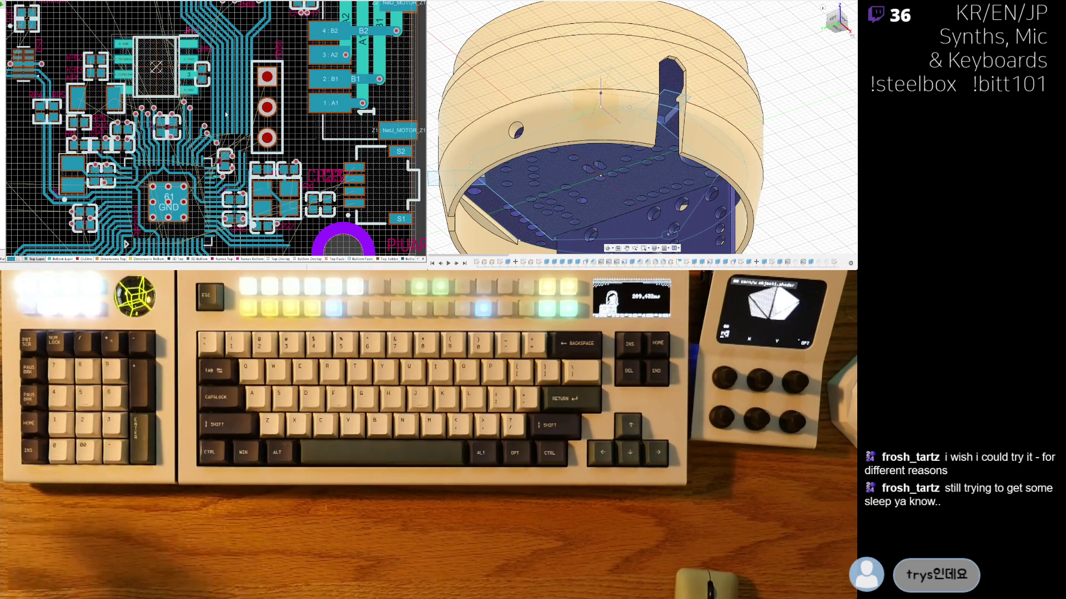
Step: Drag the INDEX via lower and the PG via down-right so their tracks reroute
scroll(225, 122, "up", 5, "ctrl")
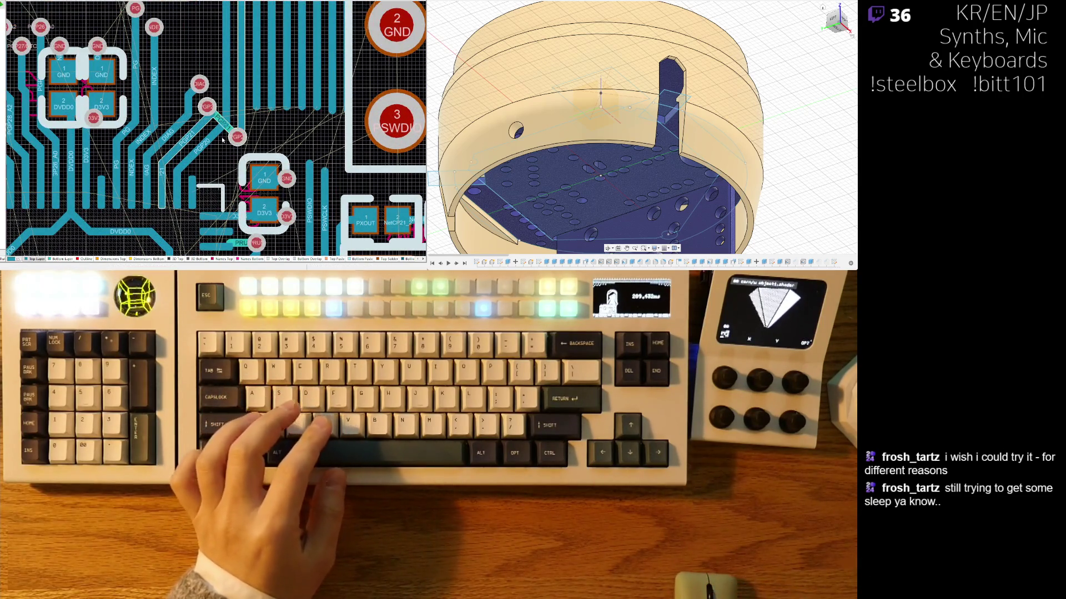
left_click_drag(154, 27, 174, 75)
right_click_drag(182, 71, 183, 55)
mouse_move(171, 36)
left_mouse_down()
mouse_move(215, 100)
mouse_move(214, 91)
left_mouse_up()
scroll(209, 95, "up", 2, "ctrl")
left_click_drag(212, 128, 198, 131)
Step: Highlight the INDEX net to check its rerouted track
scroll(219, 158, "down", 1, "ctrl")
scroll(220, 157, "down", 2, "ctrl")
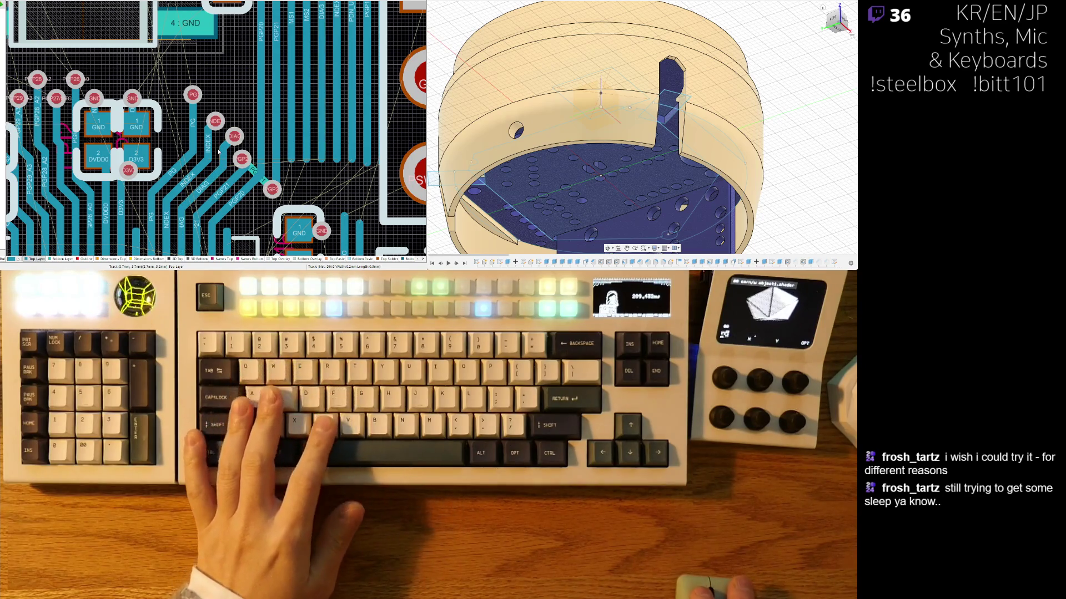
scroll(242, 90, "down", 3, "ctrl")
scroll(261, 135, "down", 3, "ctrl")
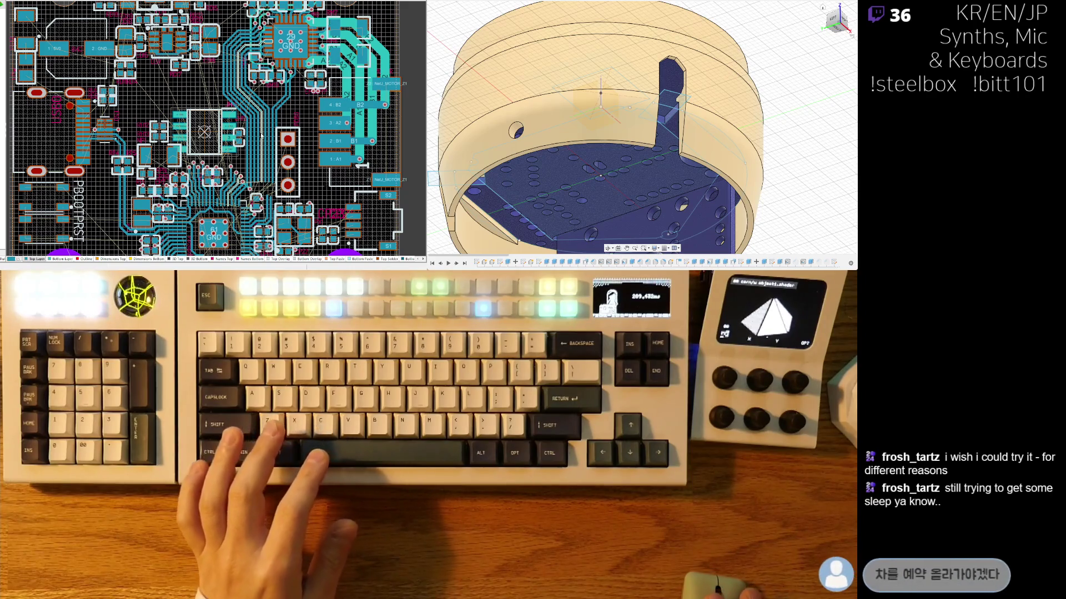
scroll(253, 149, "up", 5, "ctrl")
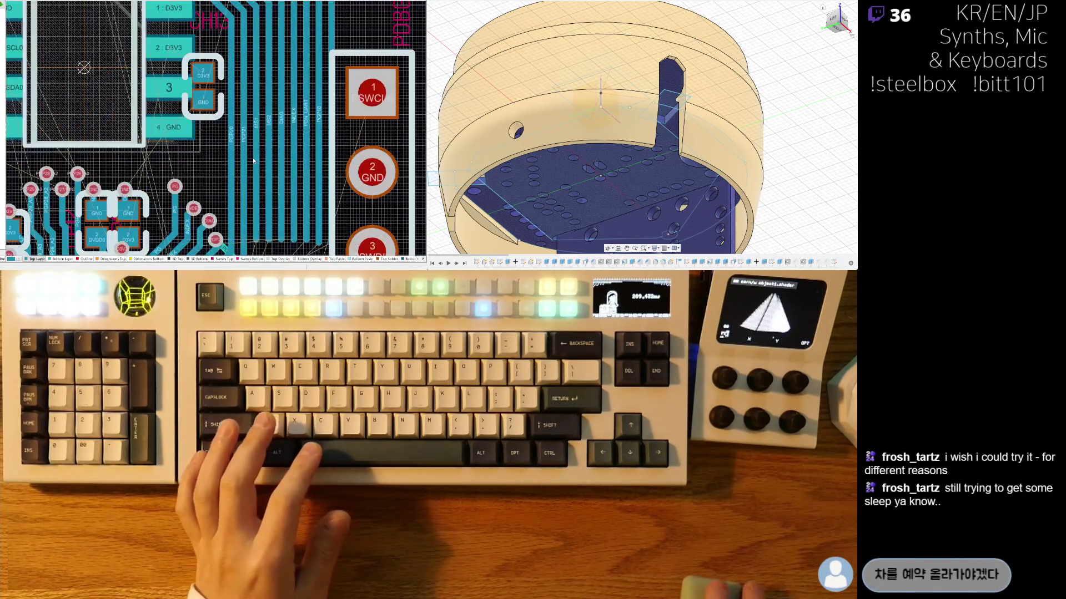
left_click(330, 119, "ctrl")
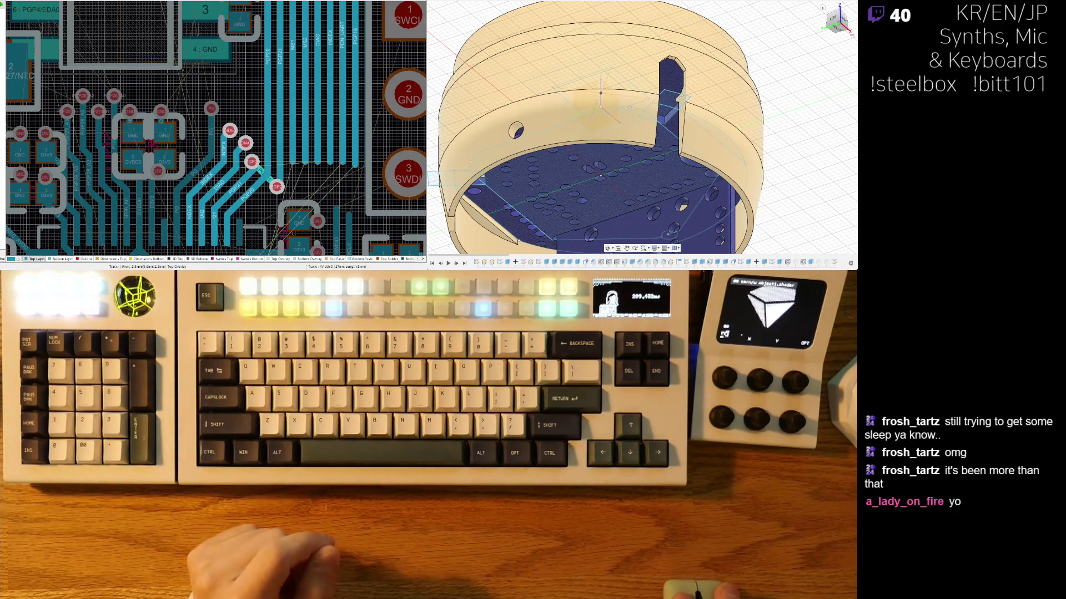
scroll(222, 167, "down", 2)
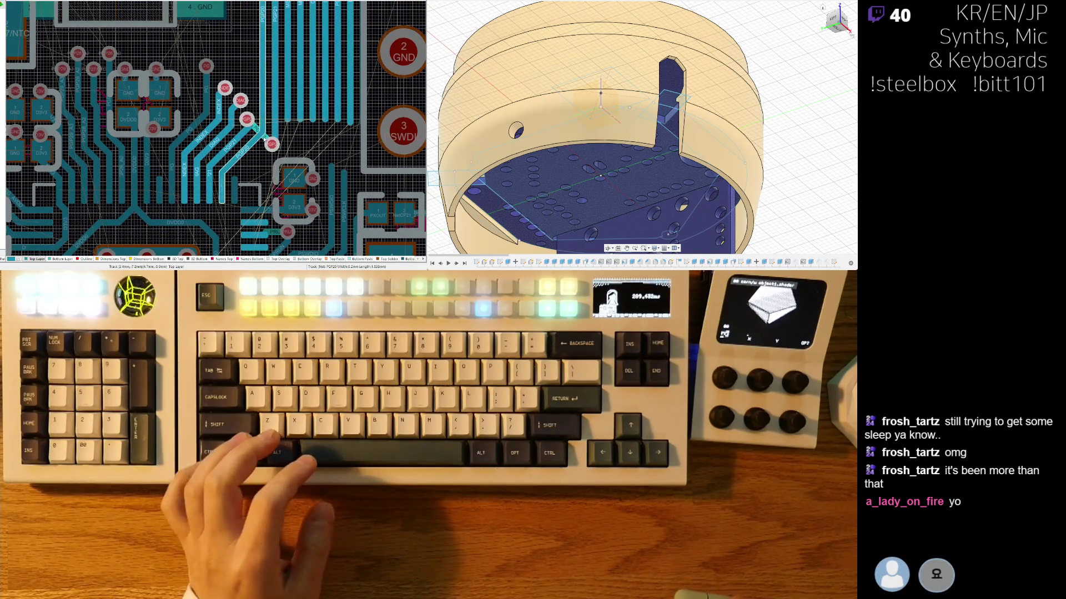
scroll(279, 136, "down", 3, "ctrl")
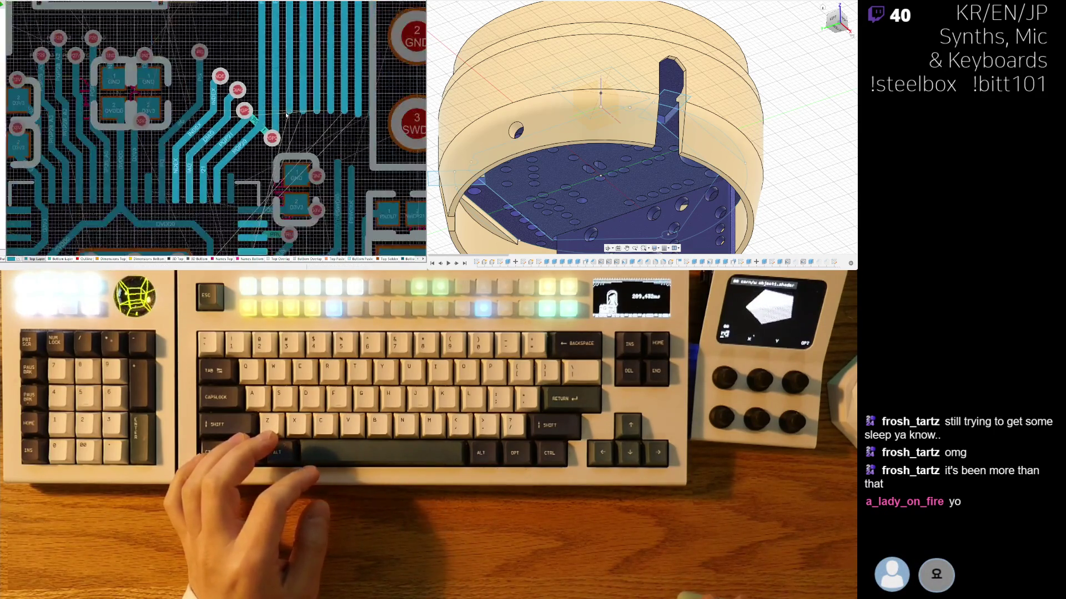
scroll(245, 134, "down", 5)
scroll(278, 164, "up", 6)
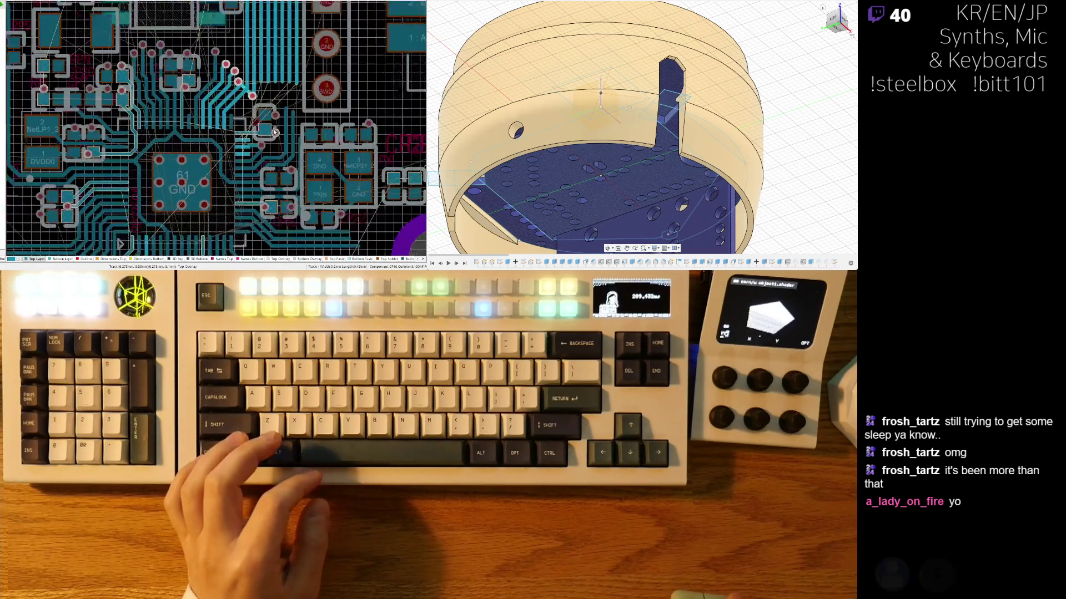
scroll(278, 165, "down", 3, "ctrl")
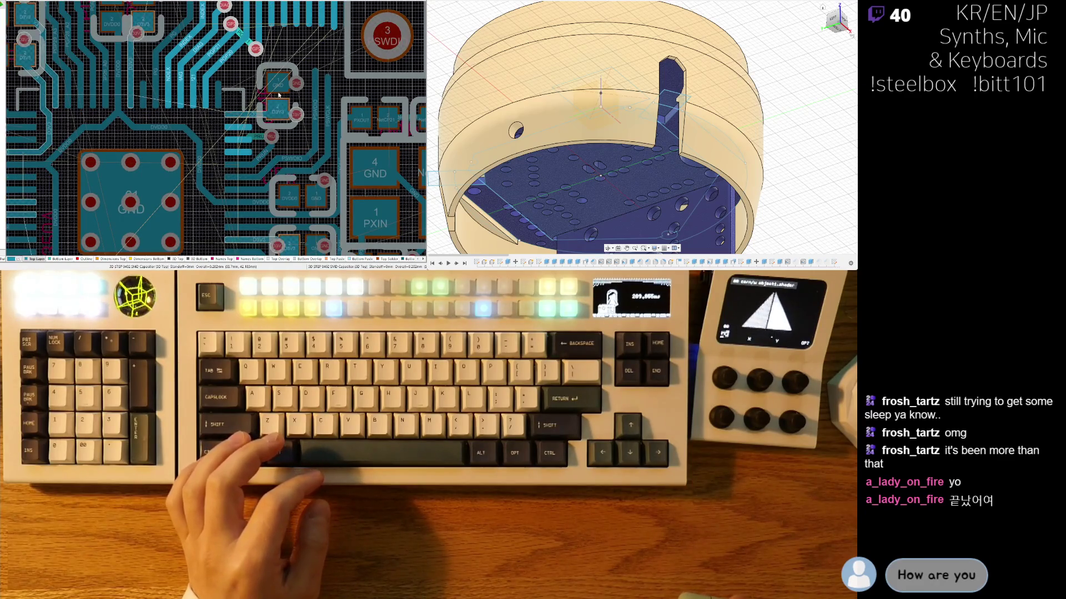
scroll(305, 127, "up", 1)
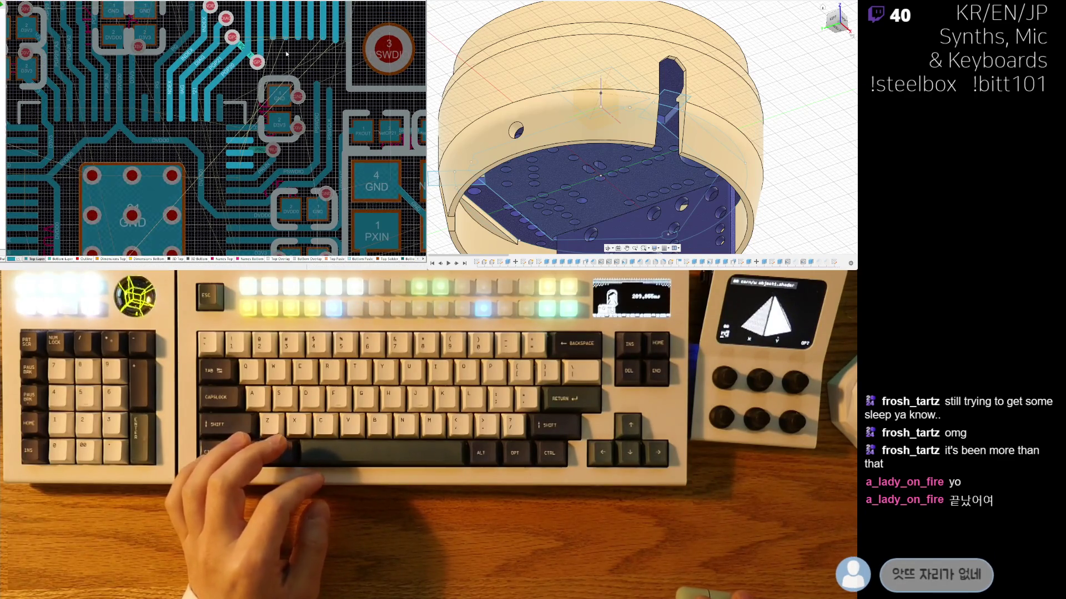
scroll(257, 23, "up", 3, "ctrl")
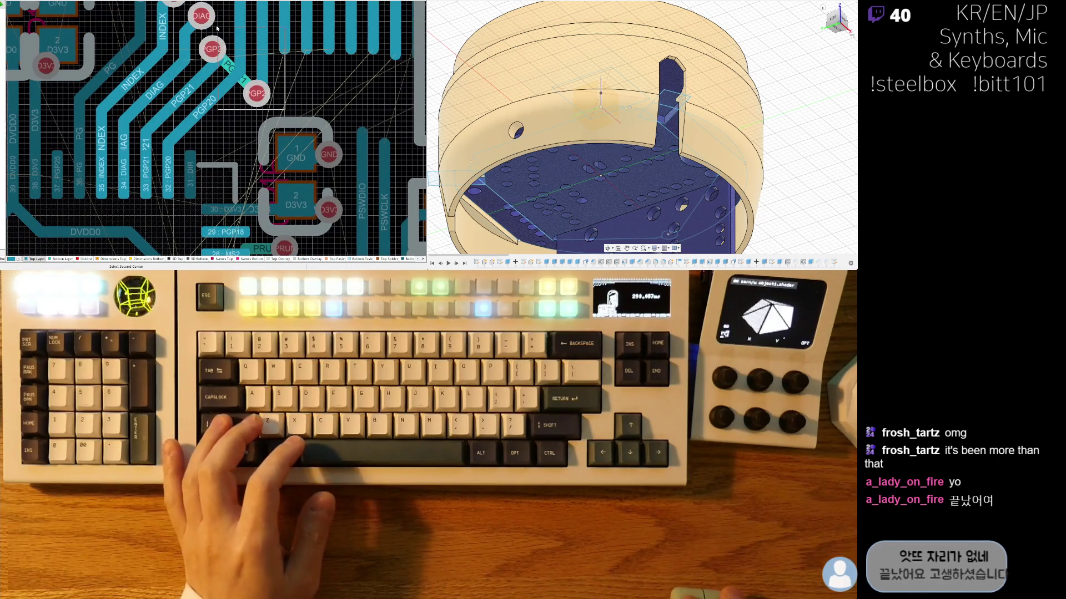
key("Delete")
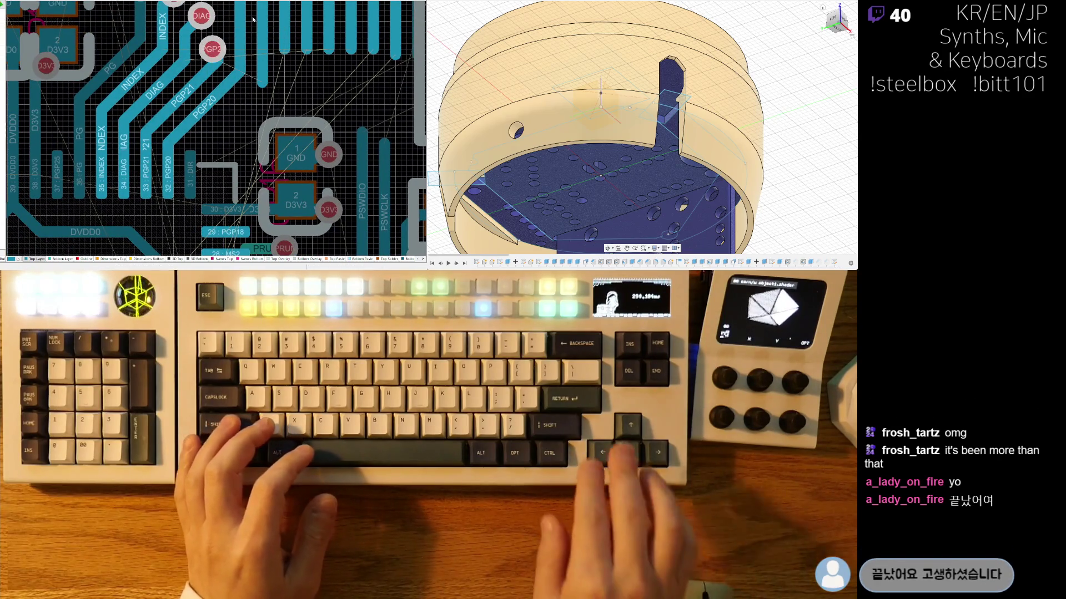
scroll(233, 122, "down", 5)
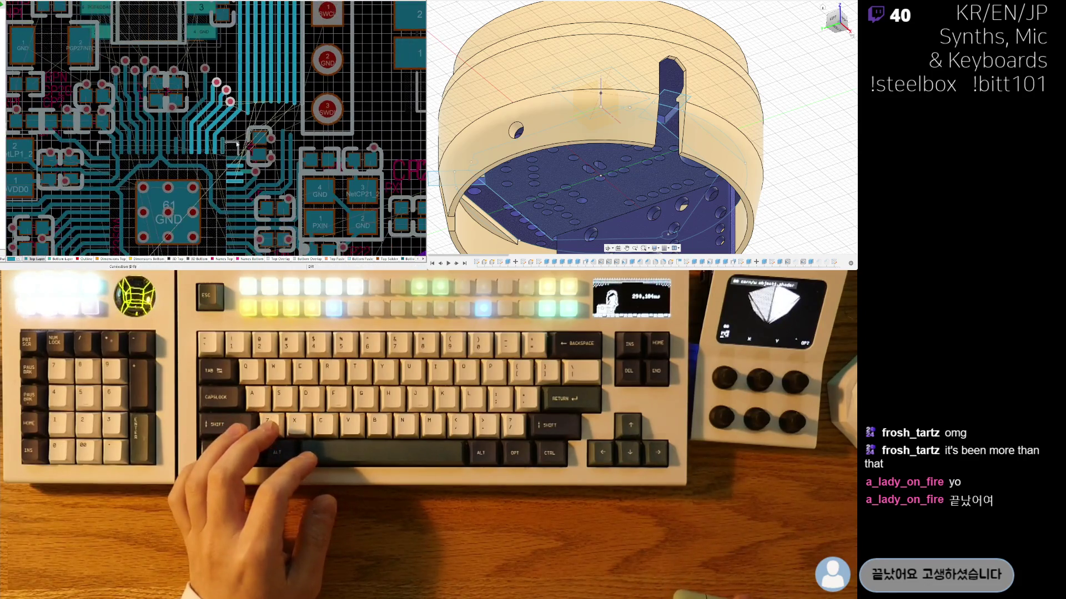
scroll(274, 71, "up", 5)
scroll(274, 71, "down", 1)
right_click_drag(274, 71, 238, 72)
scroll(238, 73, "down", 2)
scroll(242, 107, "up", 4)
scroll(243, 107, "up", 1)
right_click_drag(242, 107, 65, 73)
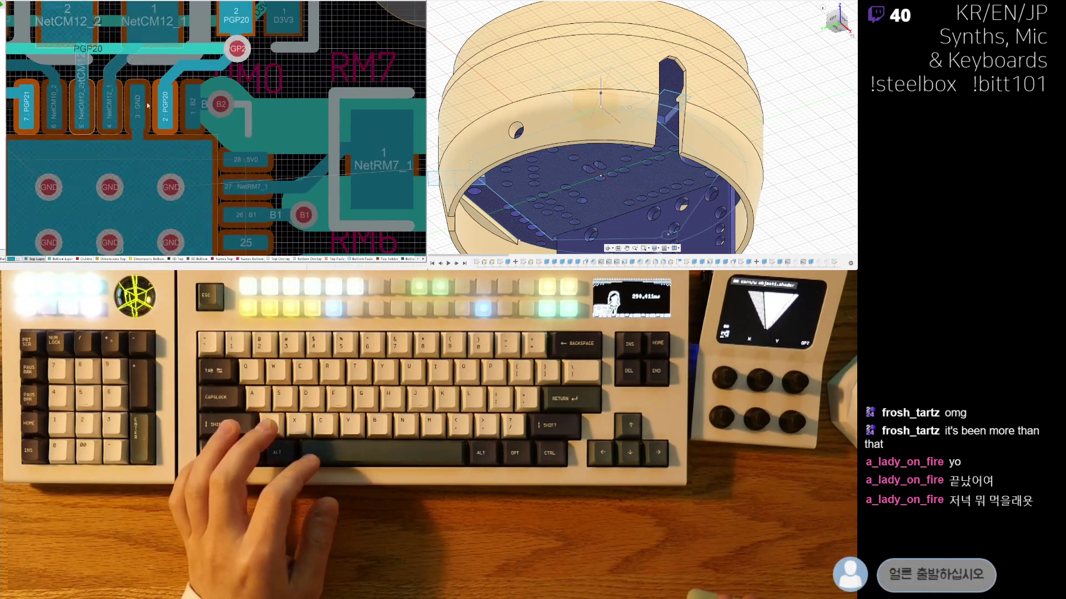
scroll(150, 204, "down", 3)
scroll(197, 183, "down", 1)
scroll(197, 183, "down", 3)
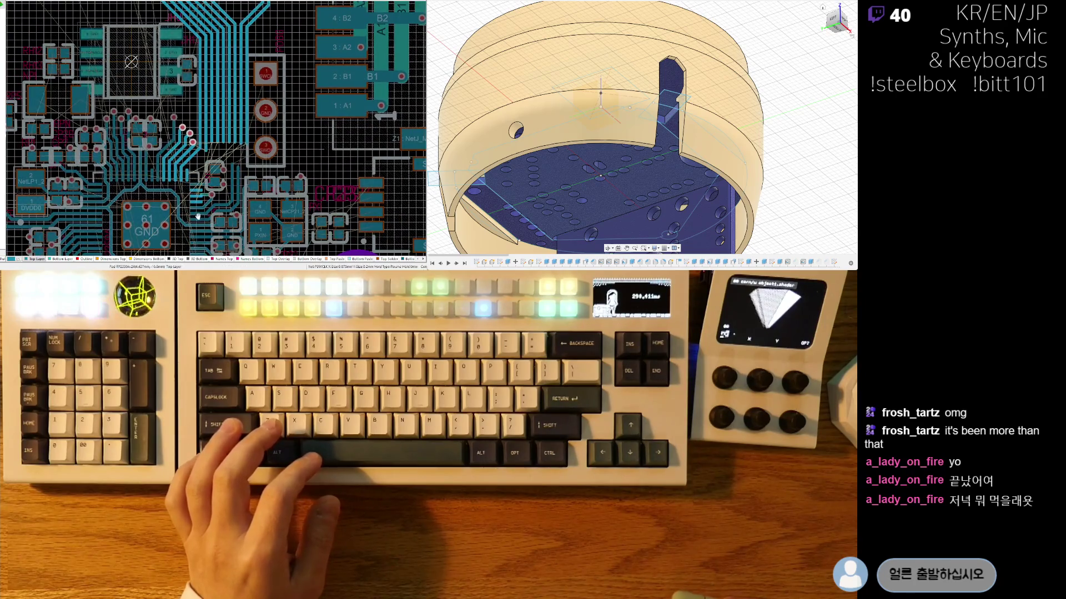
scroll(214, 88, "down", 2)
scroll(171, 137, "up", 5)
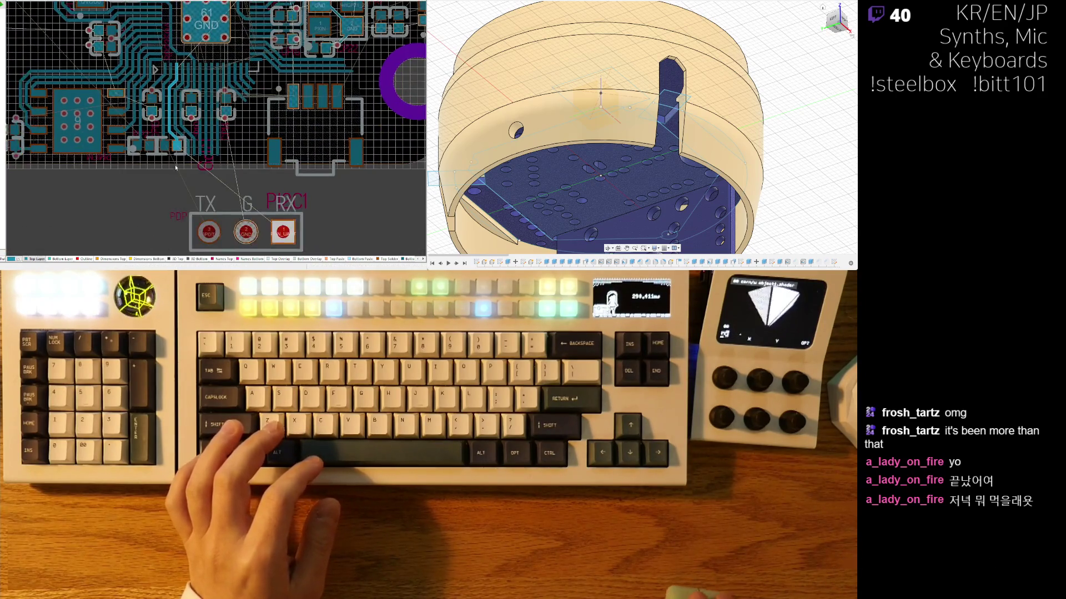
scroll(168, 130, "down", 2)
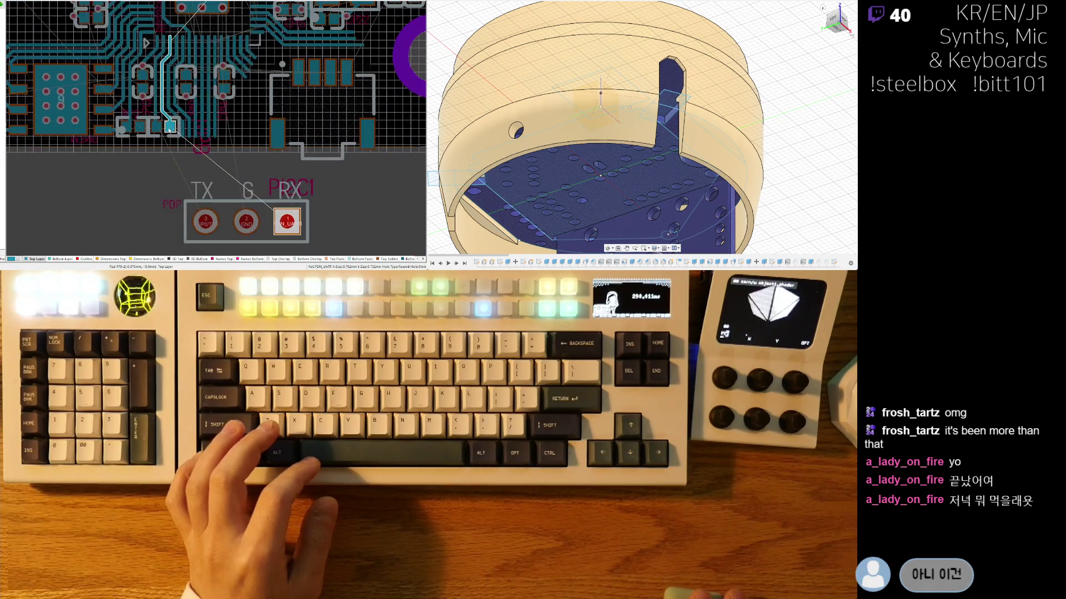
scroll(175, 104, "down", 3)
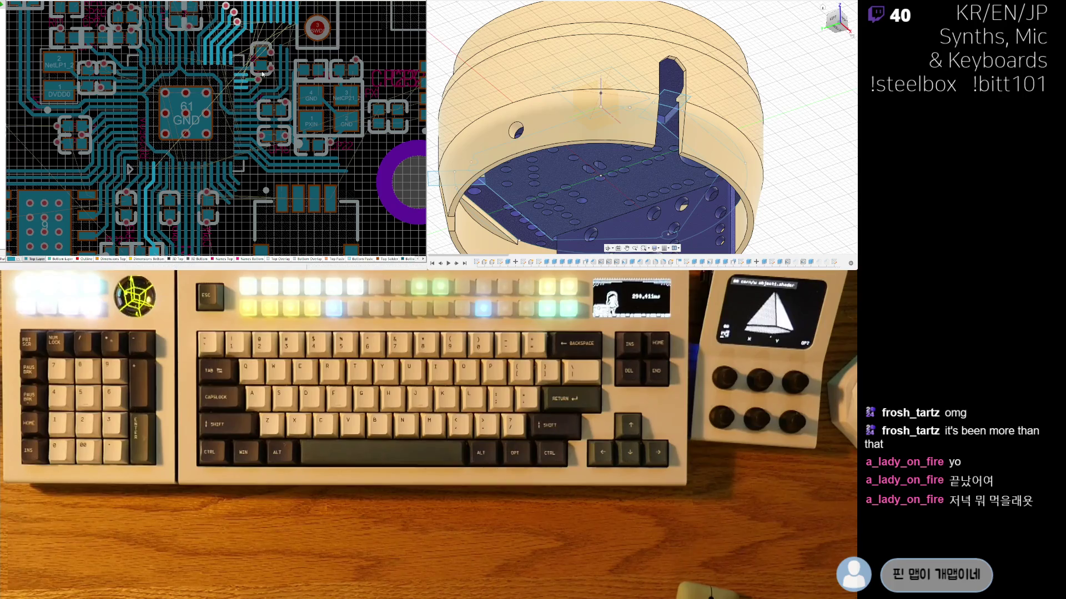
scroll(226, 72, "up", 6, "ctrl")
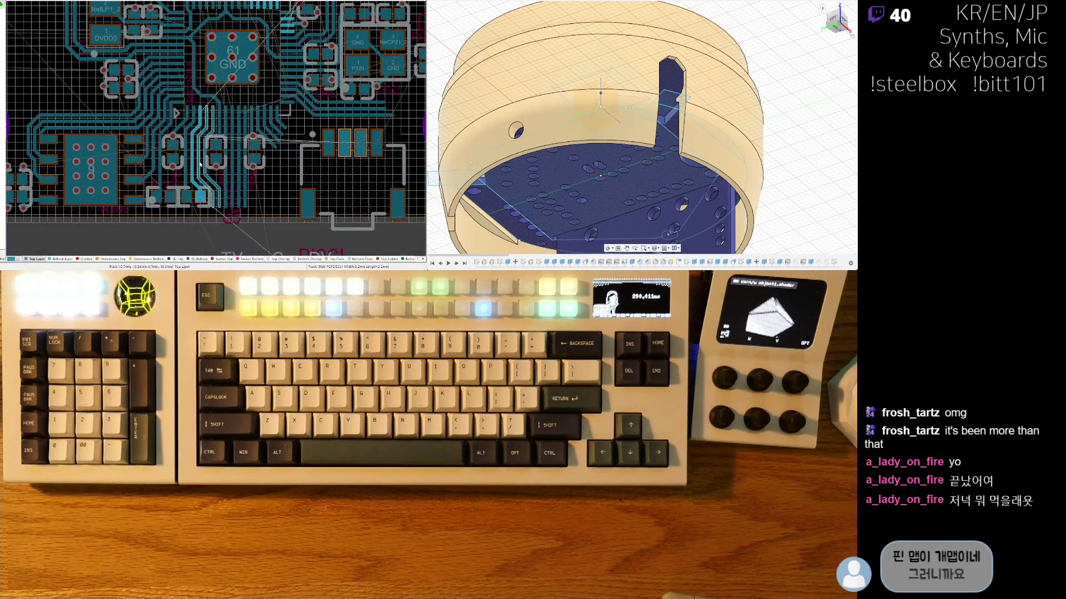
scroll(203, 165, "down", 5, "ctrl")
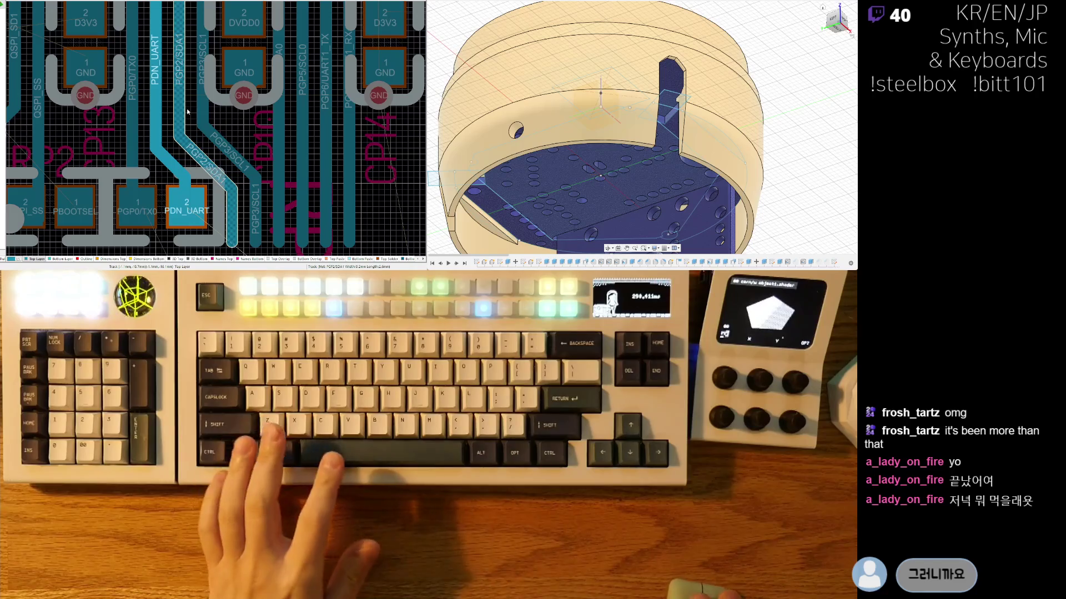
scroll(183, 117, "down", 5, "ctrl")
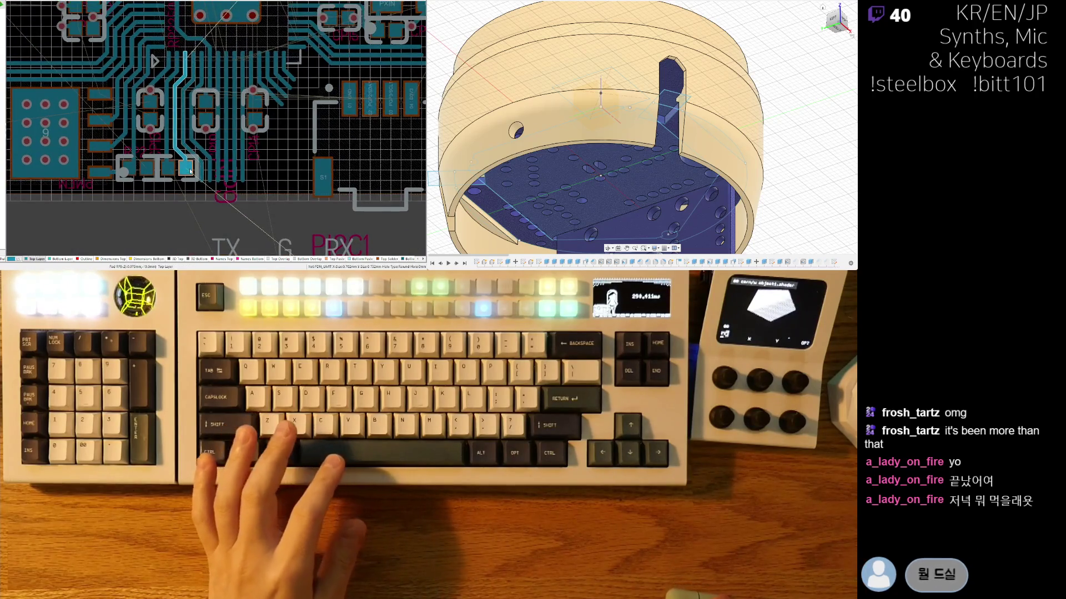
scroll(195, 167, "up", 2)
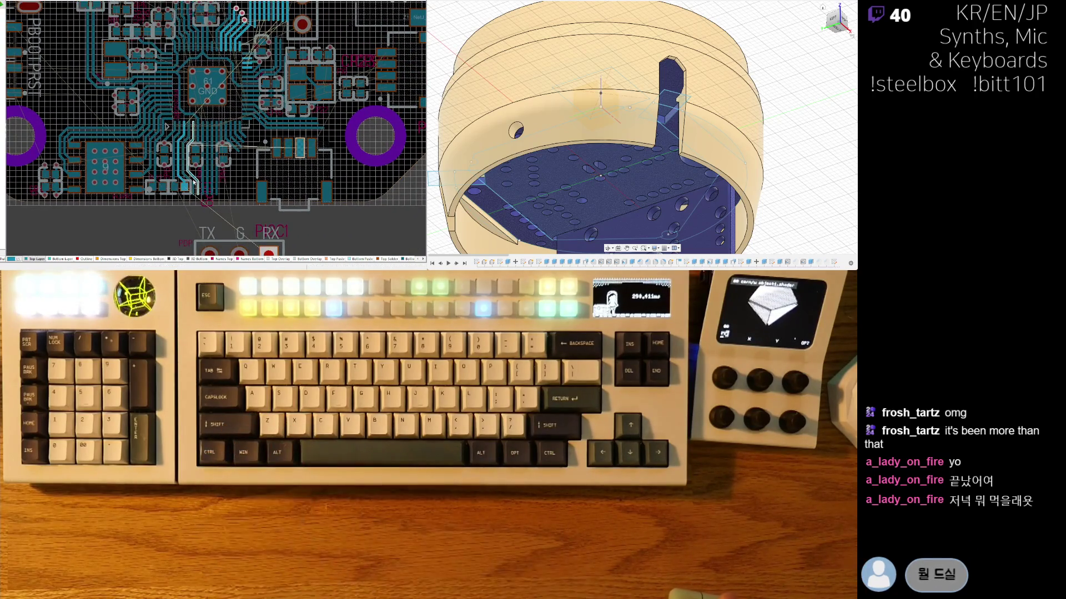
scroll(208, 171, "up", 6)
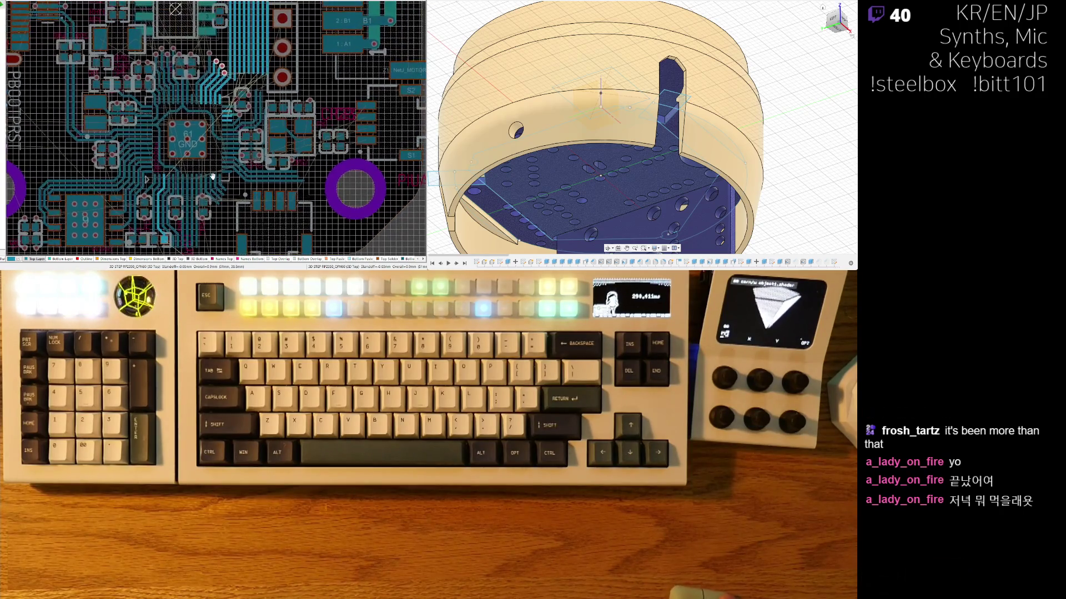
scroll(224, 169, "down", 5)
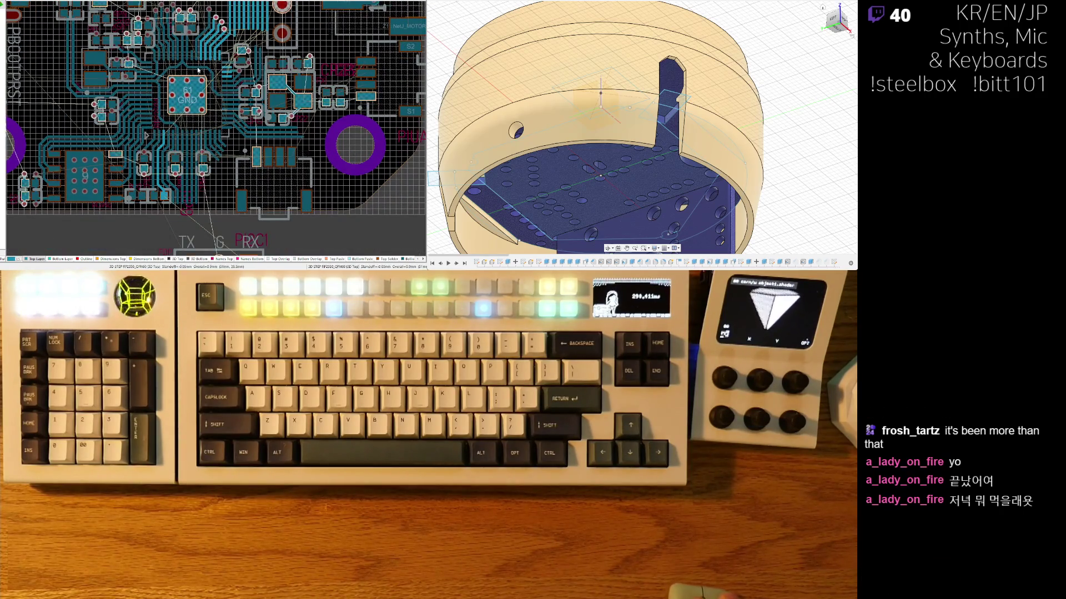
scroll(204, 21, "up", 5, "ctrl")
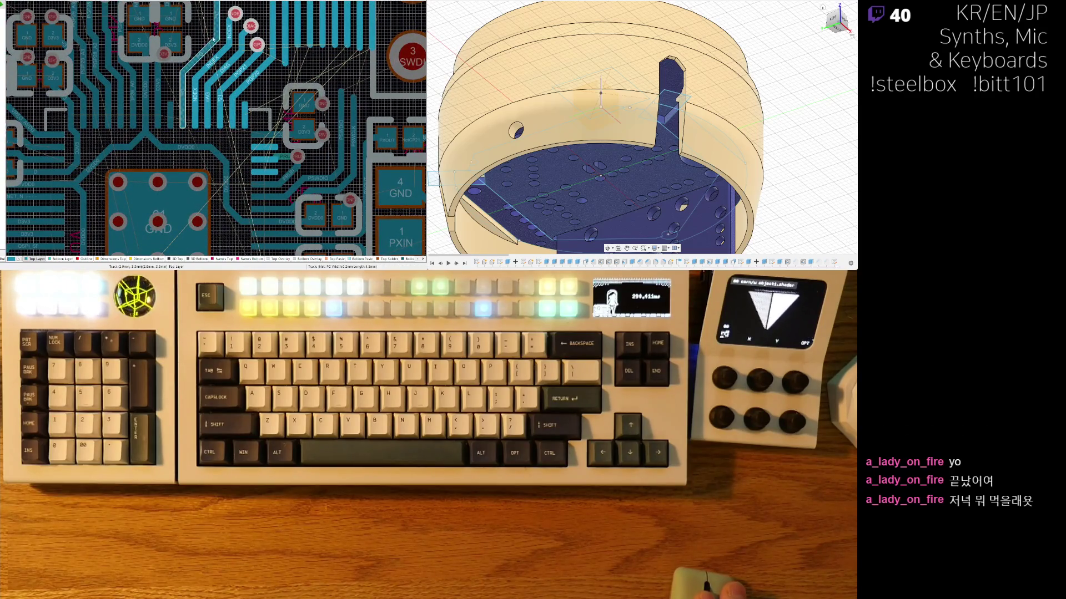
scroll(215, 129, "up", 2, "ctrl")
scroll(201, 166, "down", 1, "ctrl")
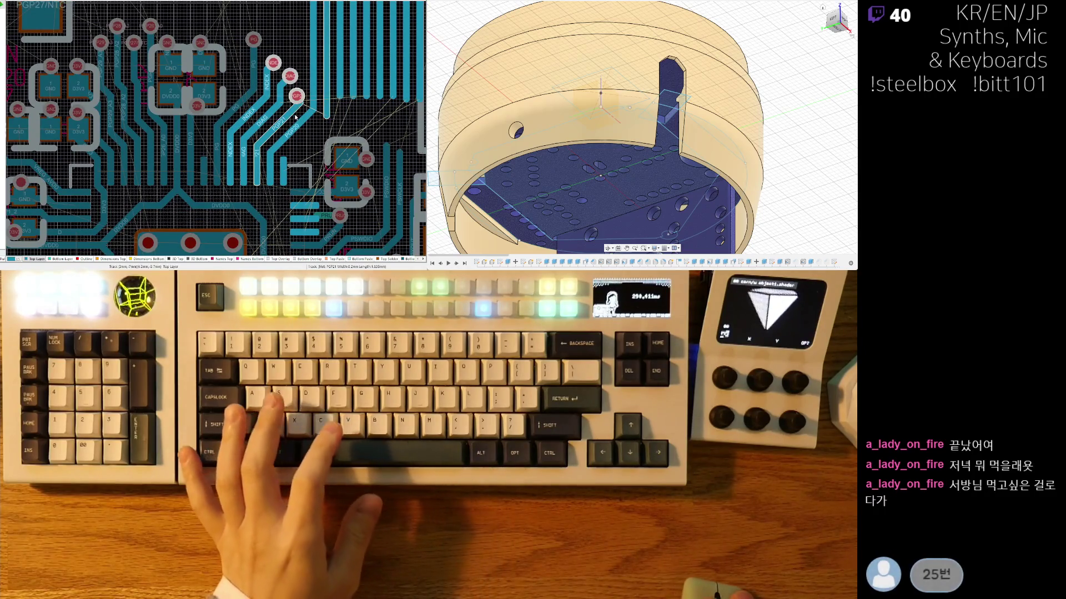
scroll(296, 117, "down", 5)
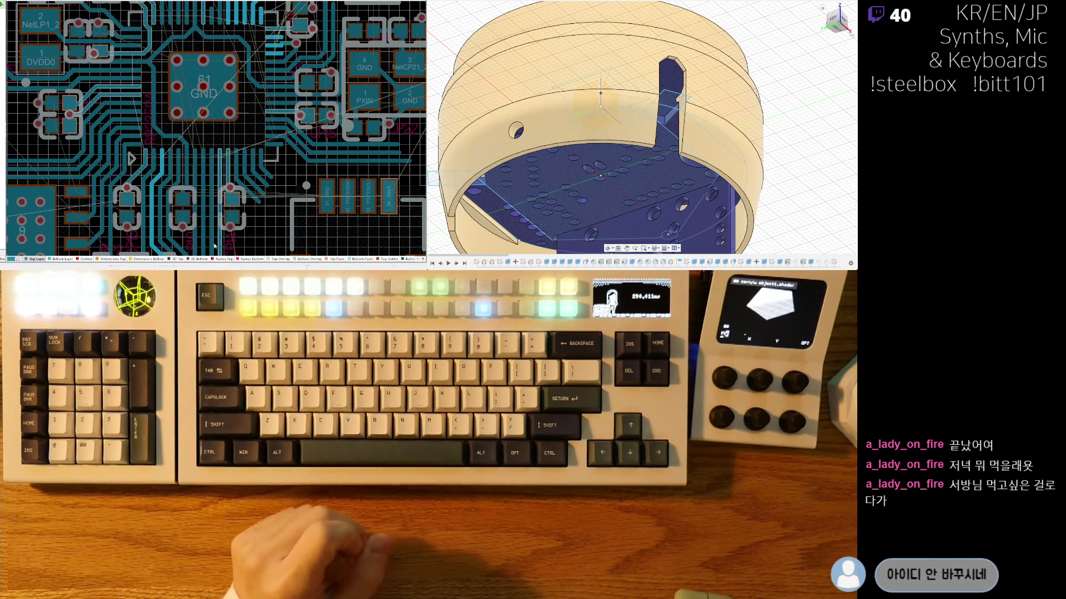
scroll(216, 243, "down", 5)
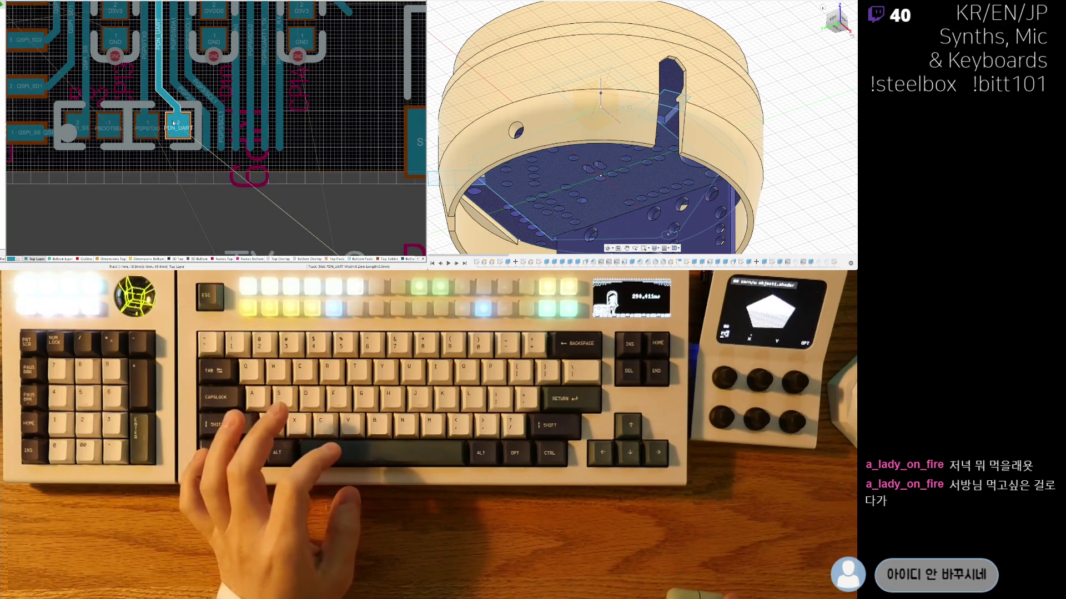
scroll(173, 139, "down", 4, "ctrl")
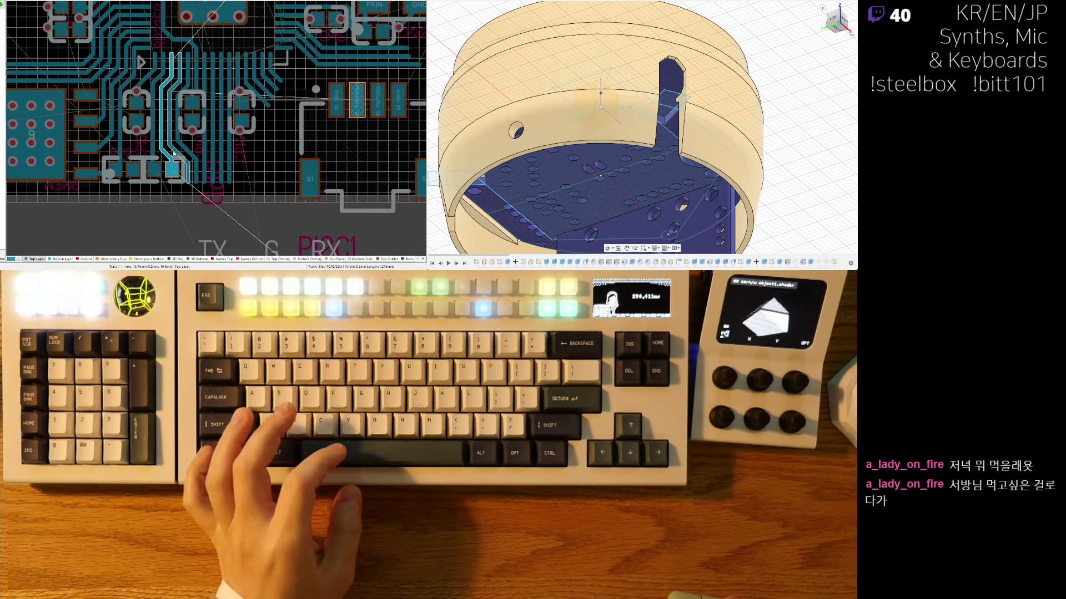
scroll(175, 58, "up", 10)
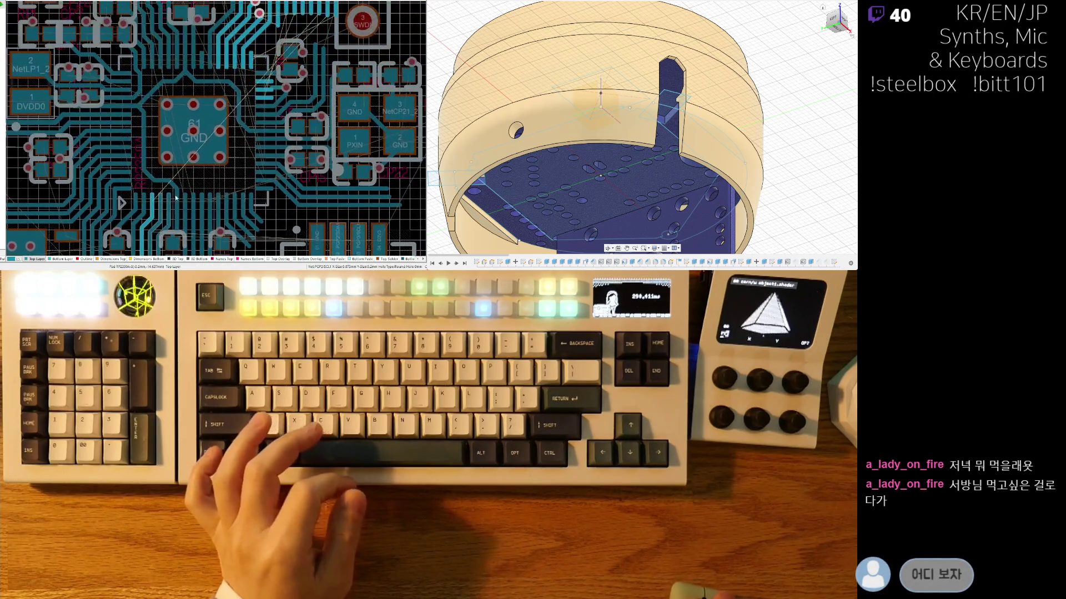
scroll(255, 79, "up", 2, "ctrl")
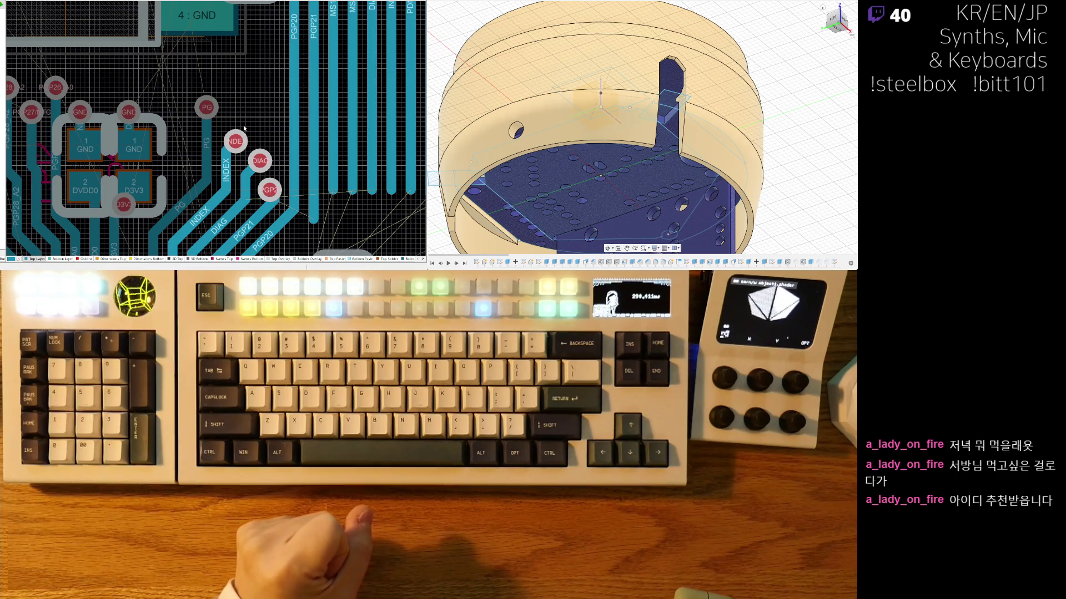
scroll(244, 125, "down", 5, "ctrl")
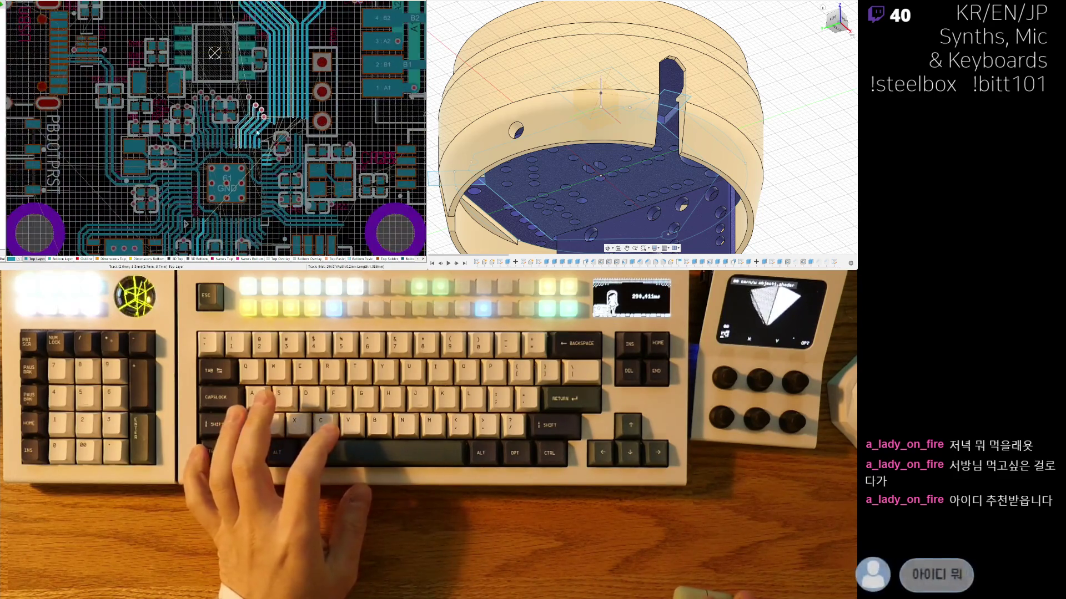
scroll(257, 132, "down", 3, "ctrl")
scroll(239, 108, "up", 4)
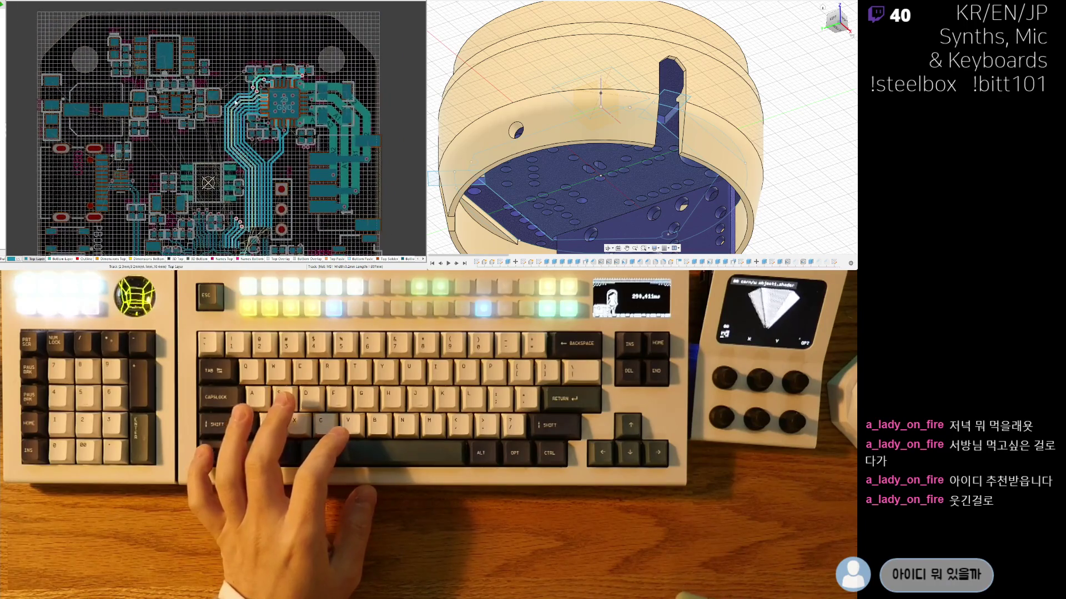
scroll(236, 102, "up", 5, "ctrl")
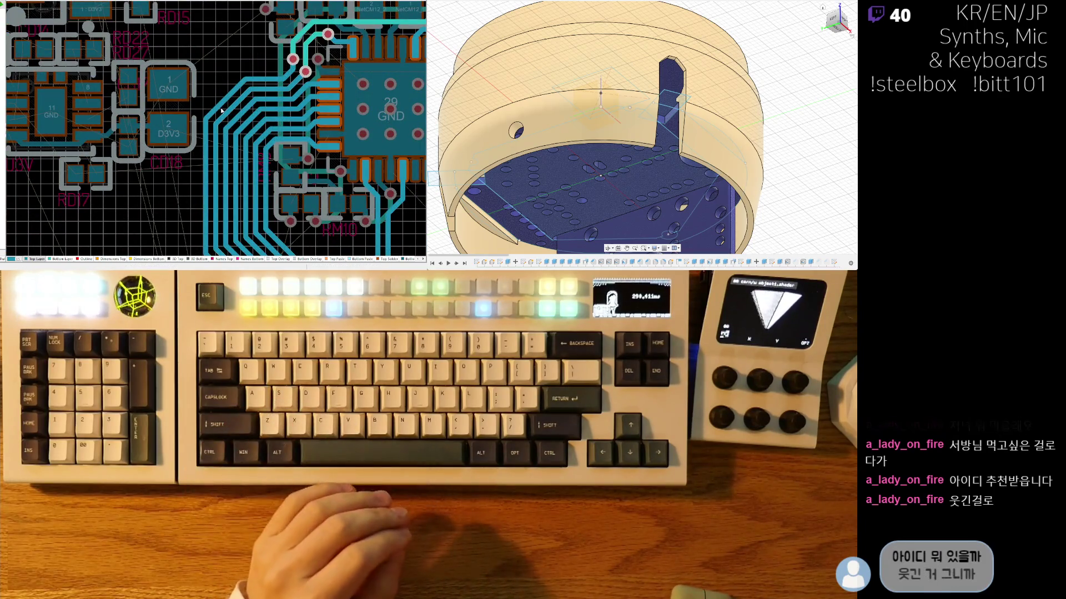
left_click(284, 79)
scroll(284, 80, "up", 3, "ctrl")
right_click_drag(222, 111, 137, 143)
scroll(139, 137, "down", 3, "ctrl")
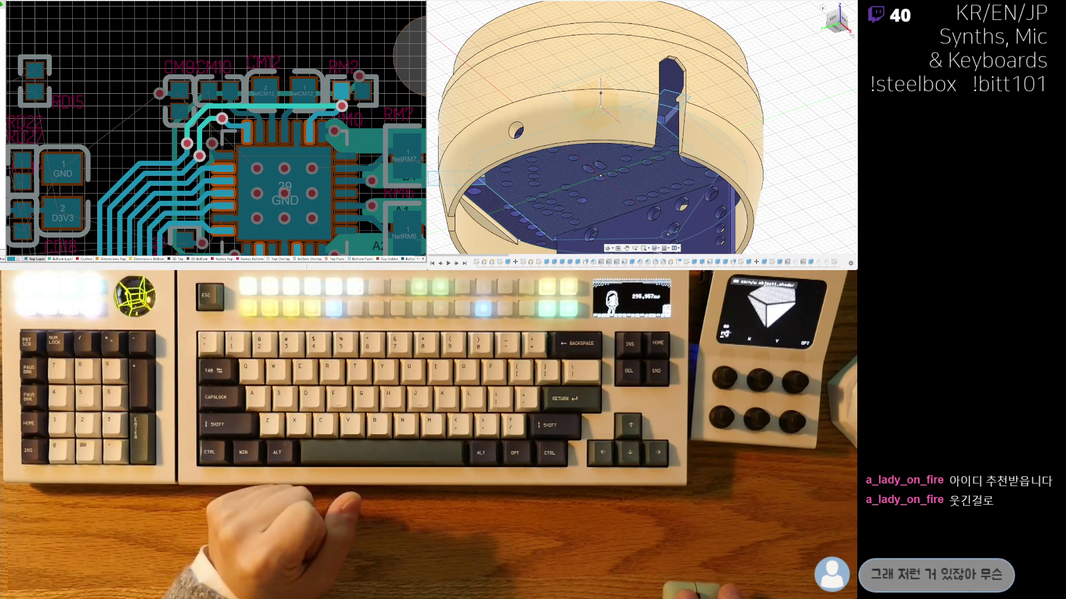
scroll(176, 118, "up", 3, "ctrl")
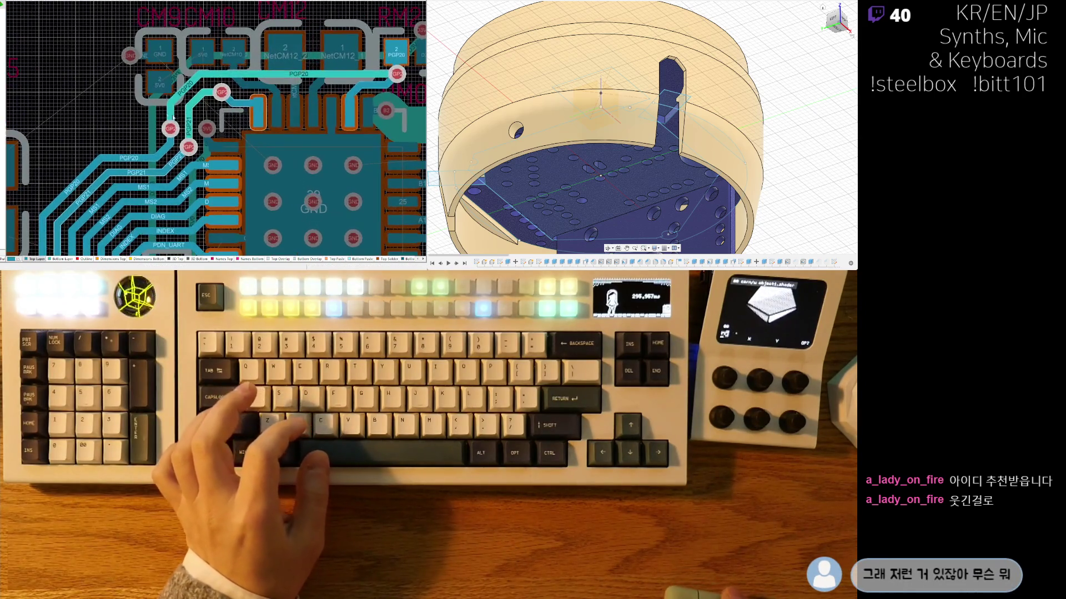
scroll(120, 111, "up", 2, "ctrl")
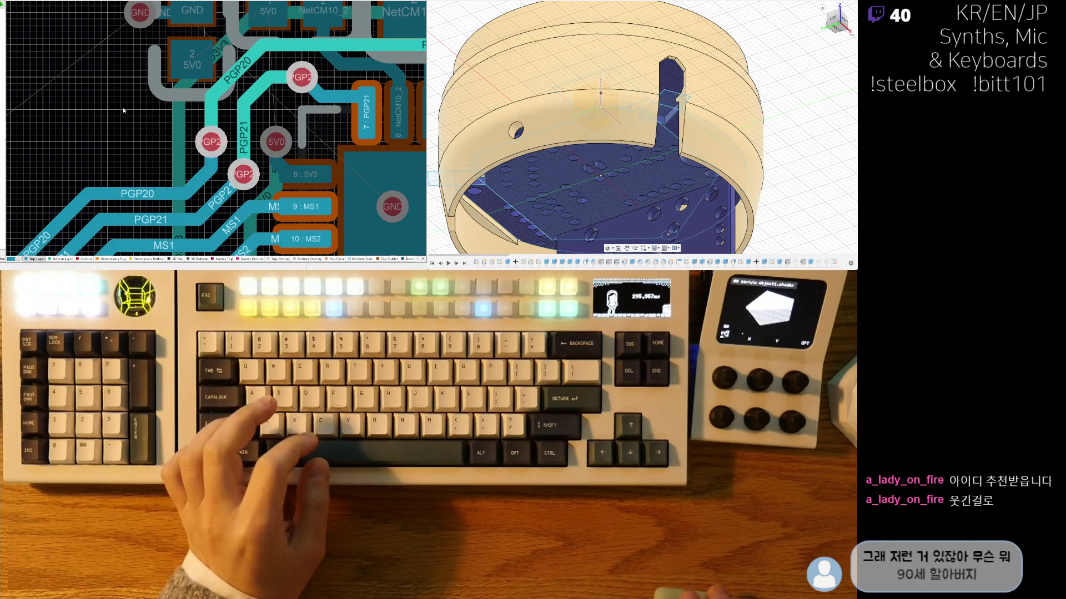
scroll(92, 122, "down", 3, "ctrl")
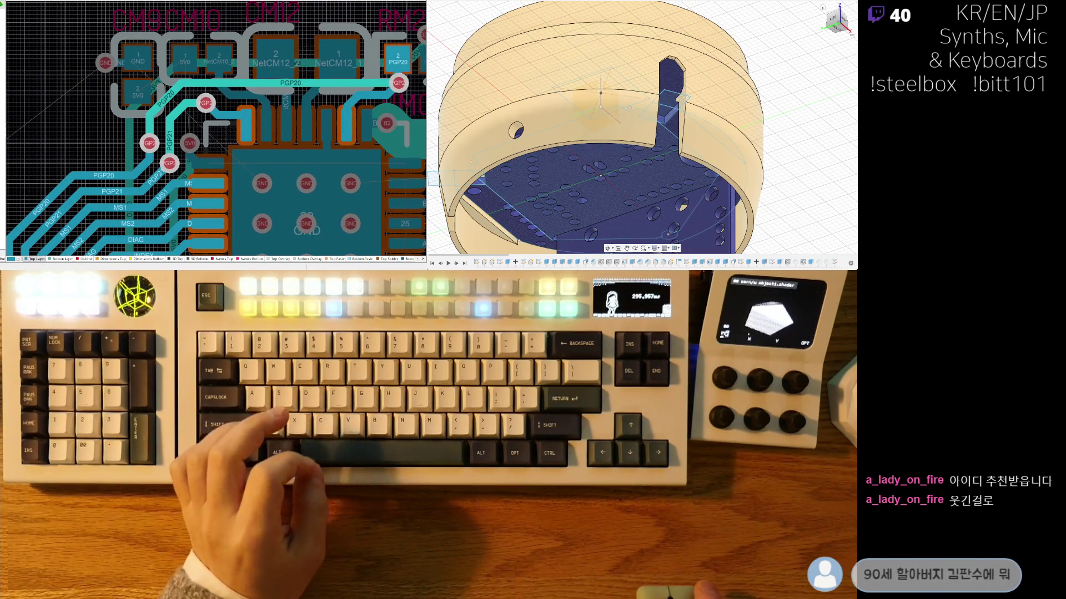
scroll(153, 187, "down", 3, "ctrl")
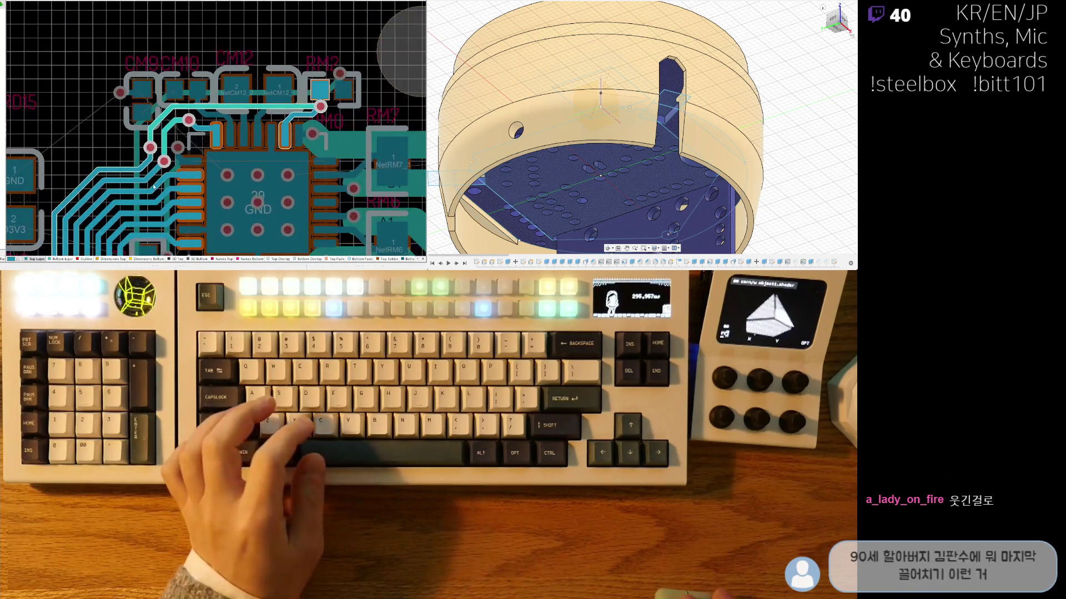
scroll(219, 159, "up", 2, "ctrl")
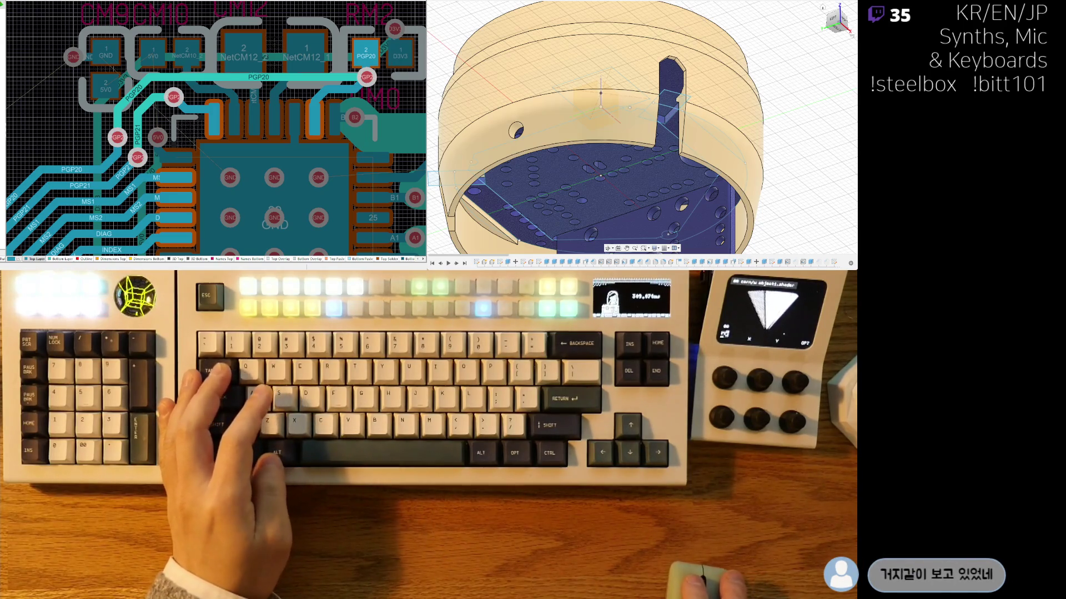
Step: Preview the board in 3D, then return to 2D and pan to the SWC/SWD header pads
scroll(224, 60, "down", 5)
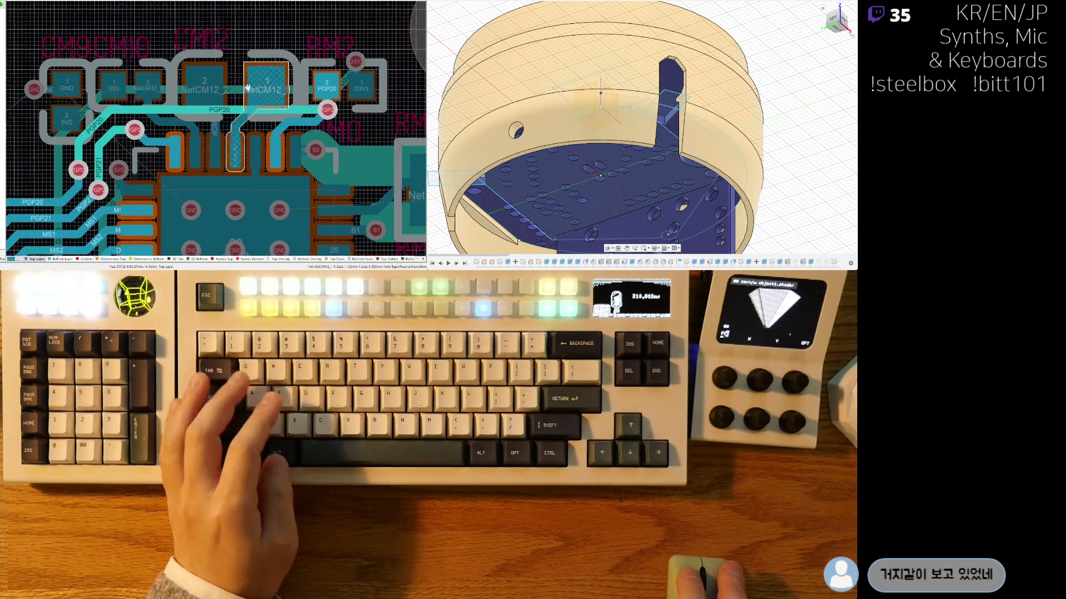
key("3")
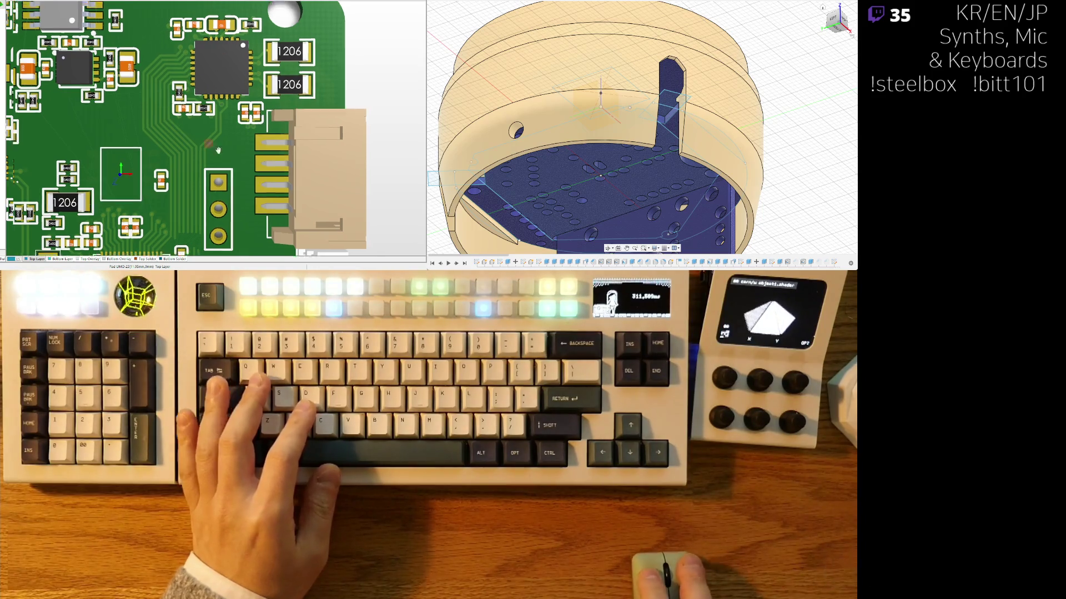
scroll(301, 161, "up", 5, "ctrl")
key("2")
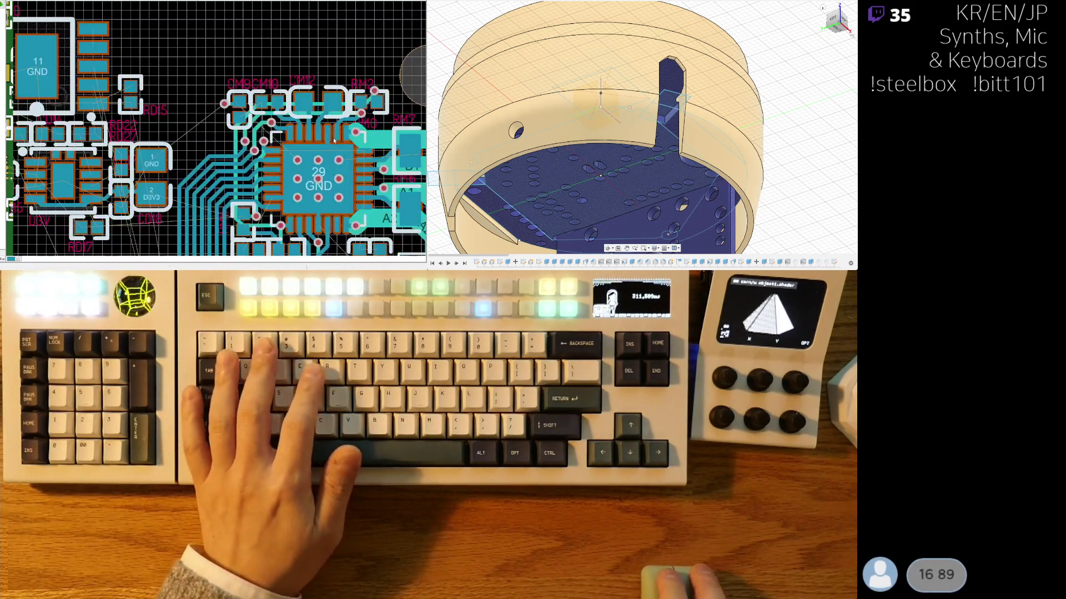
scroll(293, 218, "down", 4)
scroll(300, 220, "left", 2, "shift")
scroll(308, 222, "down", 3)
scroll(310, 166, "left", 1, "shift")
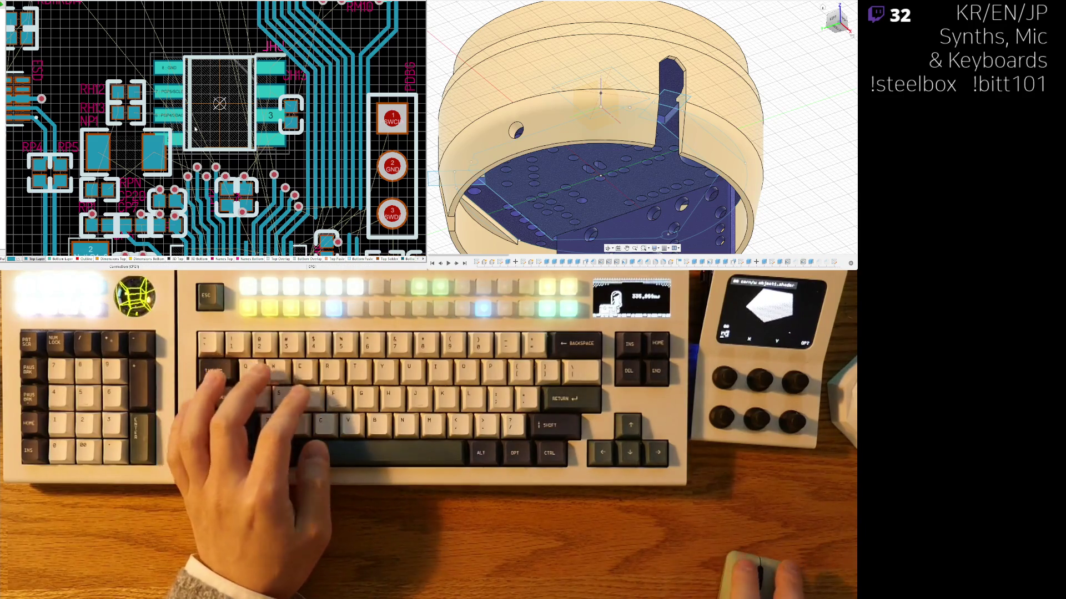
scroll(191, 180, "down", 3, "ctrl")
right_click_drag(191, 180, 197, 127)
scroll(197, 126, "down", 2)
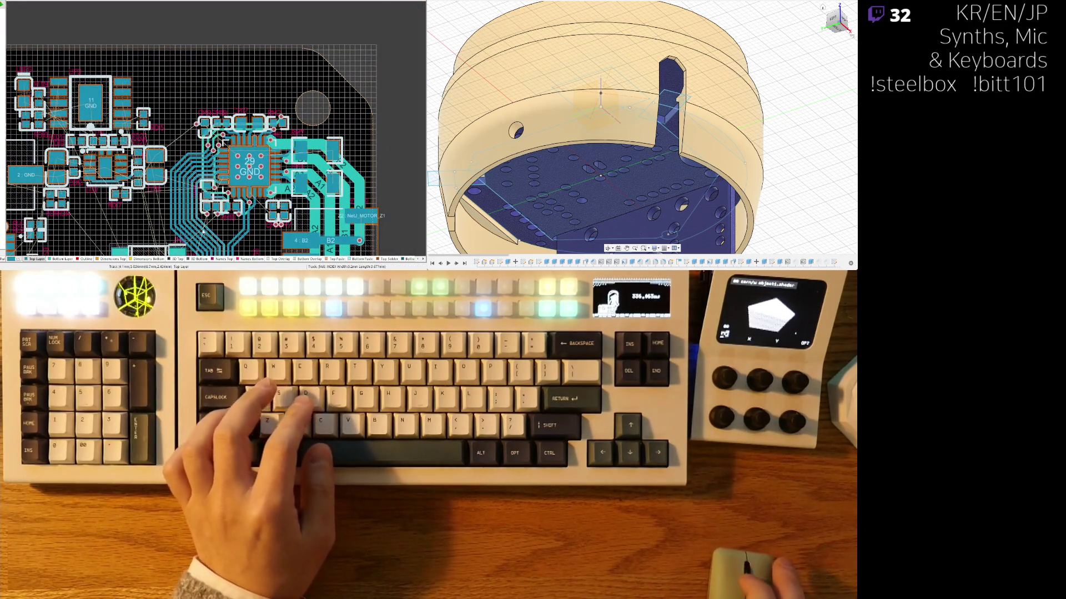
scroll(199, 122, "right", 2, "shift")
scroll(200, 117, "up", 5, "ctrl")
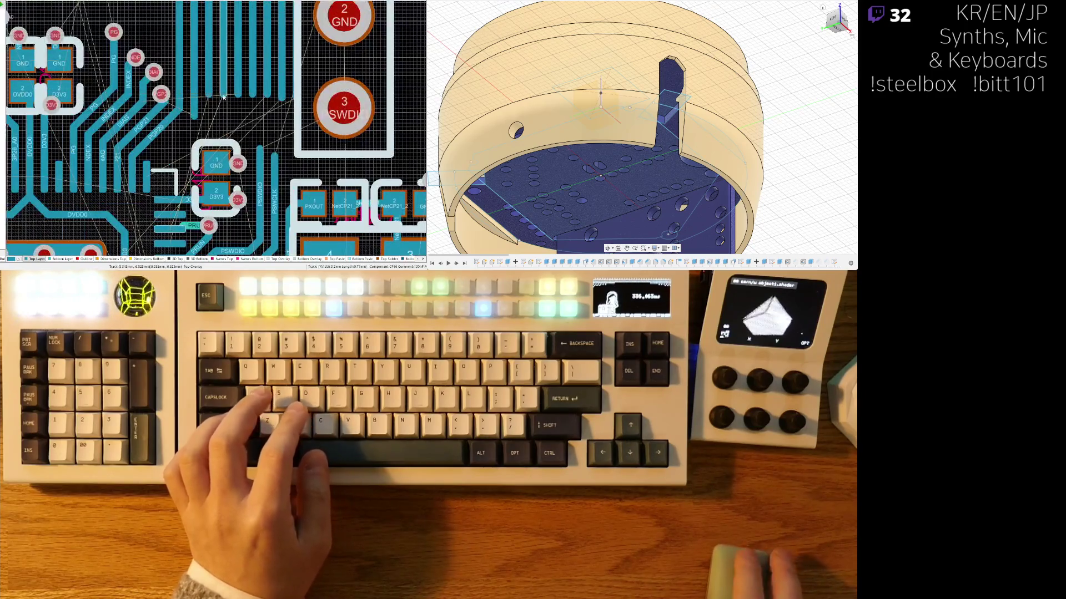
left_click_drag(287, 83, 210, 83)
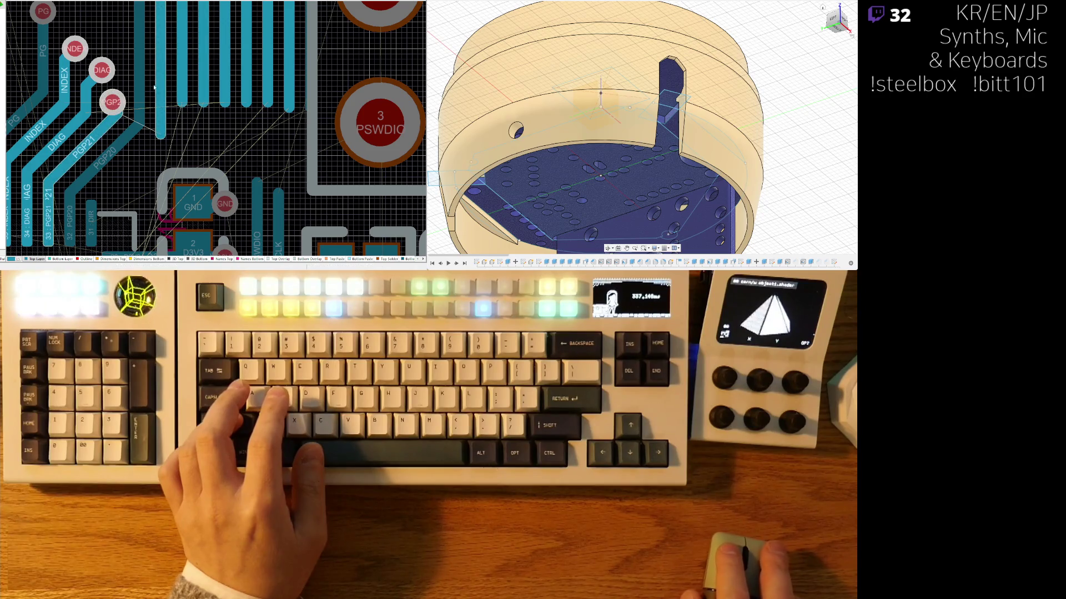
scroll(184, 176, "down", 5, "ctrl")
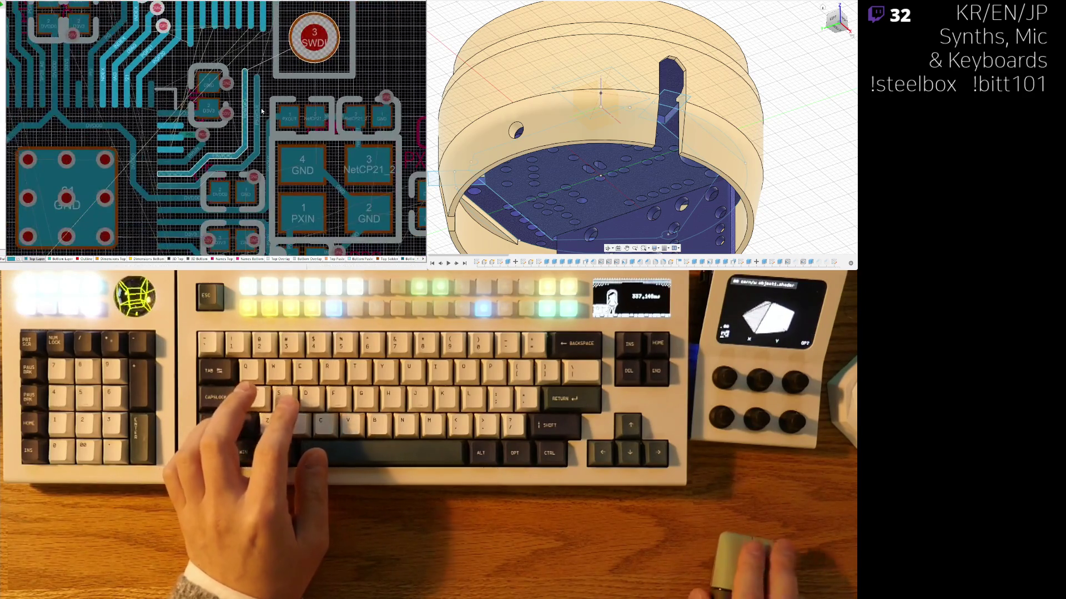
scroll(185, 205, "up", 5, "ctrl")
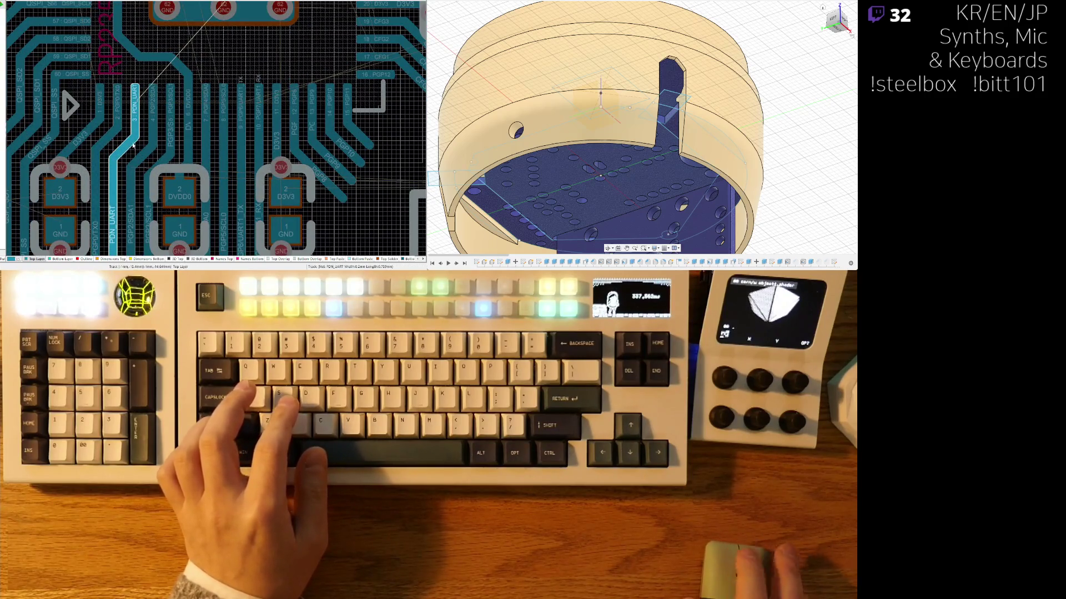
scroll(132, 146, "down", 4, "ctrl")
scroll(187, 182, "up", 2, "ctrl")
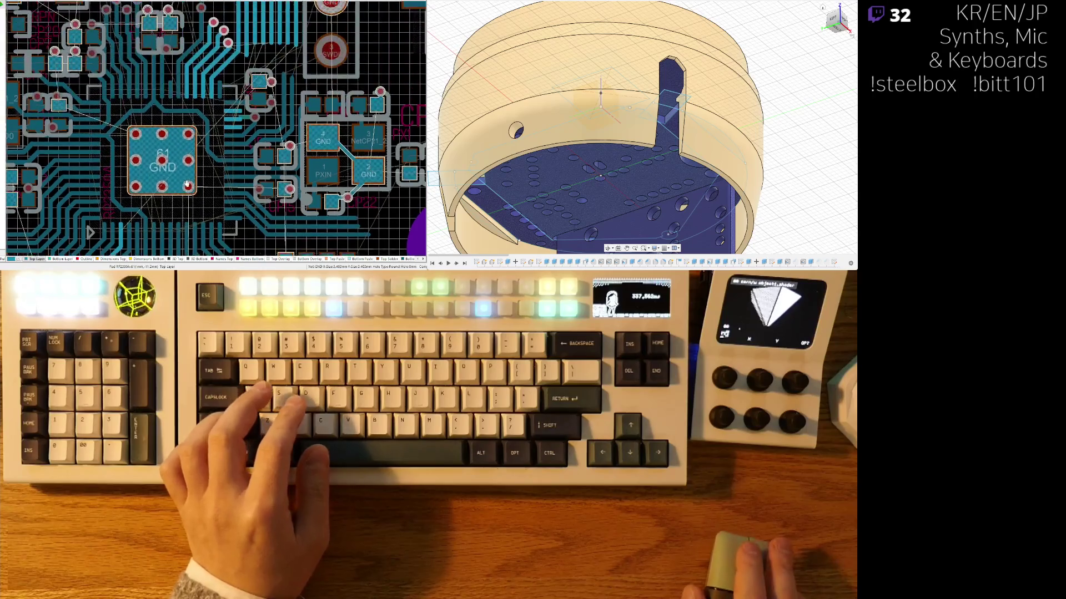
scroll(156, 82, "up", 3, "ctrl")
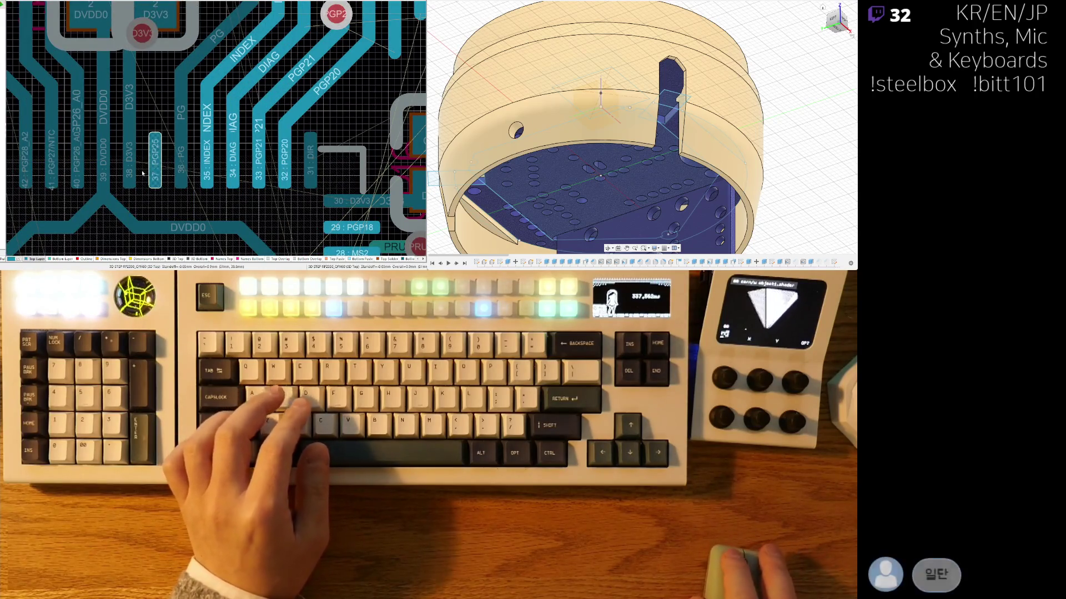
scroll(156, 163, "down", 6)
scroll(144, 169, "down", 3)
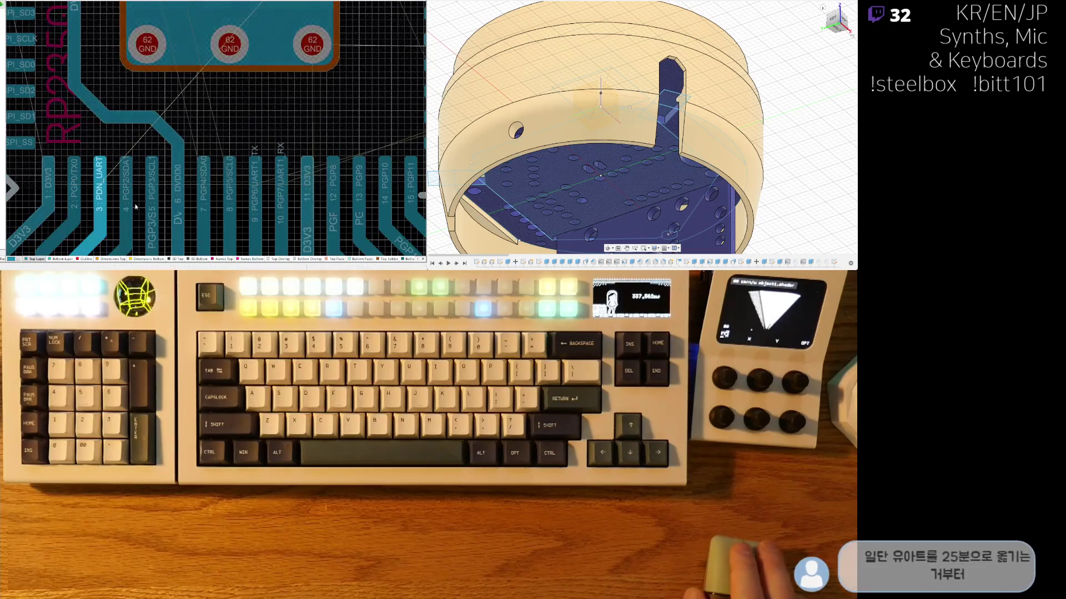
scroll(137, 198, "down", 5)
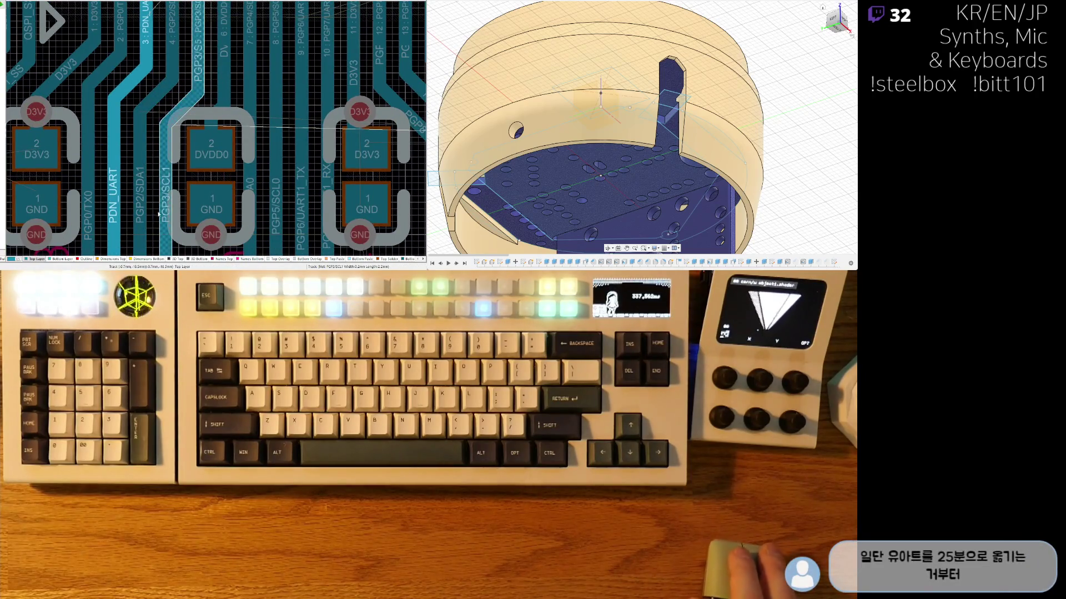
scroll(159, 131, "down", 5, "ctrl")
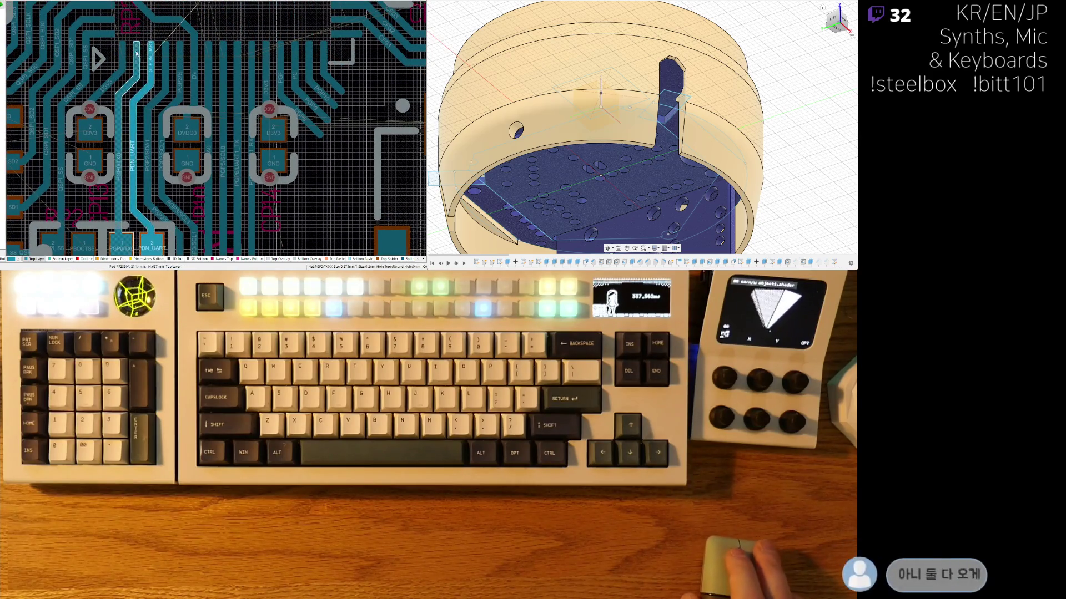
scroll(167, 167, "up", 5)
scroll(180, 193, "up", 5)
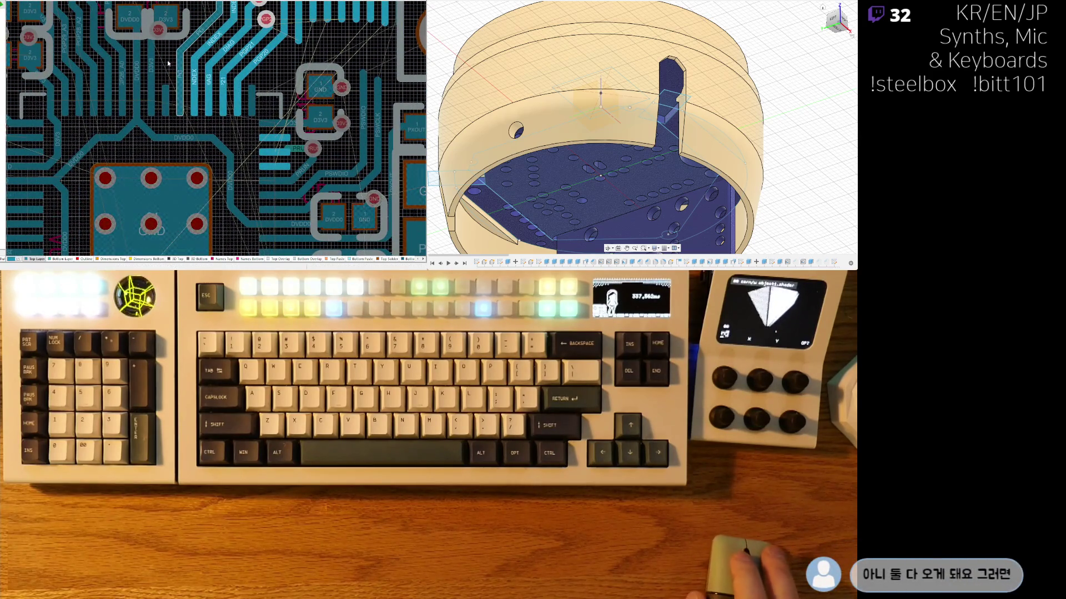
scroll(245, 145, "up", 5, "ctrl")
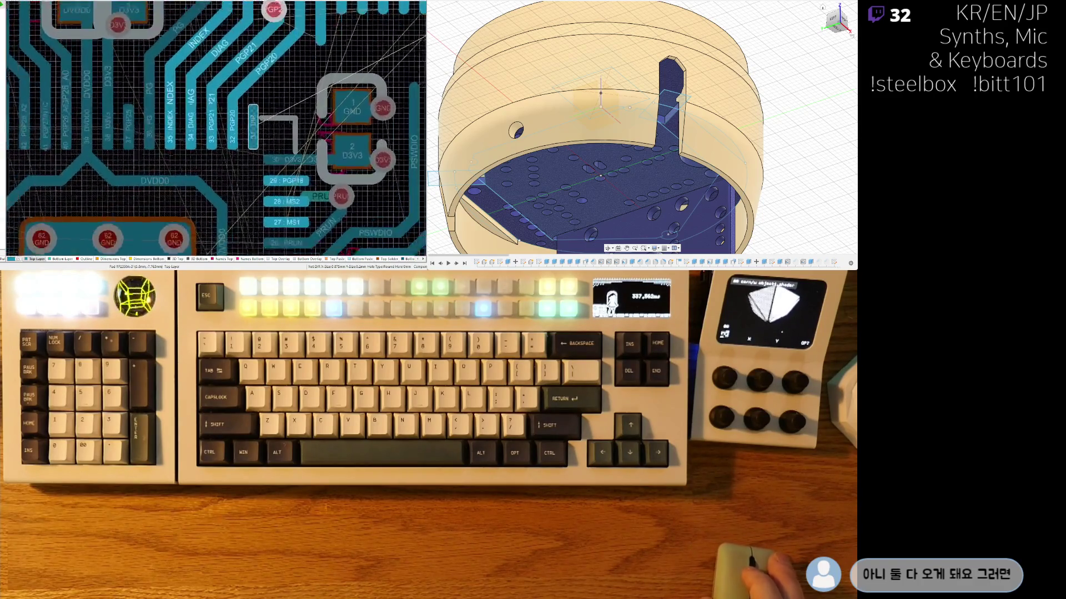
scroll(241, 121, "down", 5, "ctrl")
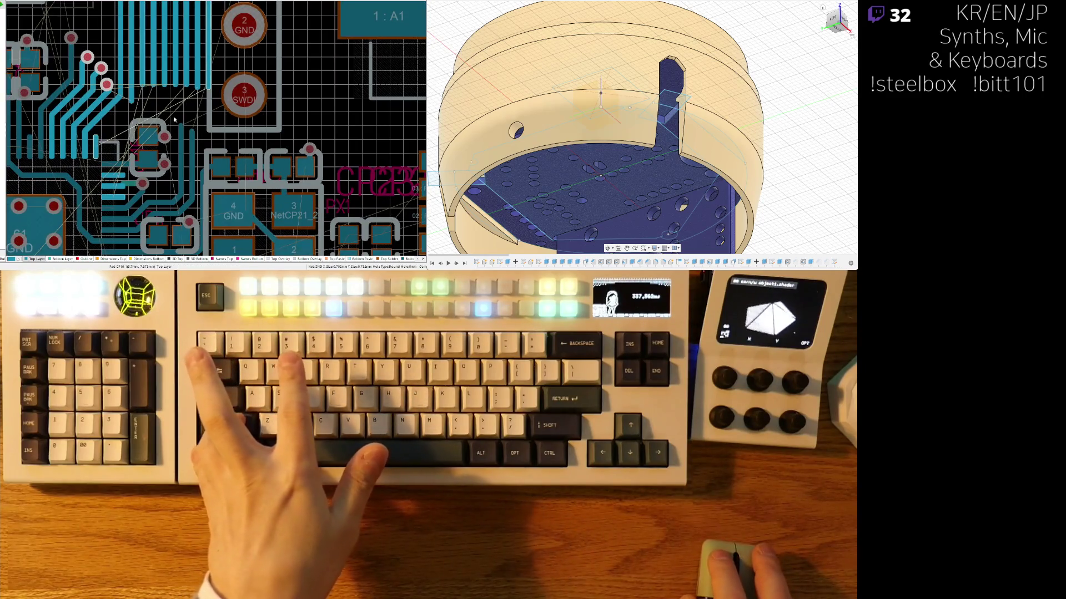
scroll(209, 93, "up", 2, "ctrl")
scroll(208, 93, "up", 4, "ctrl")
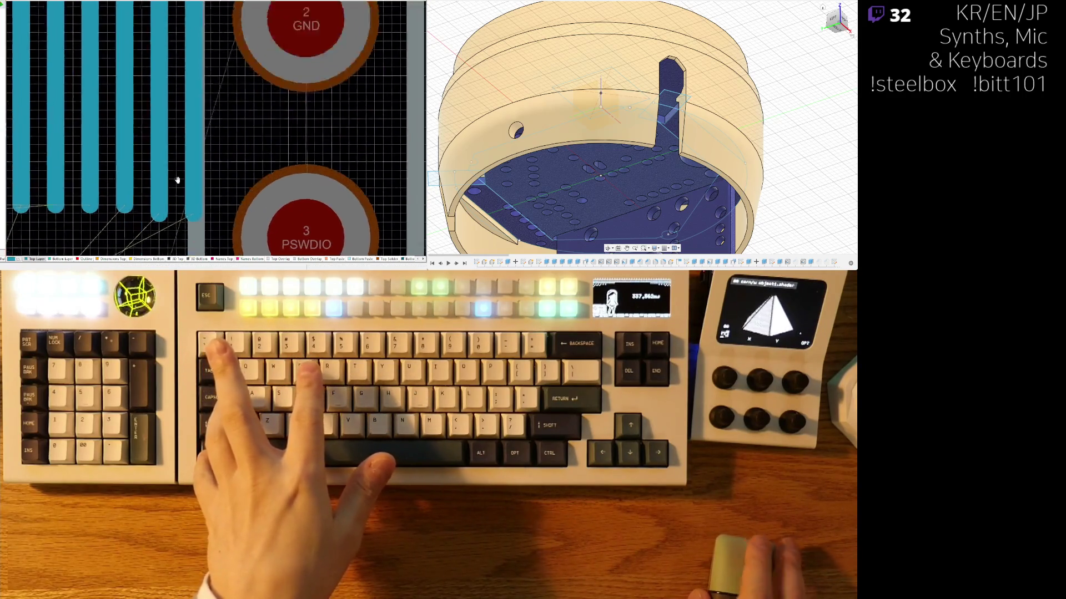
scroll(212, 101, "down", 3, "ctrl")
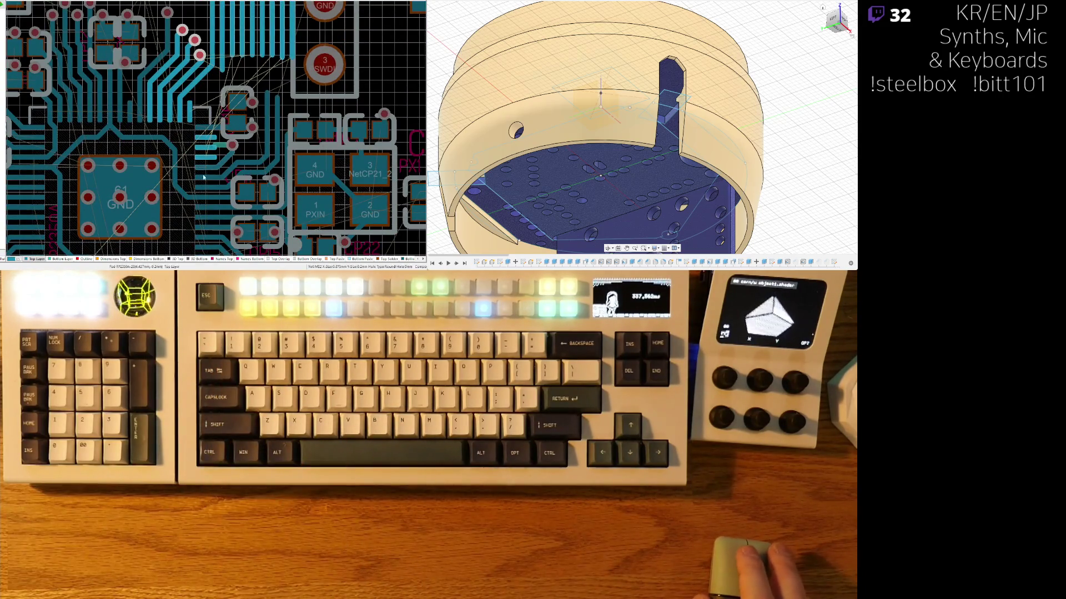
scroll(203, 176, "down", 2)
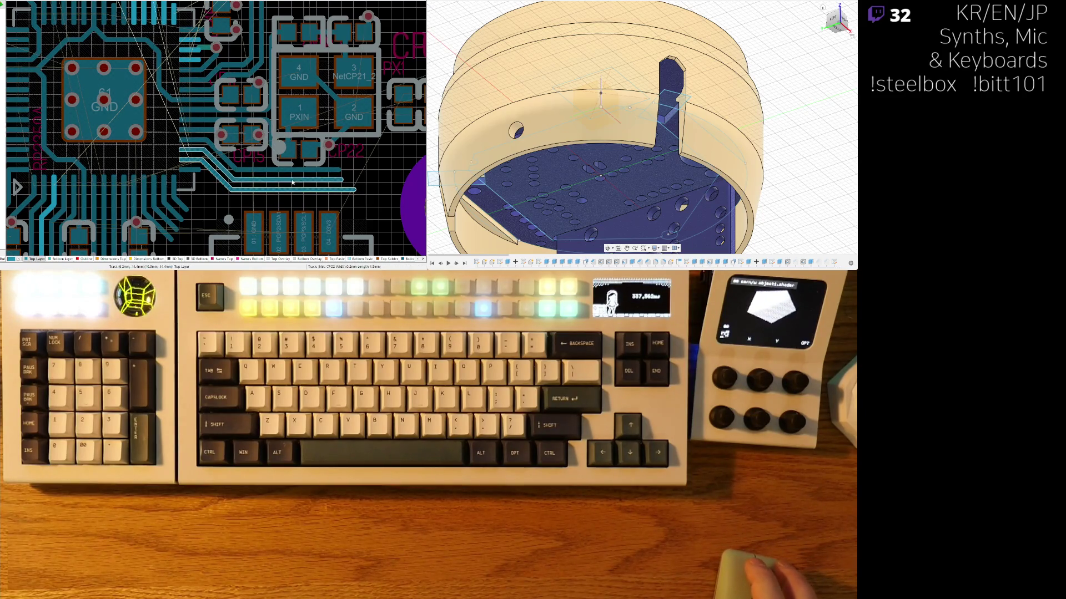
scroll(288, 161, "down", 2)
scroll(282, 118, "left", 1, "shift")
scroll(233, 167, "down", 2)
scroll(211, 139, "up", 3)
scroll(189, 111, "left", 3, "shift")
scroll(180, 108, "down", 3, "ctrl")
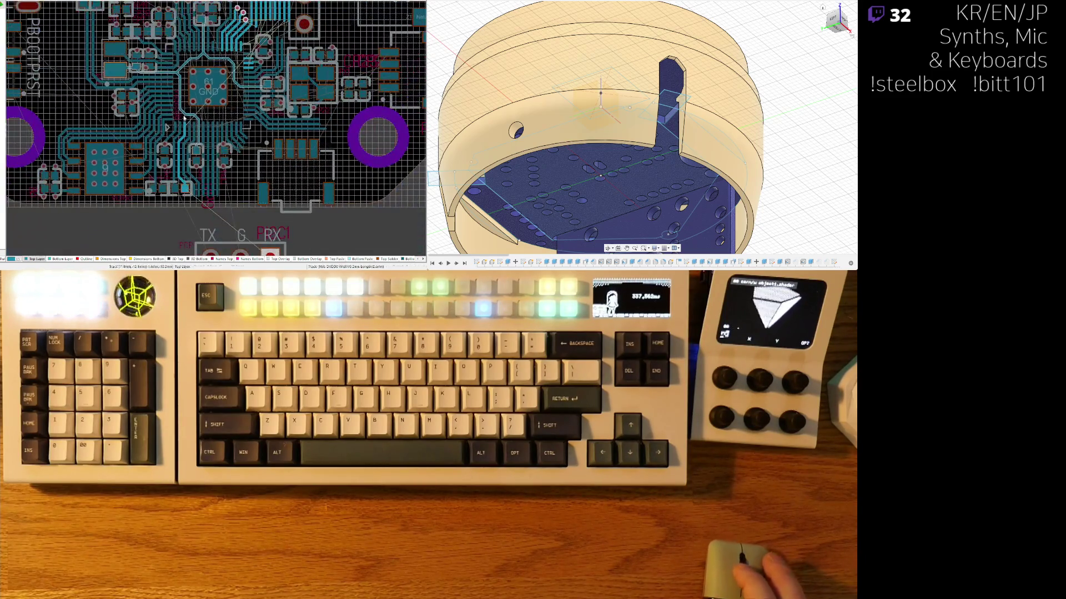
scroll(198, 119, "up", 1)
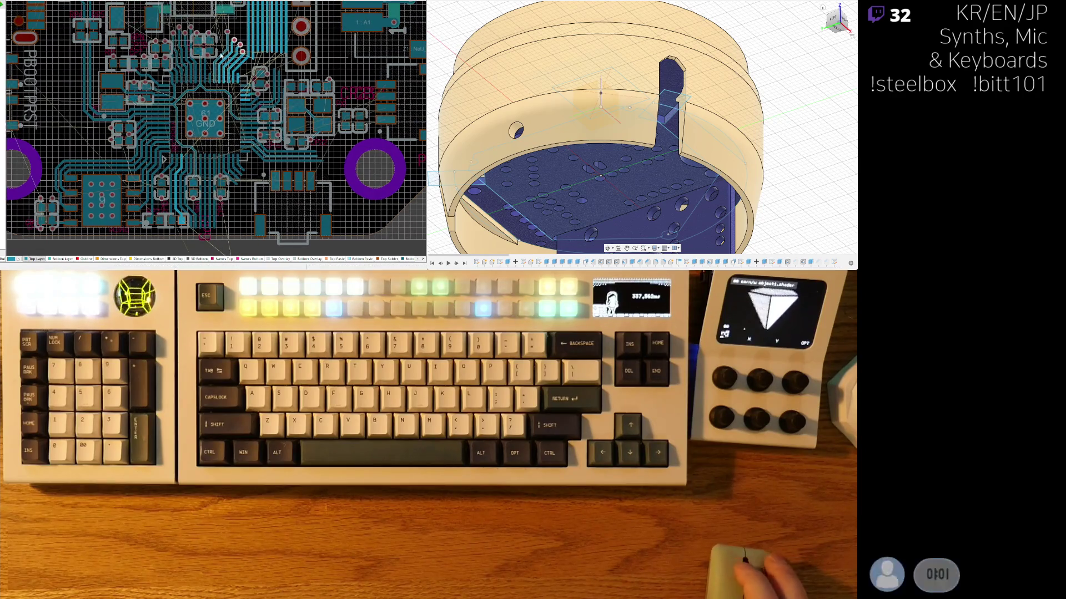
scroll(176, 129, "up", 2)
scroll(179, 108, "up", 6, "ctrl")
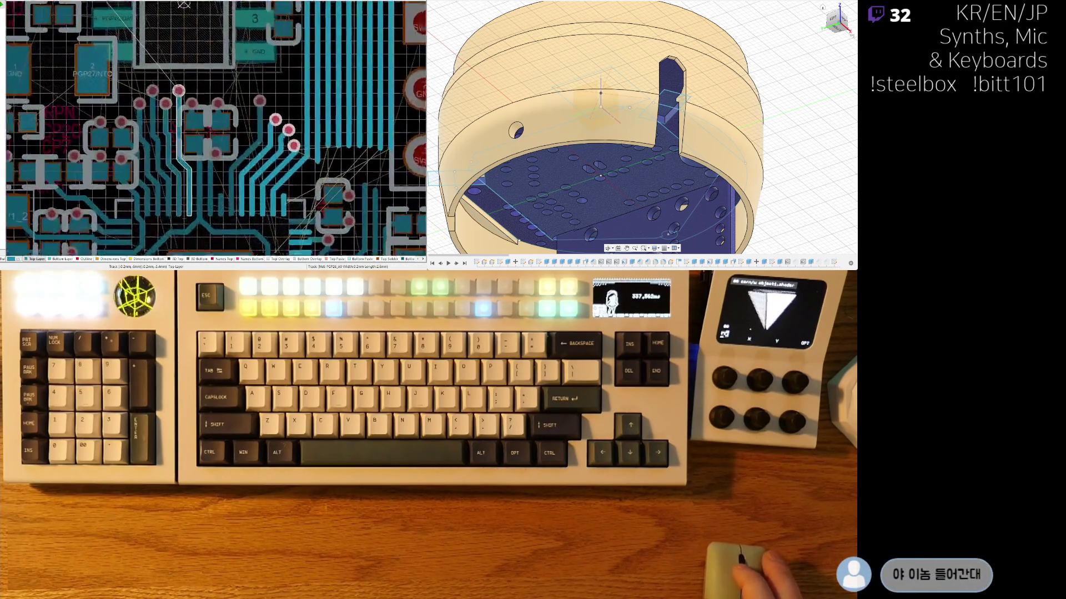
mouse_move(164, 228)
right_mouse_down()
mouse_move(215, 159)
mouse_move(235, 85)
right_mouse_up()
scroll(235, 85, "down", 4, "ctrl")
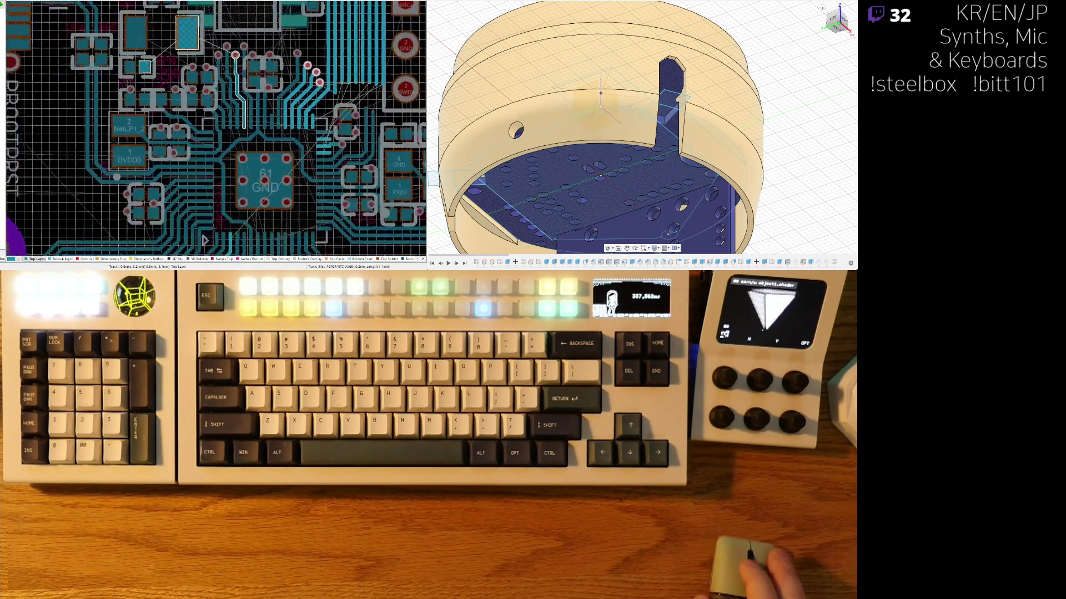
scroll(242, 99, "up", 2, "ctrl")
scroll(243, 100, "up", 3, "ctrl")
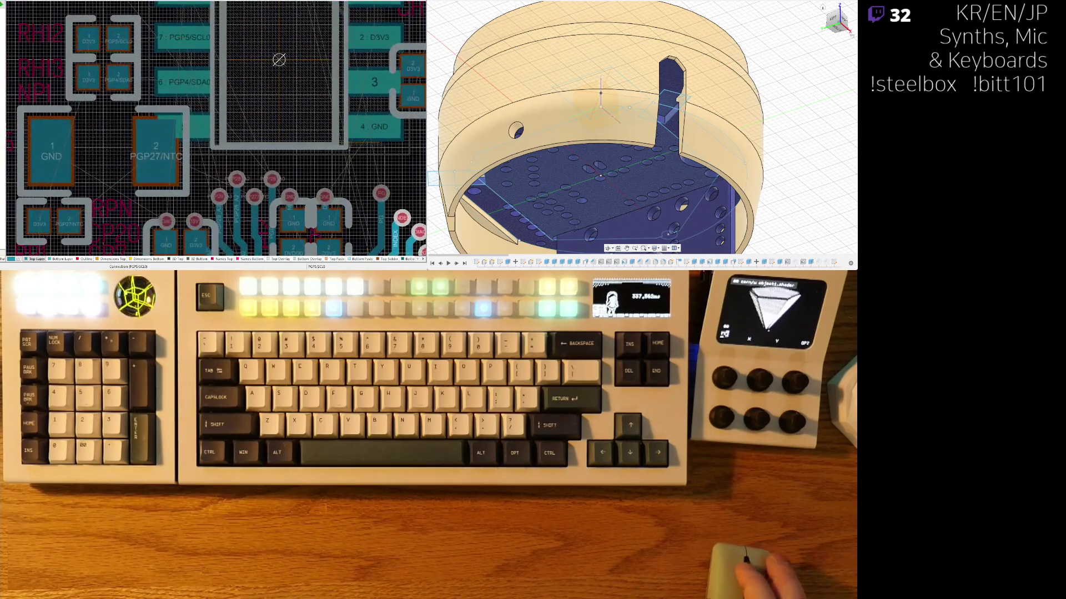
scroll(216, 135, "down", 2)
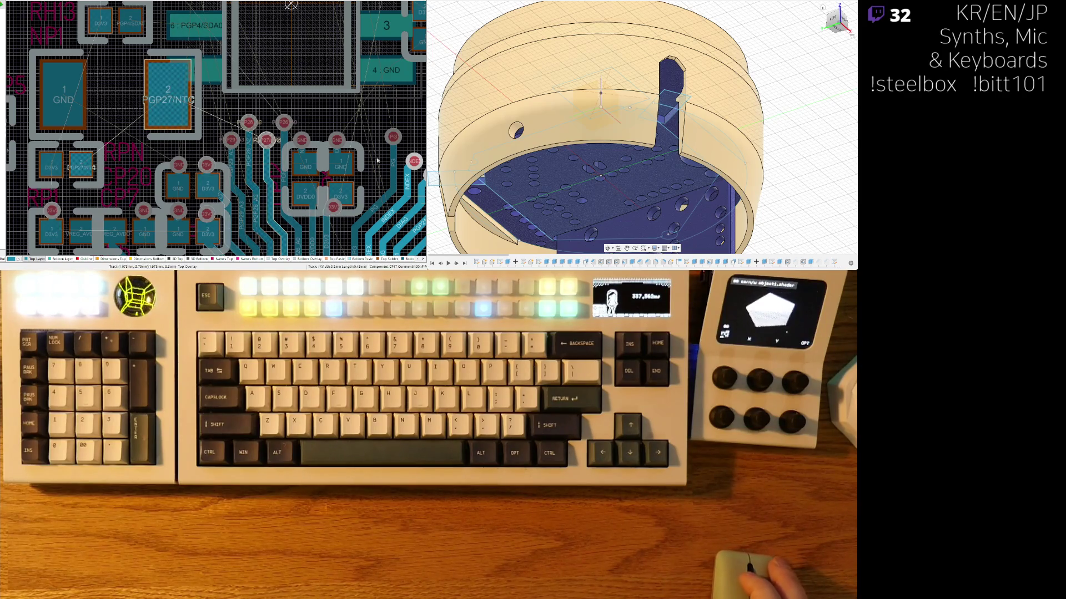
scroll(182, 129, "right", 3, "shift")
right_click_drag(182, 129, 270, 93)
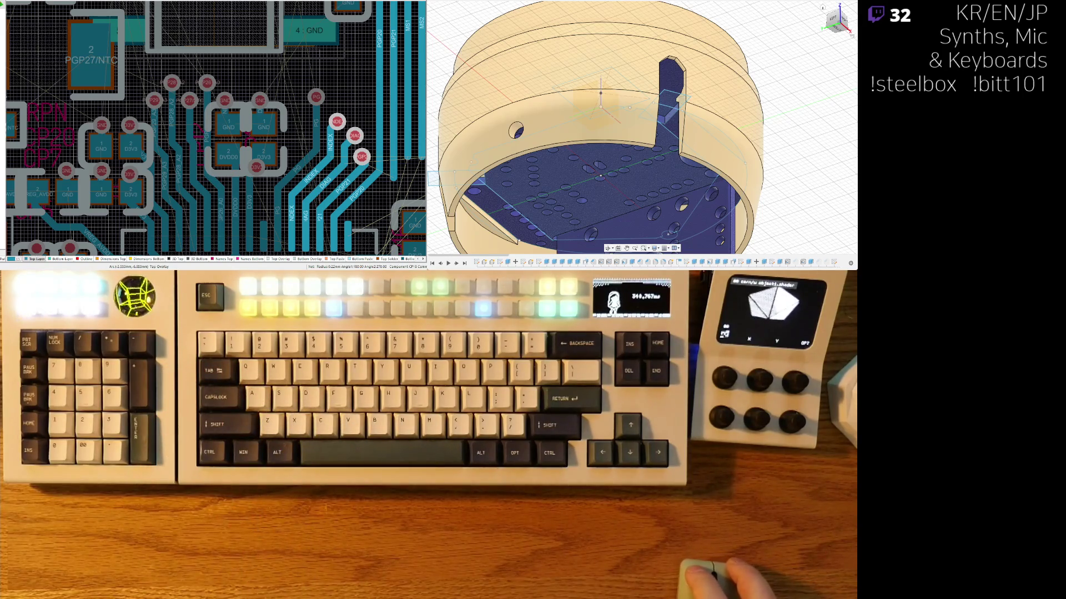
right_click_drag(33, 183, 101, 187)
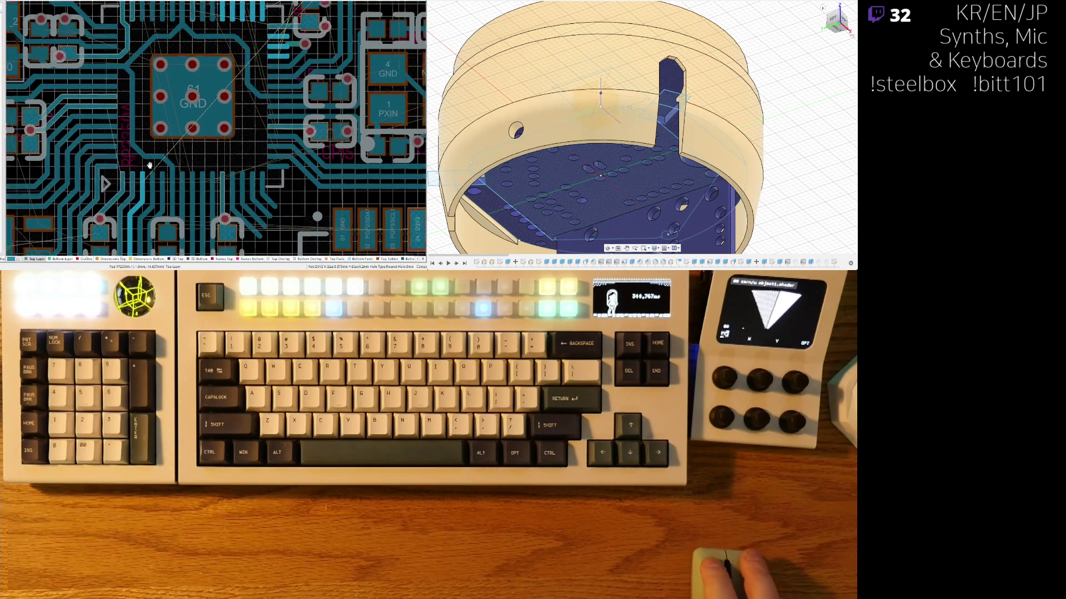
scroll(195, 146, "down", 3, "ctrl")
scroll(195, 145, "down", 2, "ctrl")
scroll(178, 81, "up", 2, "ctrl")
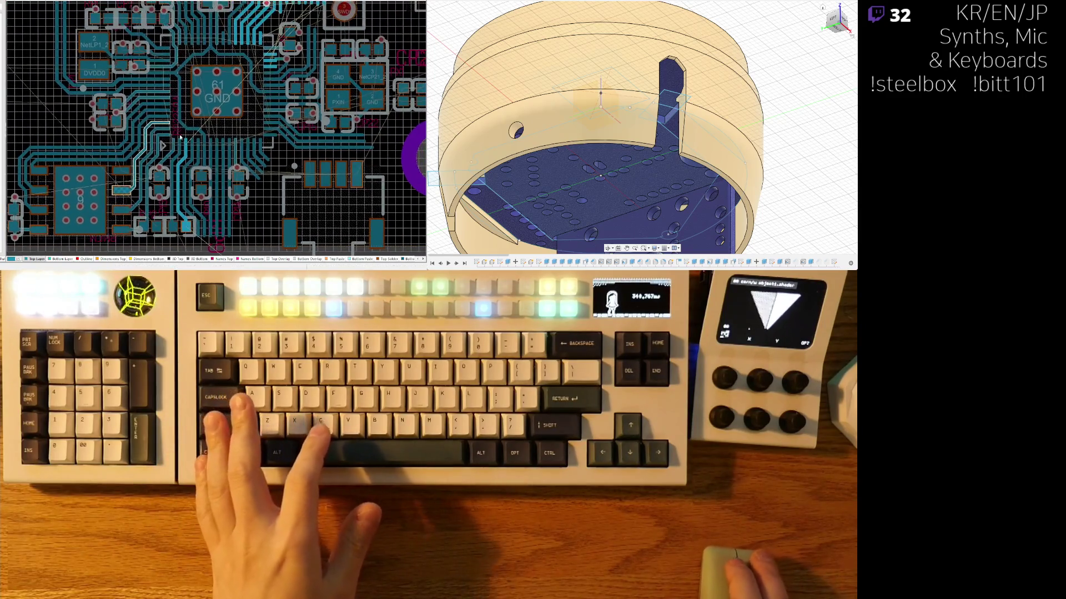
scroll(178, 81, "down", 2, "ctrl")
scroll(195, 96, "up", 2, "ctrl")
scroll(196, 95, "down", 2, "ctrl")
scroll(134, 142, "up", 2, "ctrl")
scroll(178, 228, "up", 4)
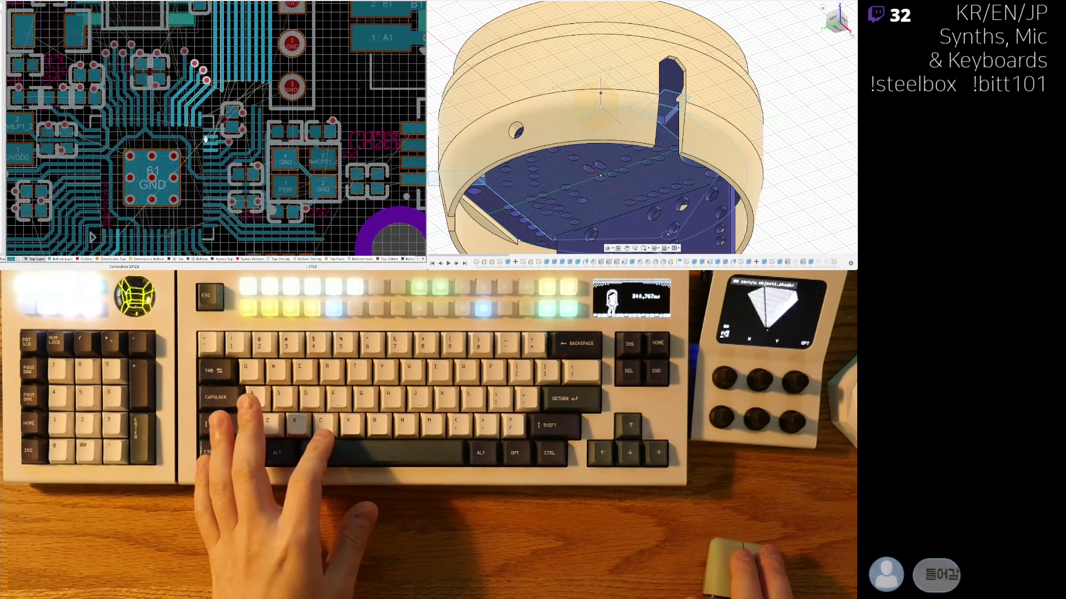
scroll(219, 120, "up", 2, "ctrl")
scroll(218, 120, "down", 1, "ctrl")
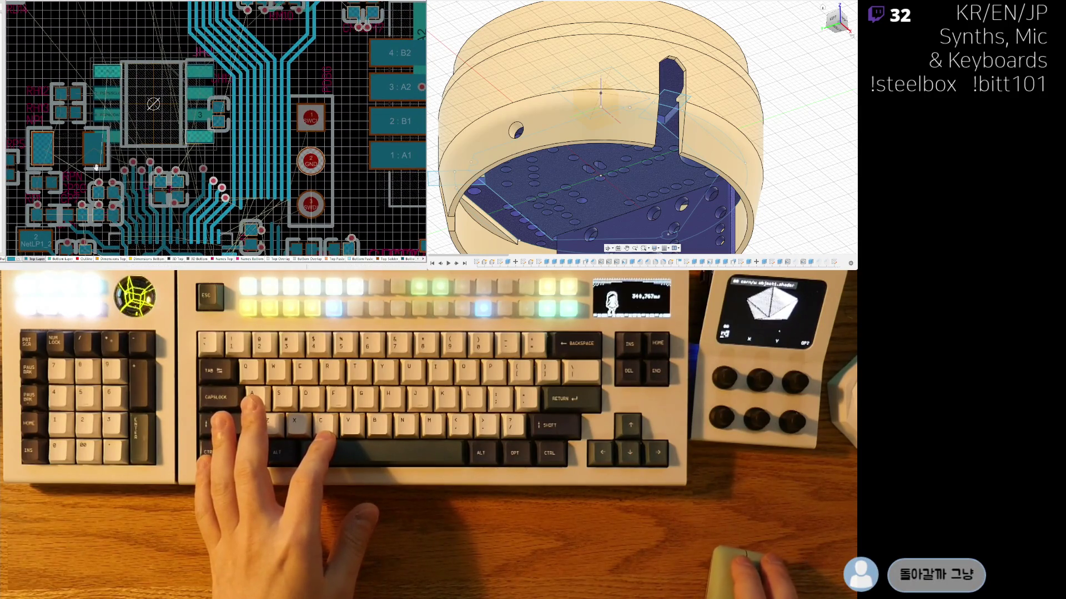
right_click_drag(218, 120, 205, 94)
key("ctrl+Tab")
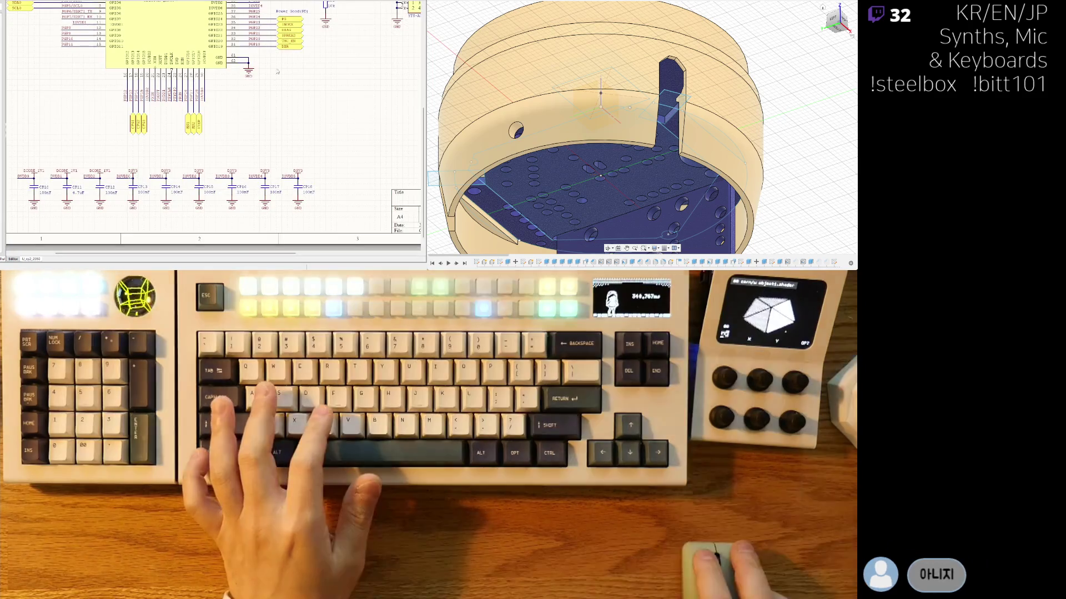
scroll(284, 126, "up", 4, "ctrl")
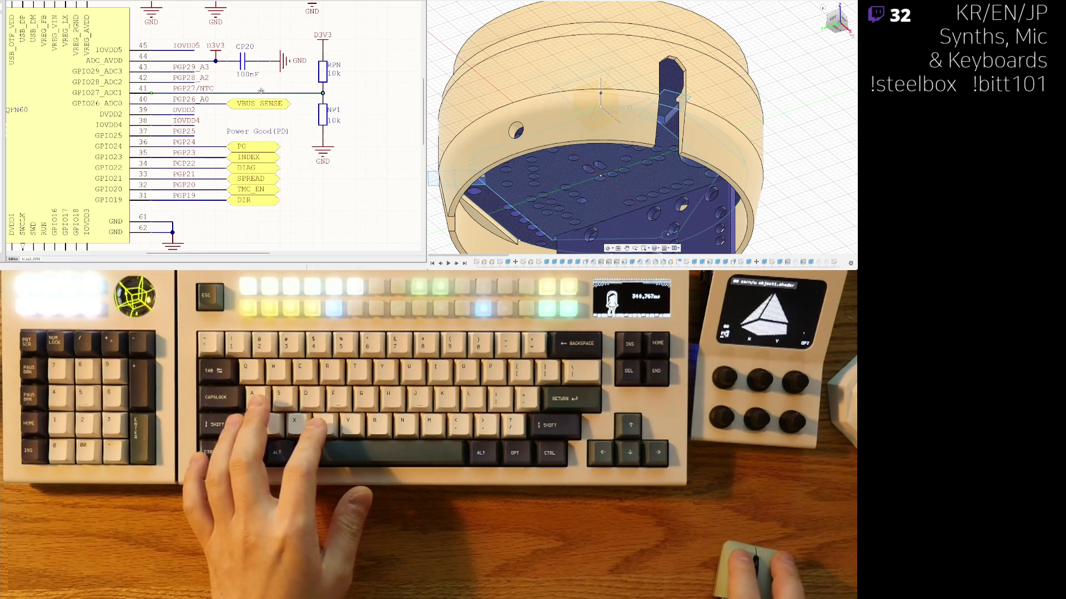
right_click_drag(303, 173, 330, 157)
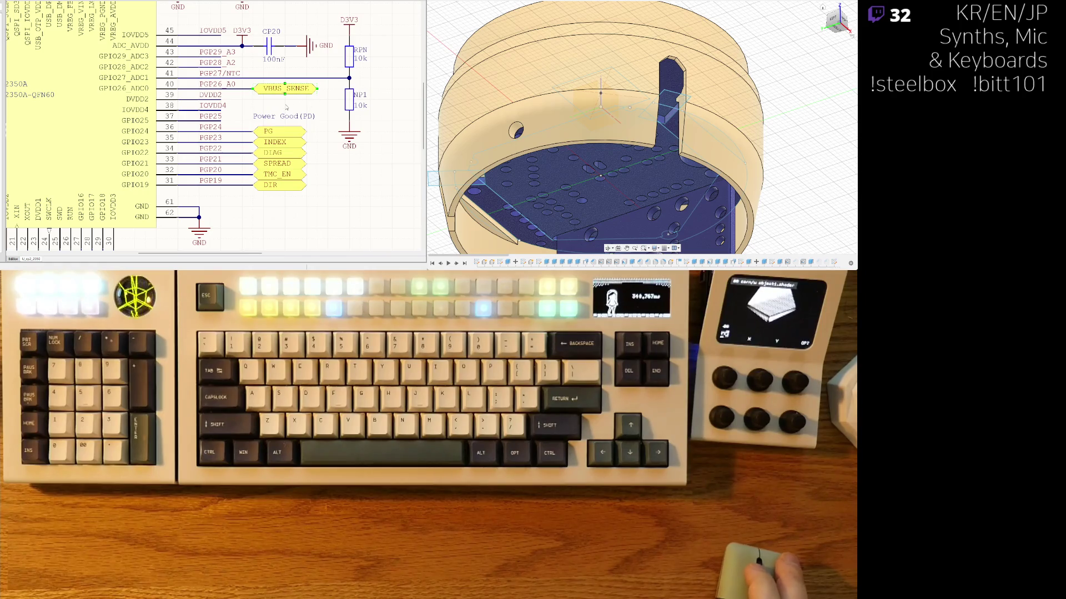
key("ctrl+Tab")
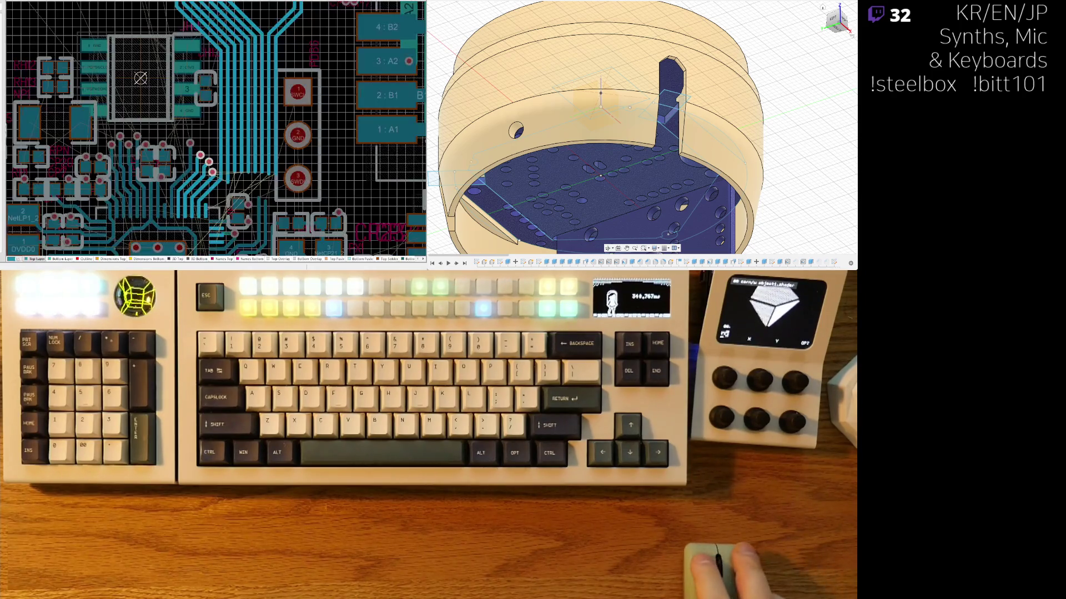
scroll(219, 205, "up", 3)
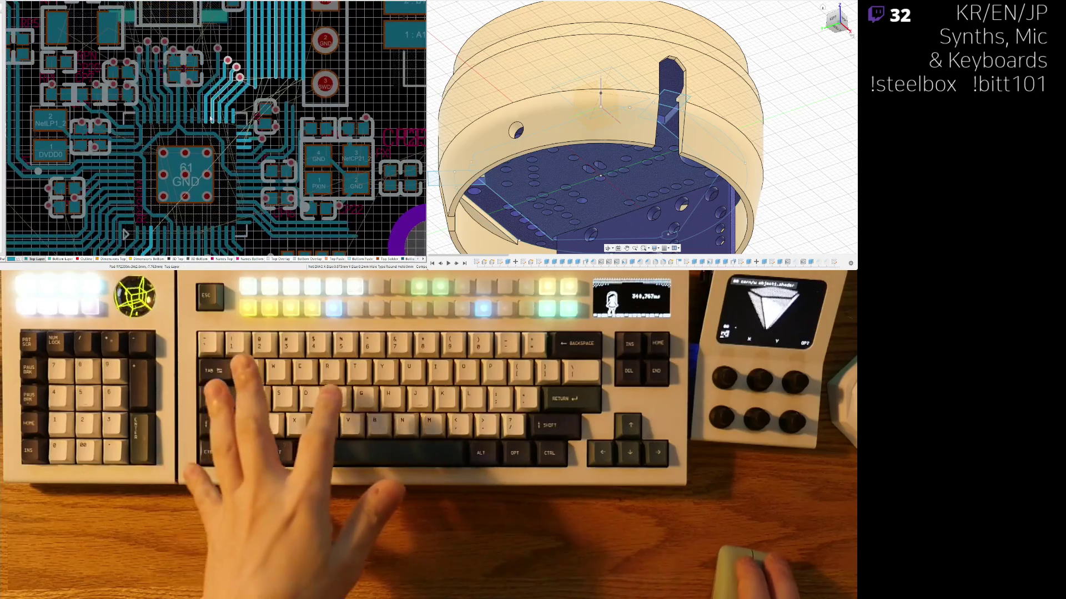
scroll(200, 112, "up", 2, "ctrl")
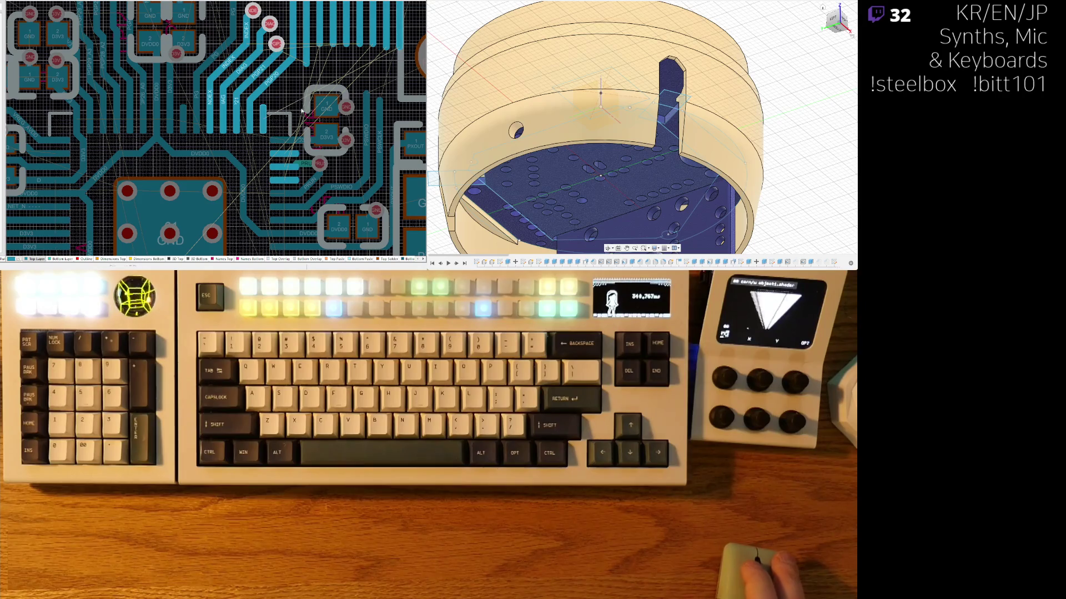
scroll(303, 109, "up", 3, "ctrl")
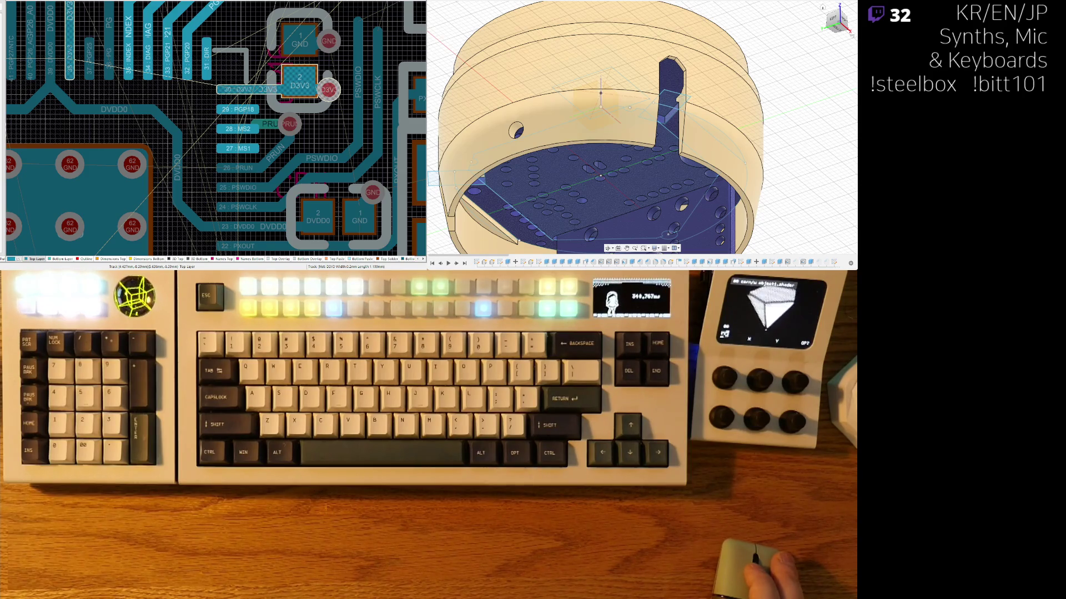
right_click_drag(260, 86, 213, 175)
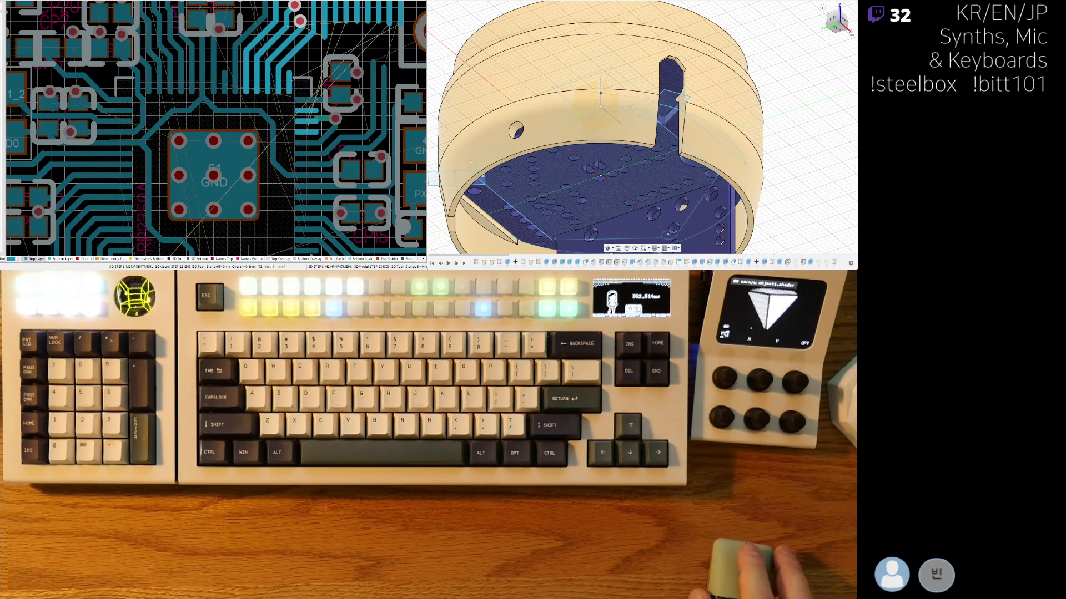
Step: Zoom into the MCU pin tracks and select the PGP28_A2 track to inspect its net
right_click_drag(131, 63, 143, 103)
scroll(142, 103, "up", 5, "ctrl")
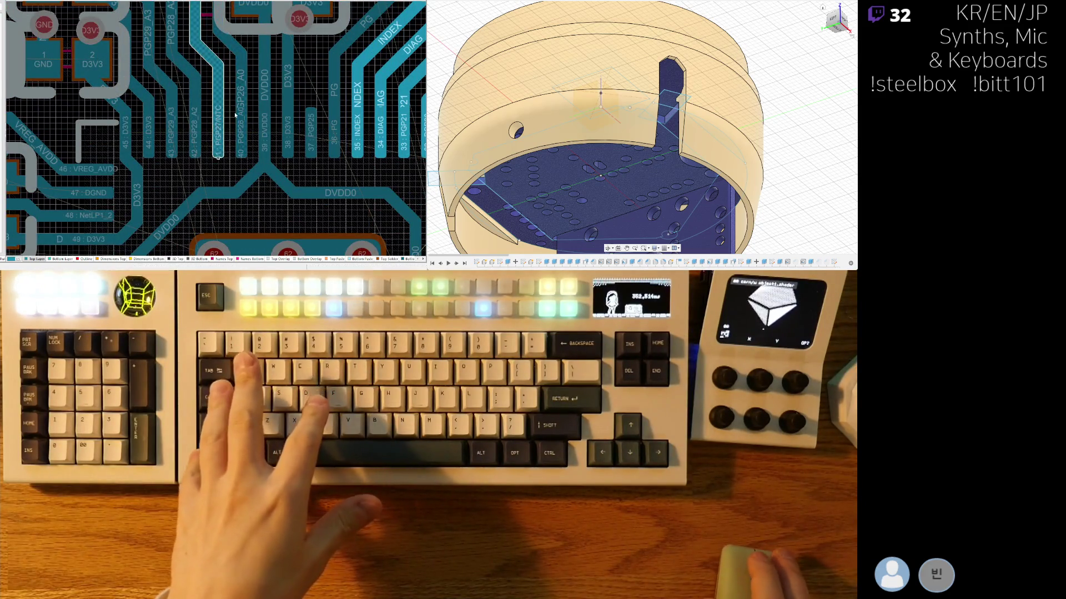
scroll(234, 116, "up", 1)
scroll(265, 139, "down", 1, "ctrl")
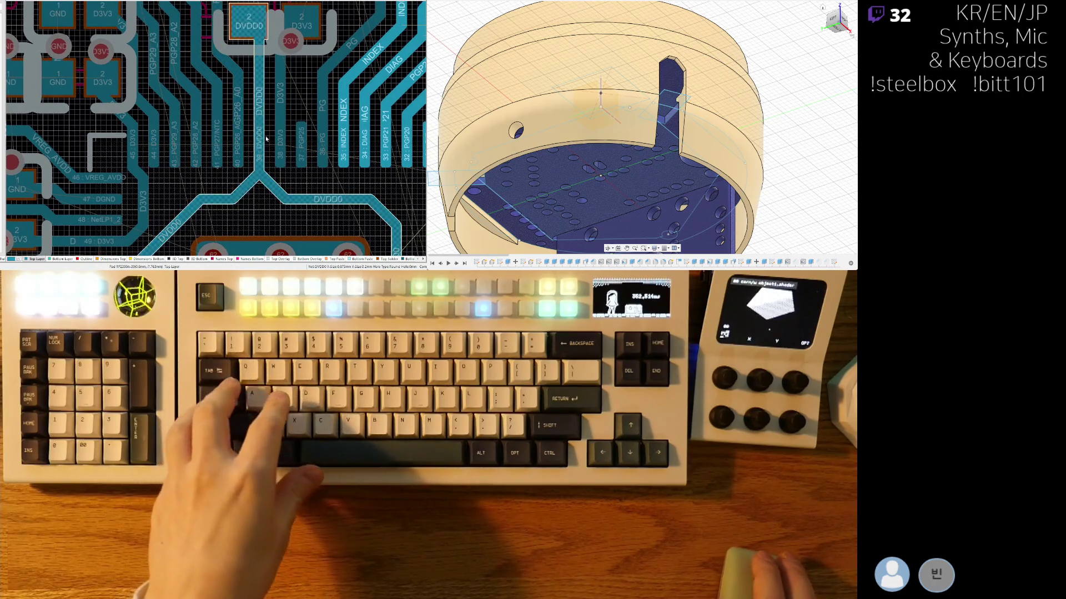
scroll(235, 125, "down", 1, "ctrl")
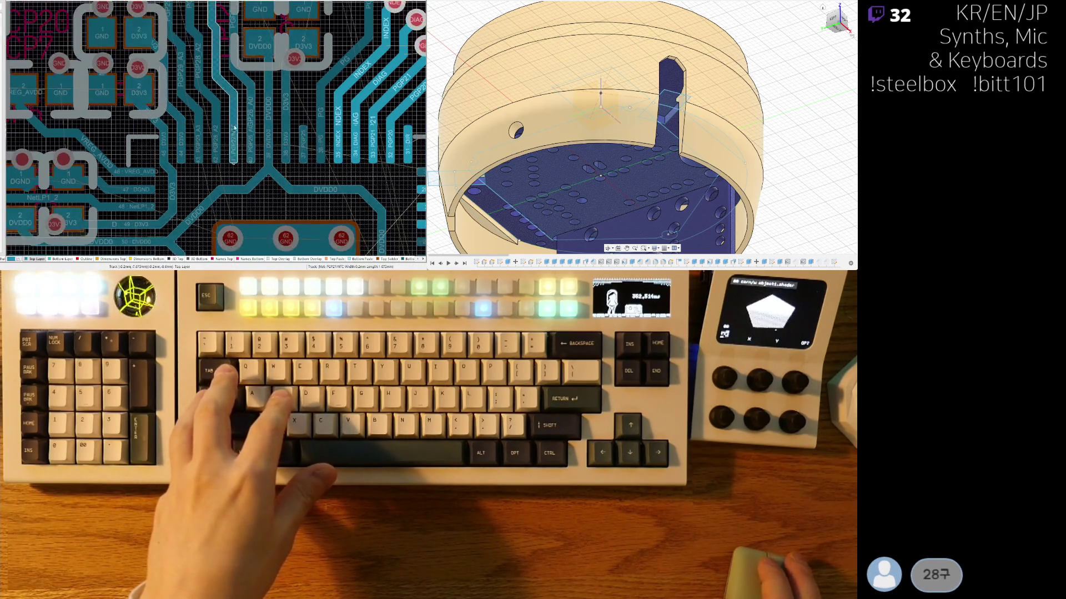
scroll(235, 125, "up", 2)
scroll(235, 150, "up", 1, "ctrl")
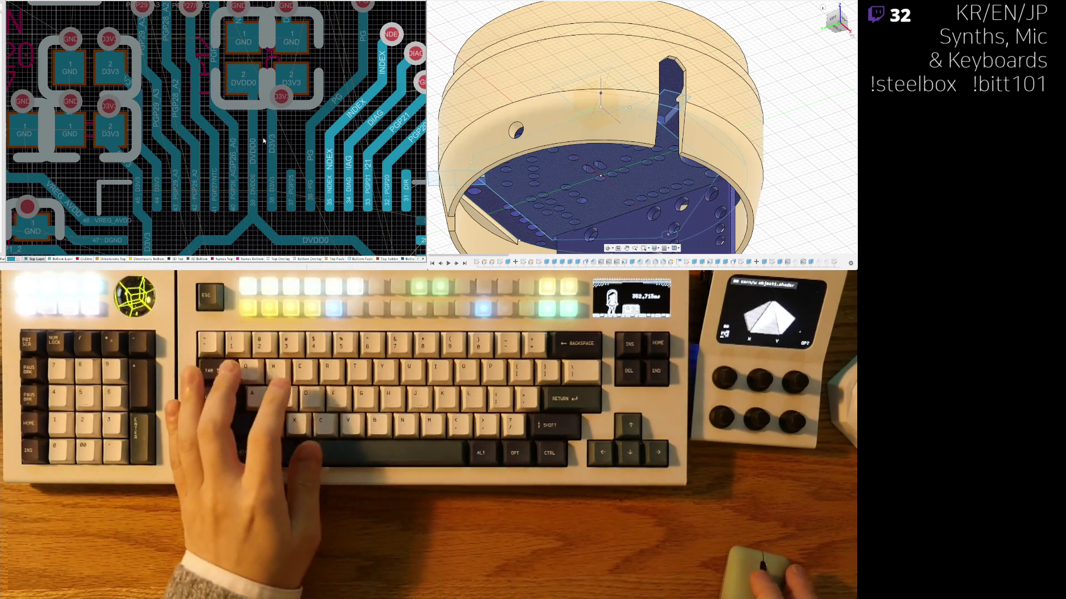
left_click(197, 182)
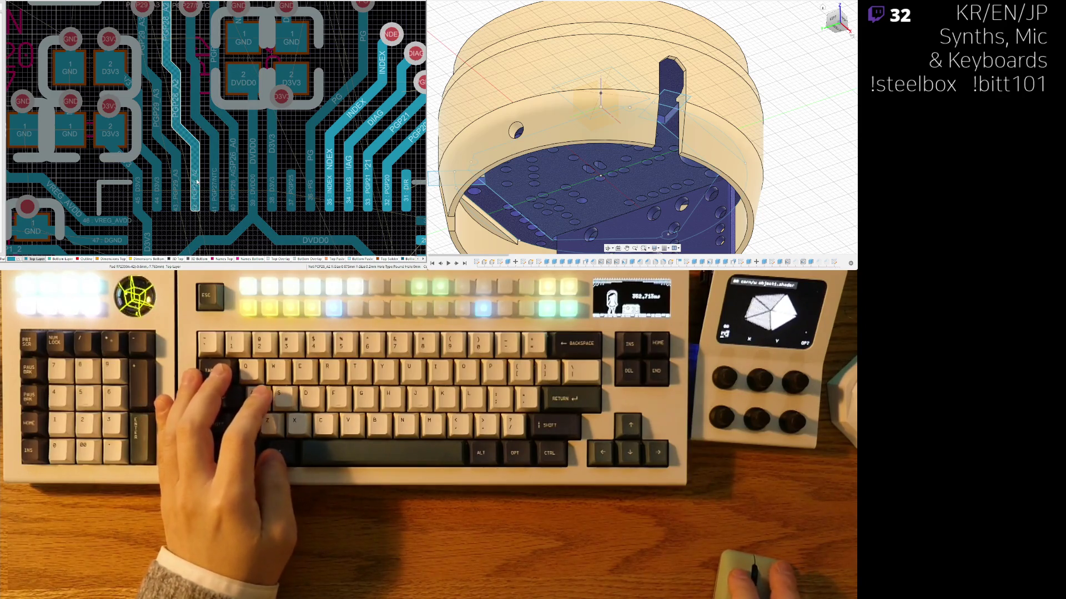
Step: Switch to the schematic sheet with the MCU's GPIO net labels
scroll(200, 186, "down", 1, "ctrl")
scroll(208, 193, "up", 1)
scroll(208, 193, "up", 1)
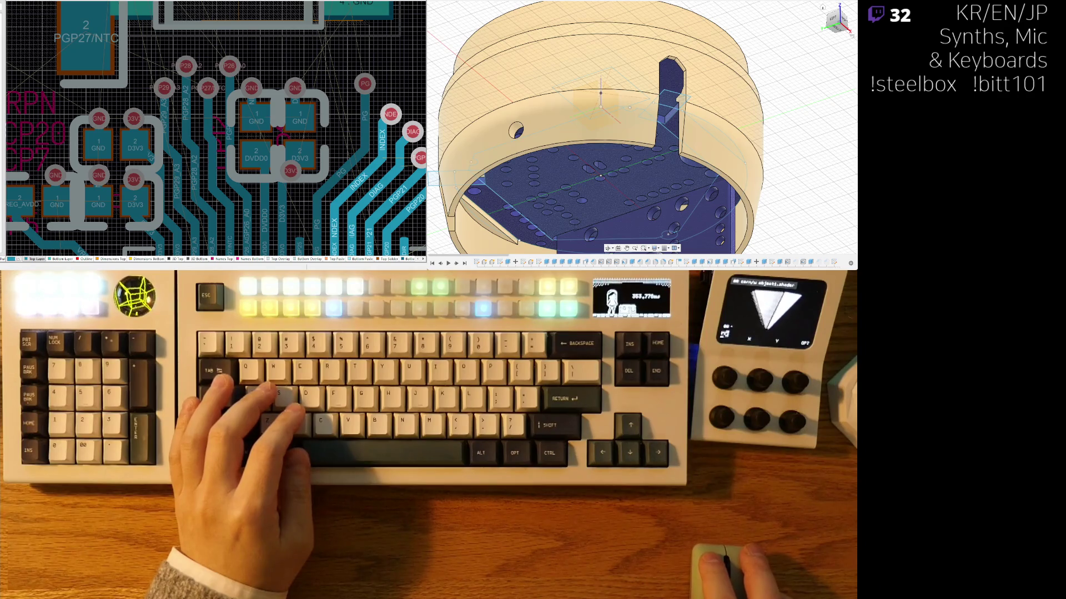
key("ctrl+Tab")
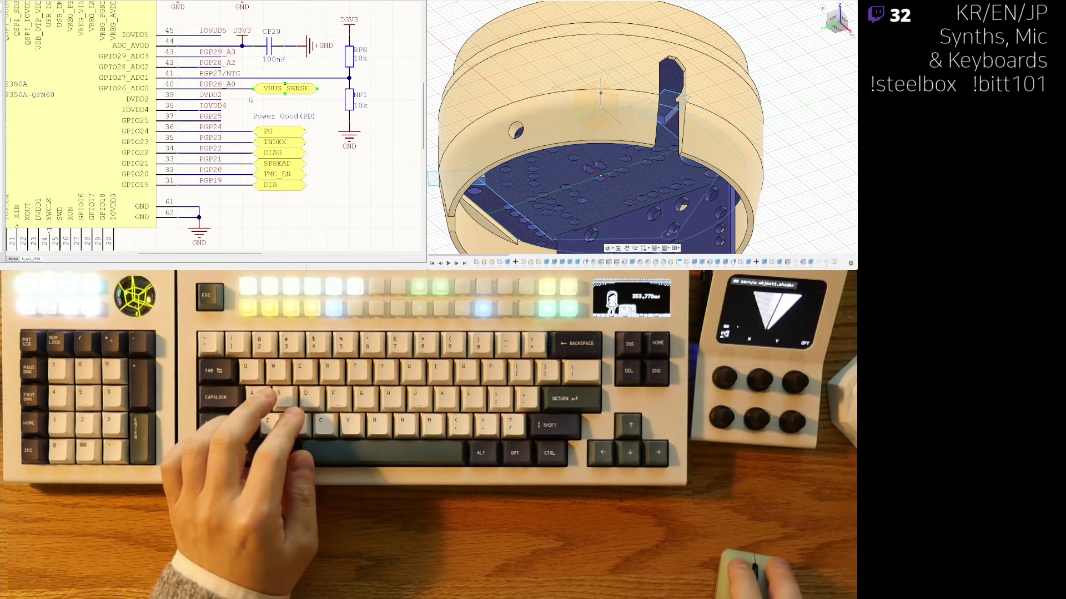
Step: Rename the pin 43 net label to PGP29/NTC
right_click_drag(251, 100, 206, 138)
left_click(218, 98)
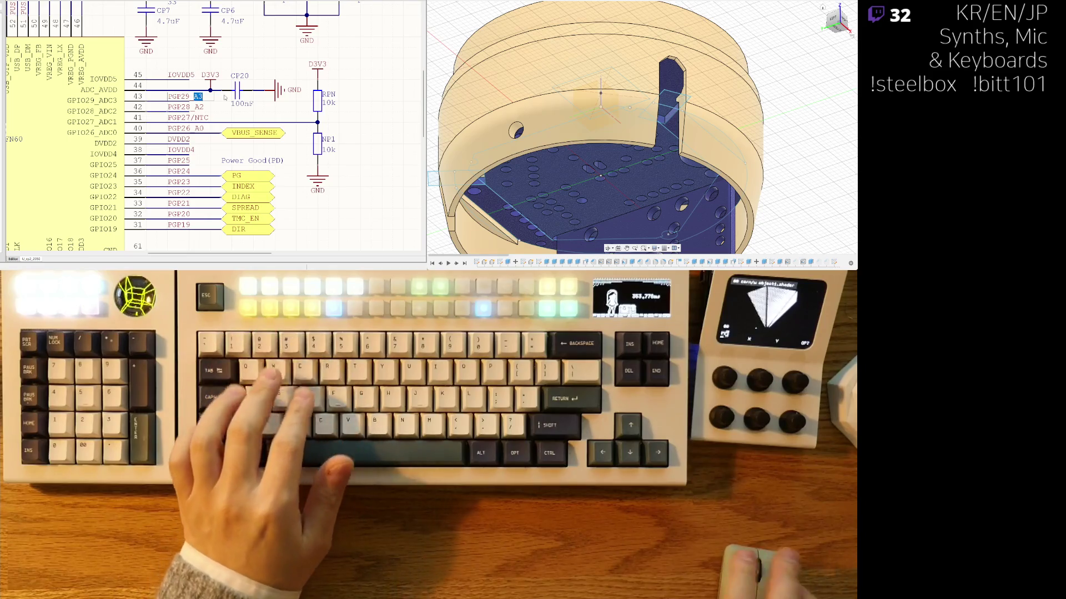
type("/BT")
key("BackSpace")
key("BackSpace")
type("NTC")
key("Return")
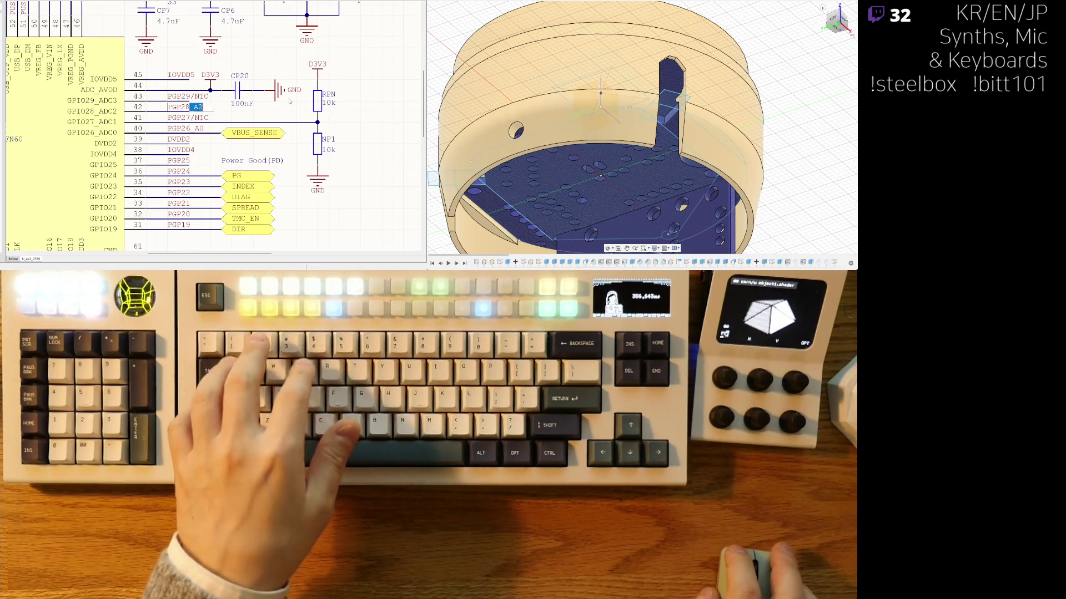
Step: Rename the pin 42 label to PGP28/VBS and the pin 41 label to PGP27_A1
key("BackSpace")
key("BackSpace")
key("BackSpace")
type("/VBS")
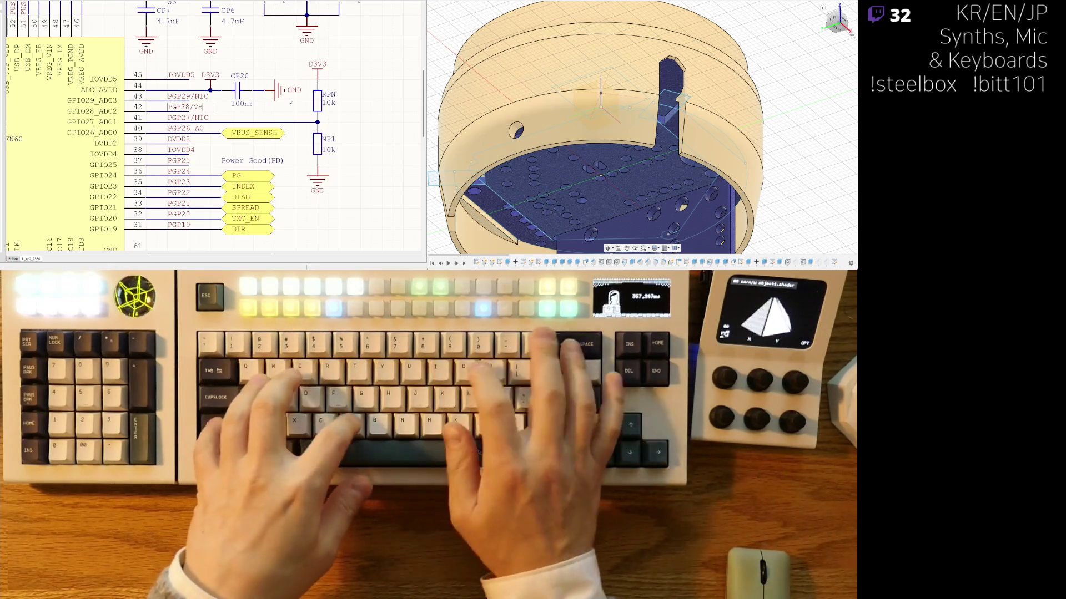
key("Return")
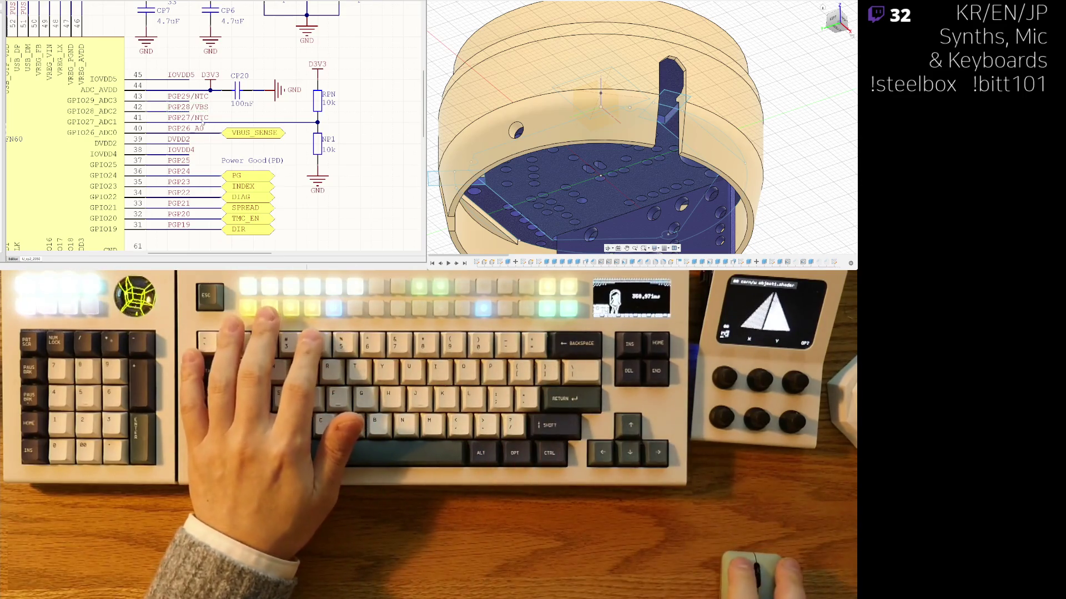
left_click(199, 118)
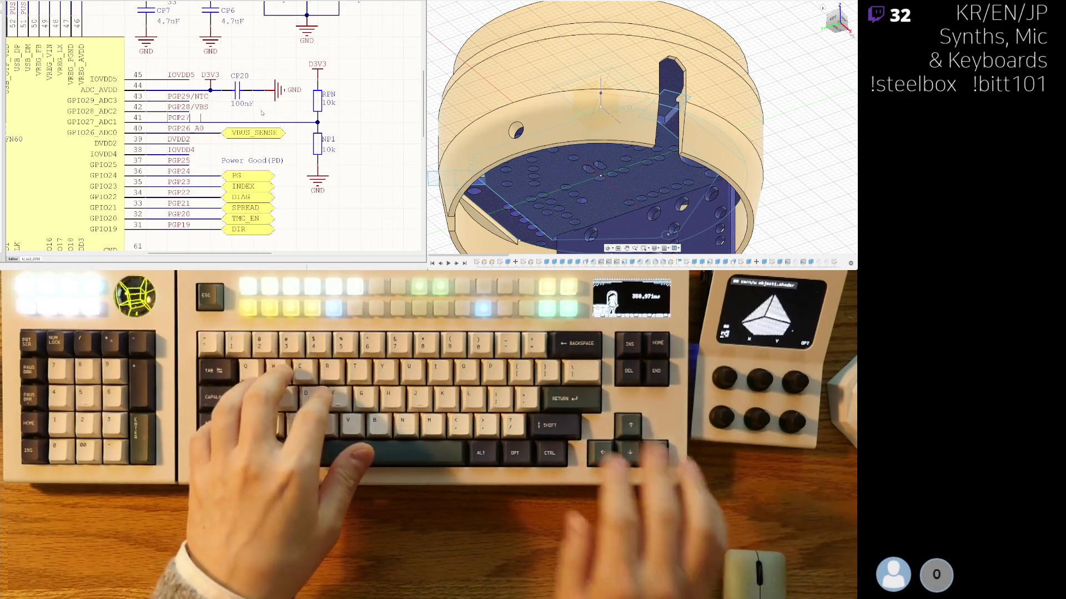
type("_A1")
key("Return")
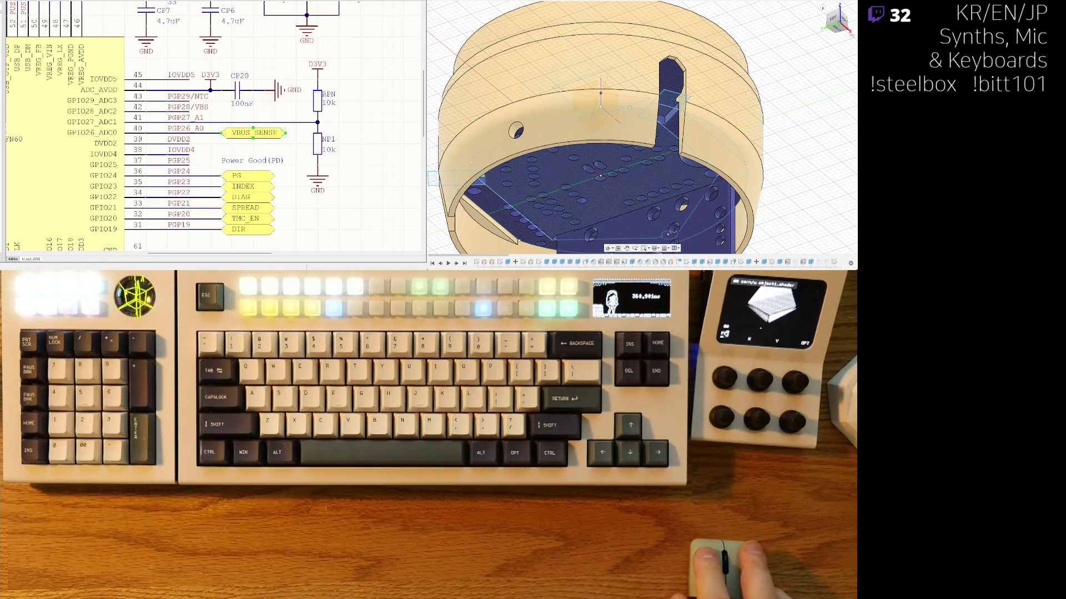
Step: Bring the RP2350A's right-side pins into view and rename PGP26_A0 to PGP26/VBS
mouse_move(74, 73)
right_mouse_down()
mouse_move(194, 191)
mouse_move(291, 21)
right_mouse_up()
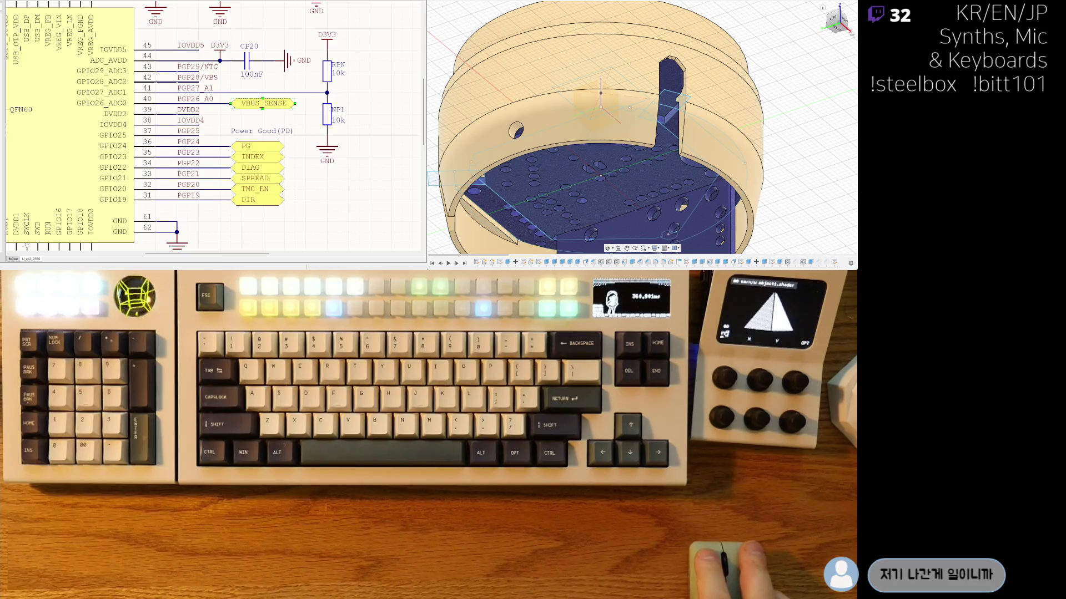
mouse_move(11, 133)
right_mouse_down()
mouse_move(84, 133)
mouse_move(139, 100)
mouse_move(119, 111)
mouse_move(155, 131)
mouse_move(209, 137)
right_mouse_up()
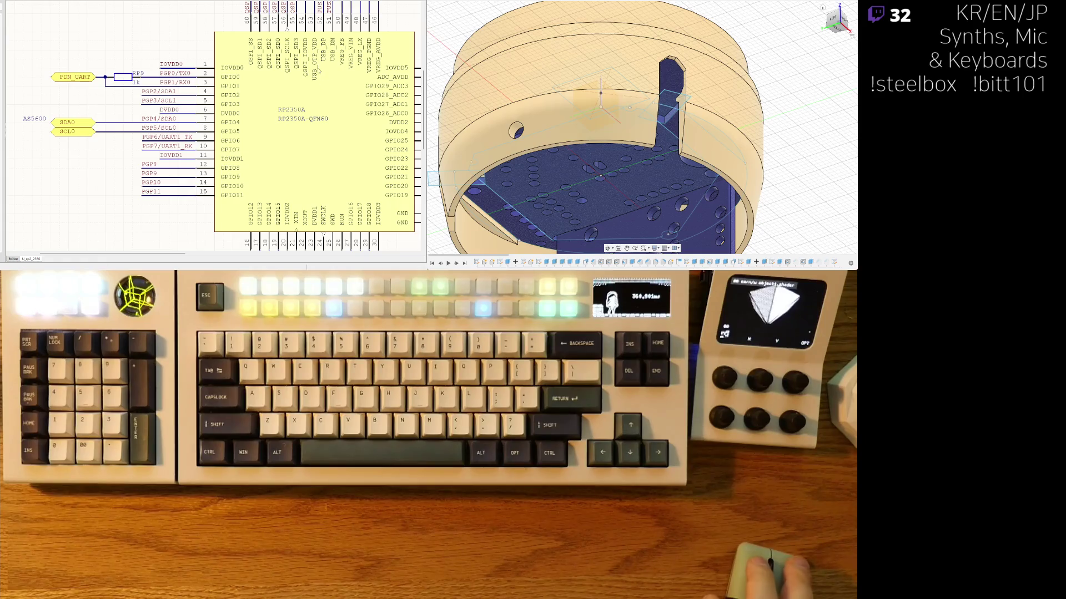
scroll(320, 71, "down", 3, "ctrl")
scroll(210, 78, "up", 3, "ctrl")
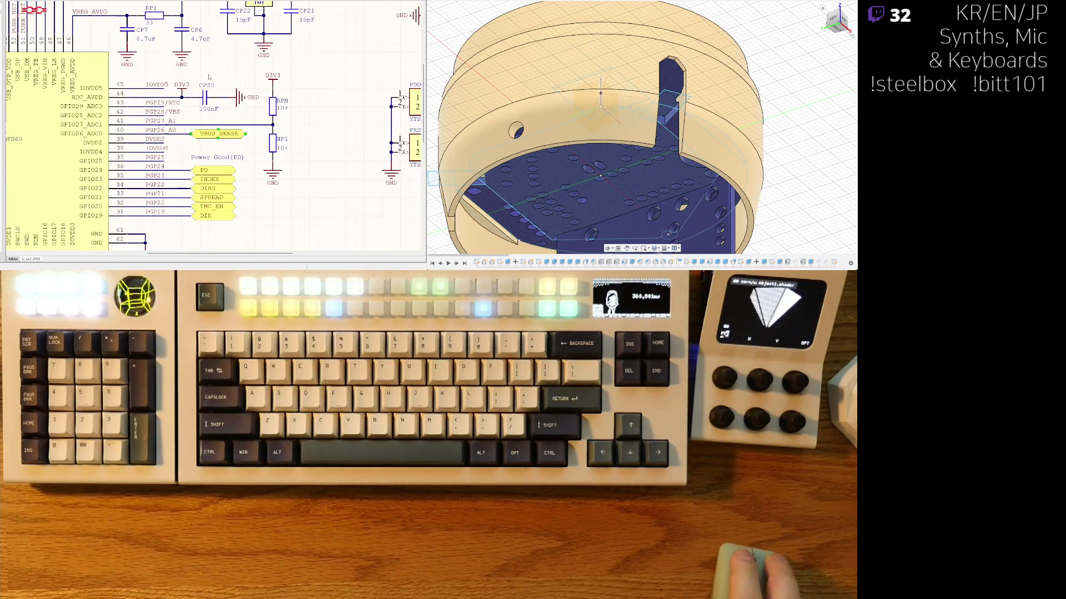
right_click_drag(294, 121, 359, 96)
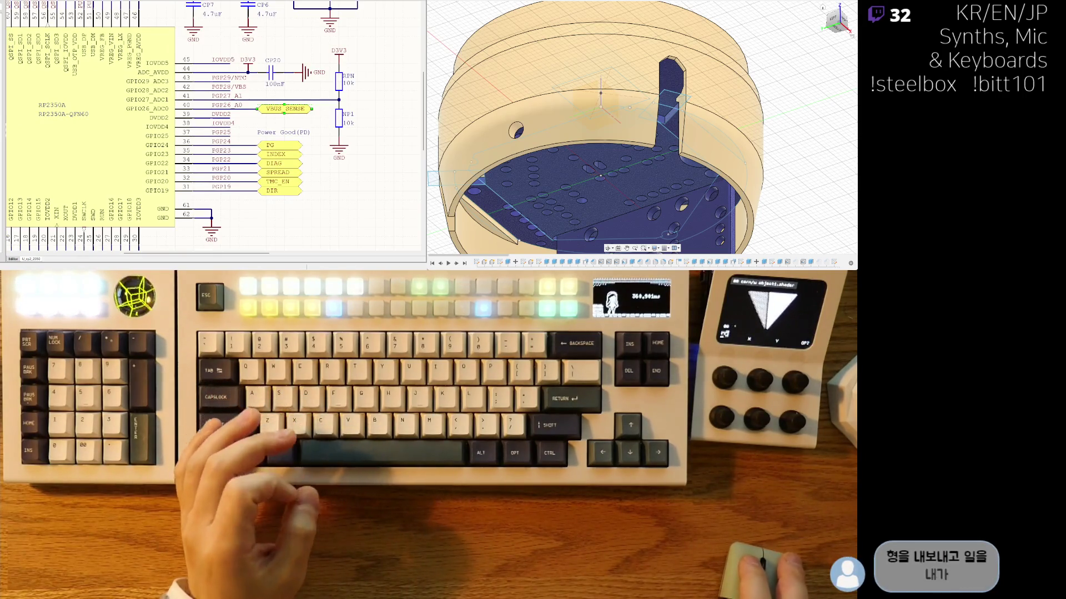
right_click_drag(284, 109, 282, 120)
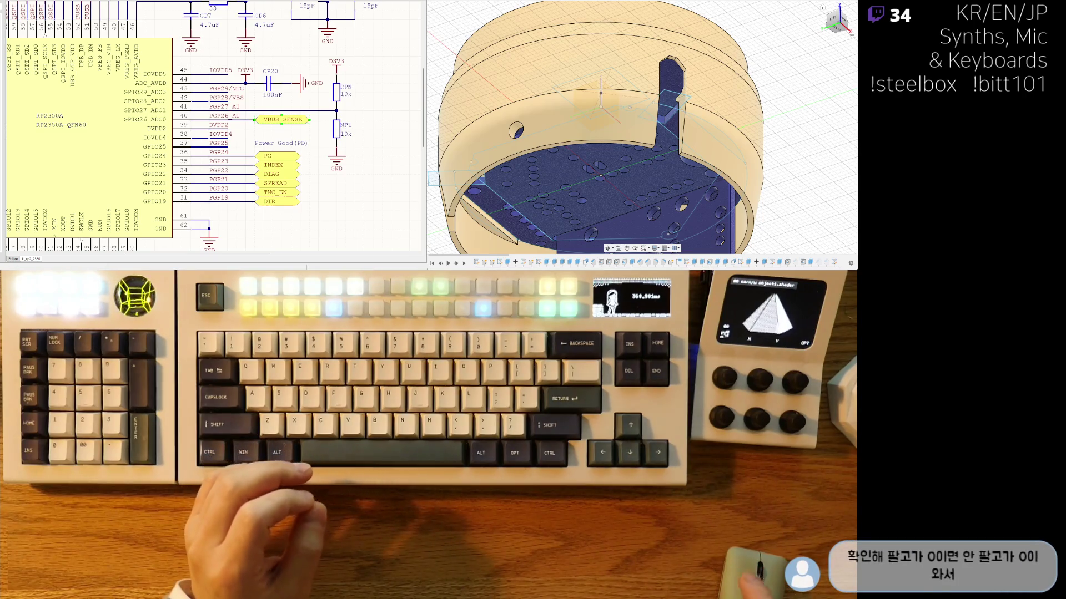
scroll(176, 154, "down", 3)
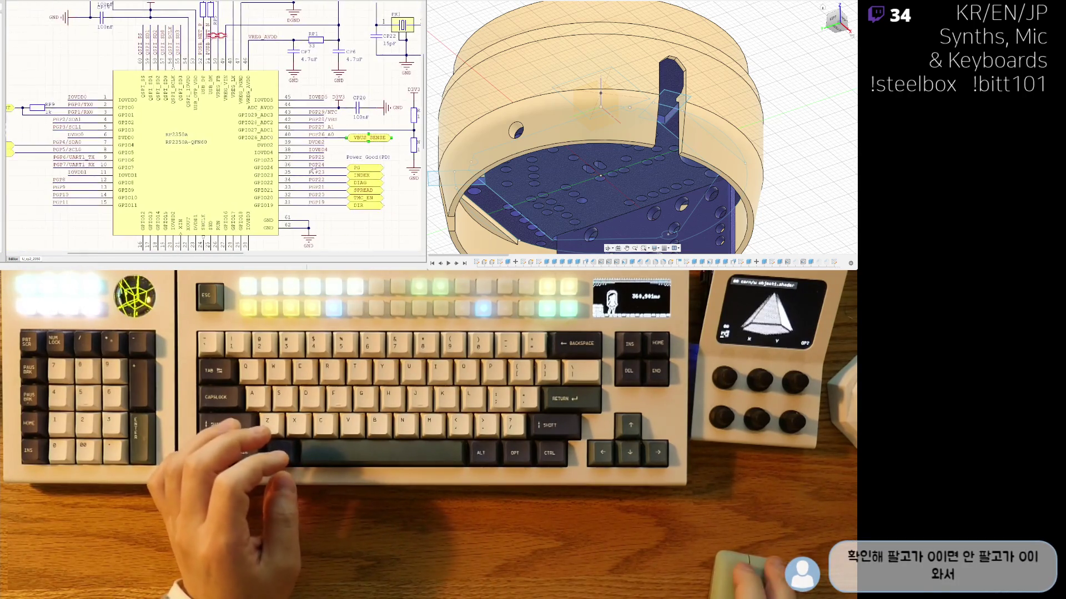
scroll(197, 127, "up", 2)
scroll(197, 127, "up", 2)
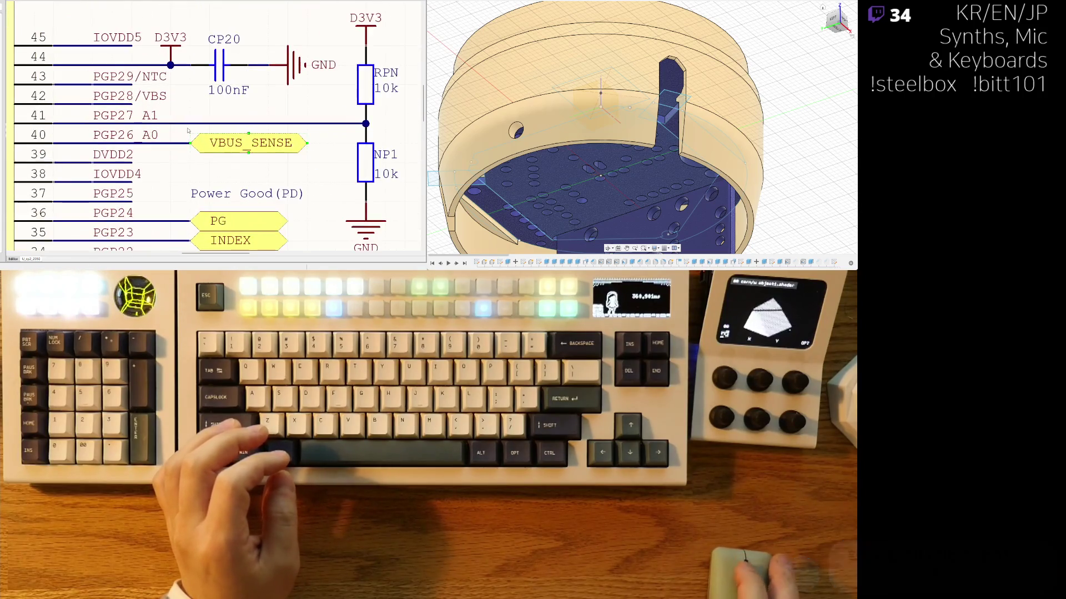
key("F2")
key("ctrl+shift+Left")
type("/")
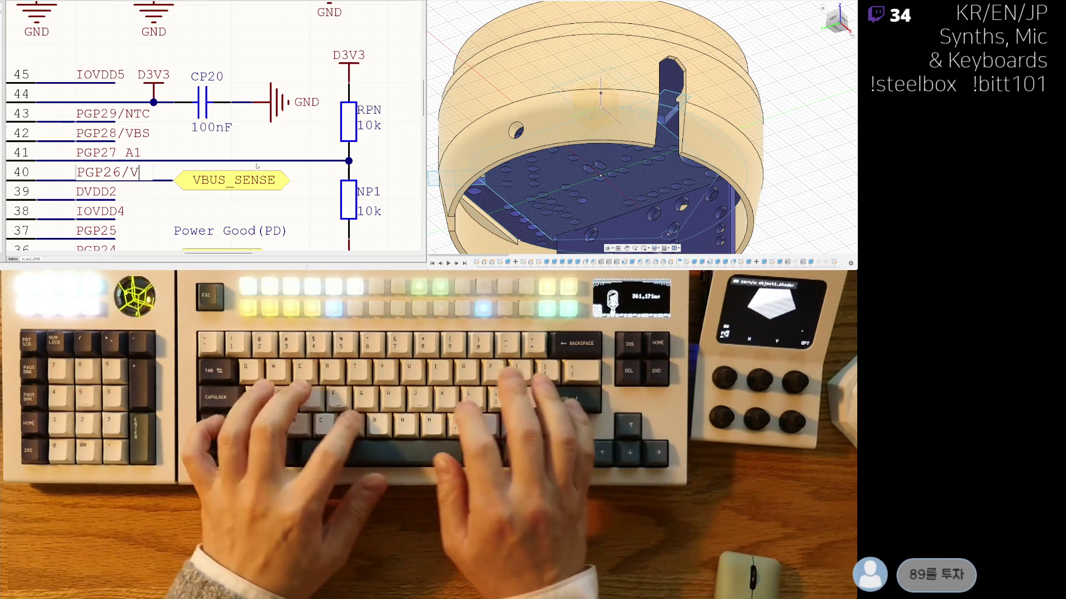
type("VBS")
key("Return")
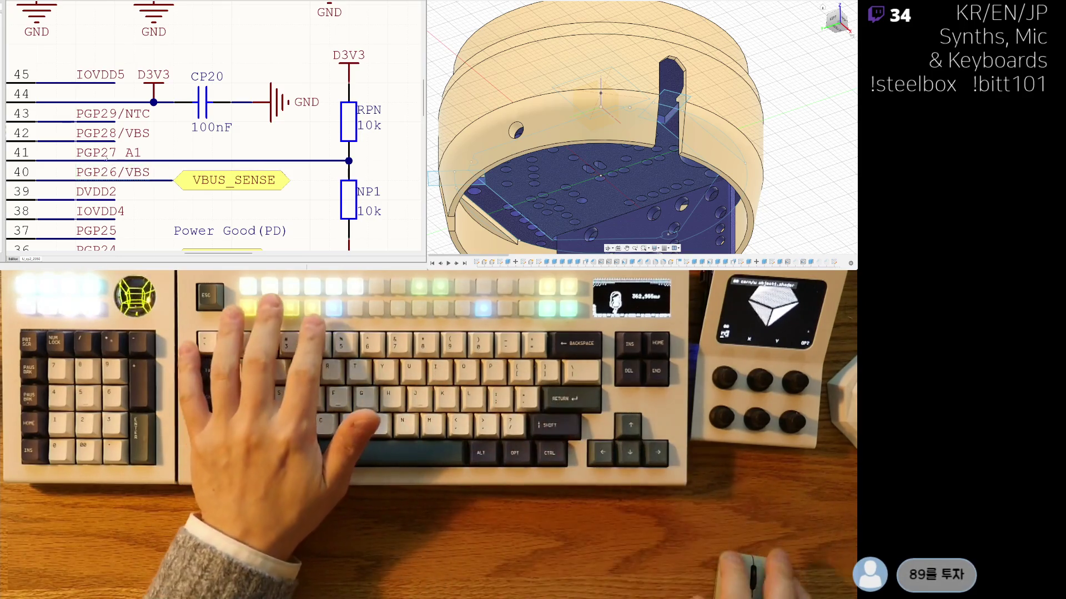
Step: Rename the pin 41, 42 and 43 labels to PGP27/NTC, PGP28/TX0 and PGP29/RX0
key("F2")
key("ctrl+shift+Left")
type("/NTC")
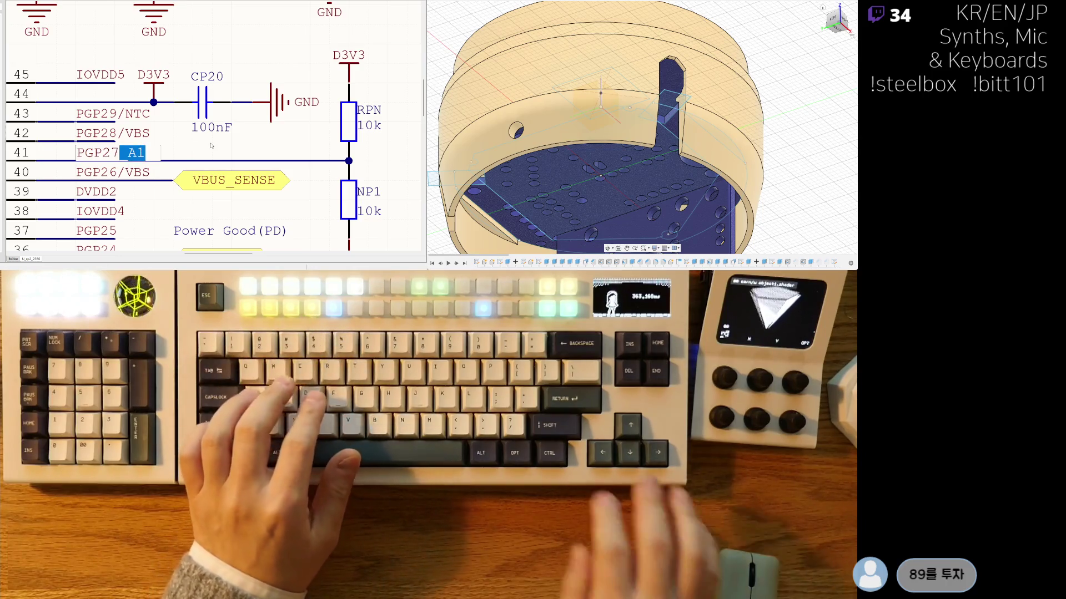
key("Return")
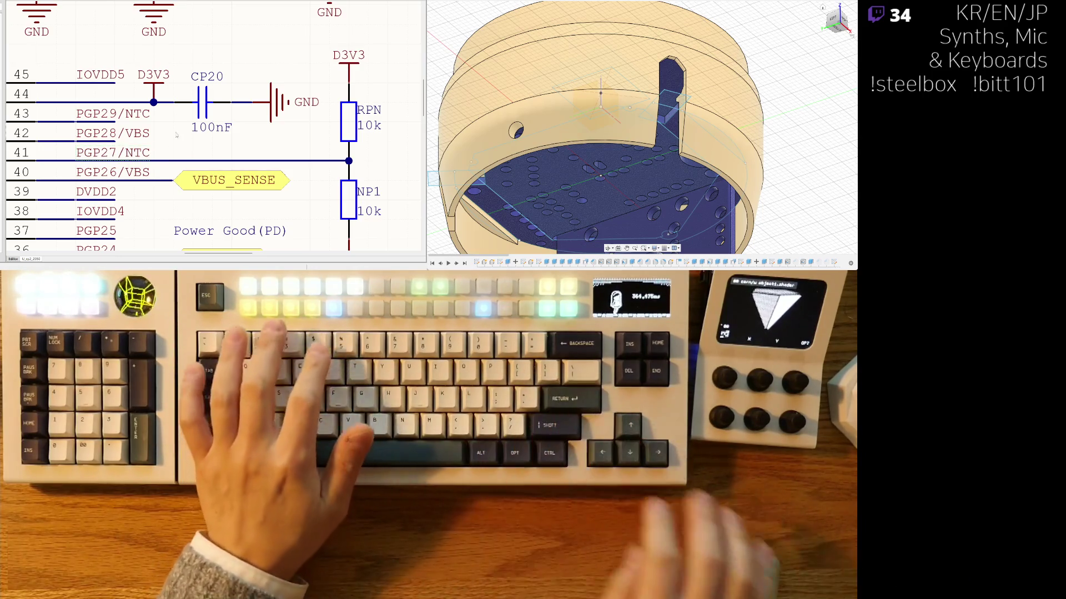
scroll(209, 170, "left", 1)
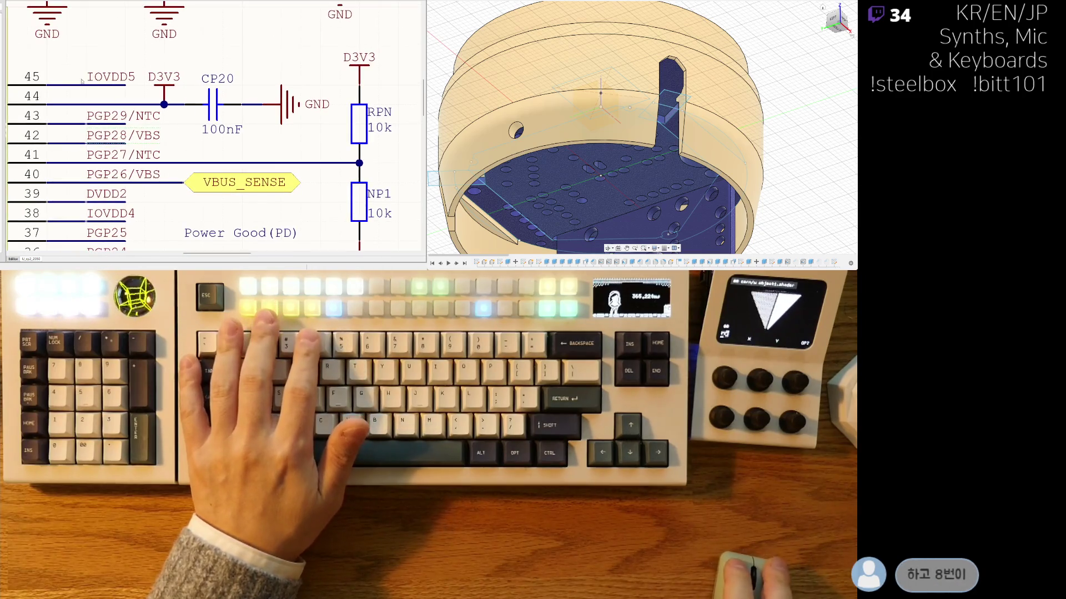
scroll(128, 137, "right", 1)
double_click(128, 138)
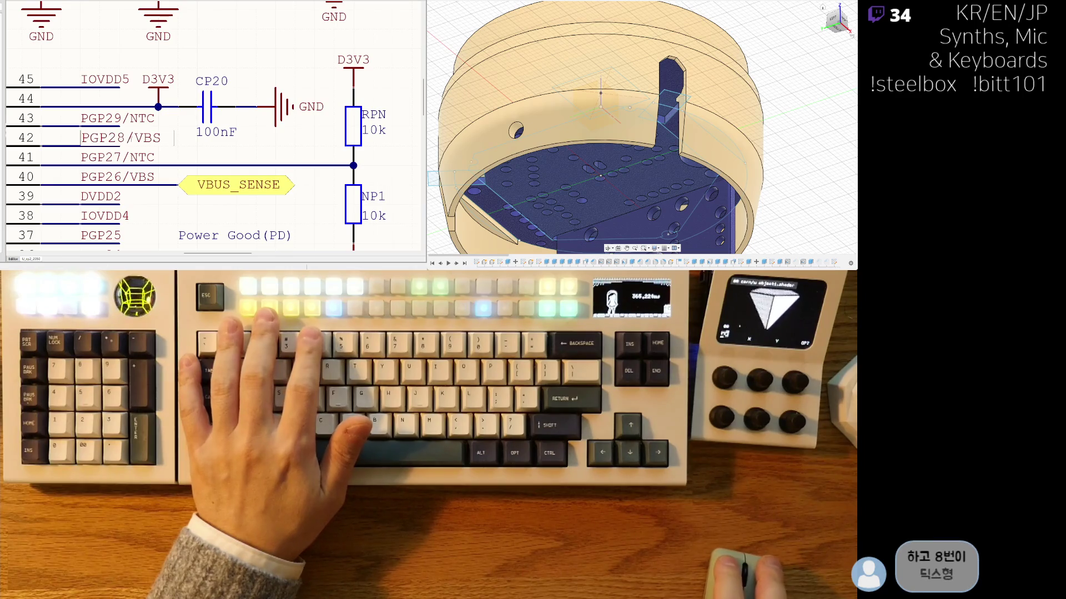
double_click(147, 138)
type("TX0")
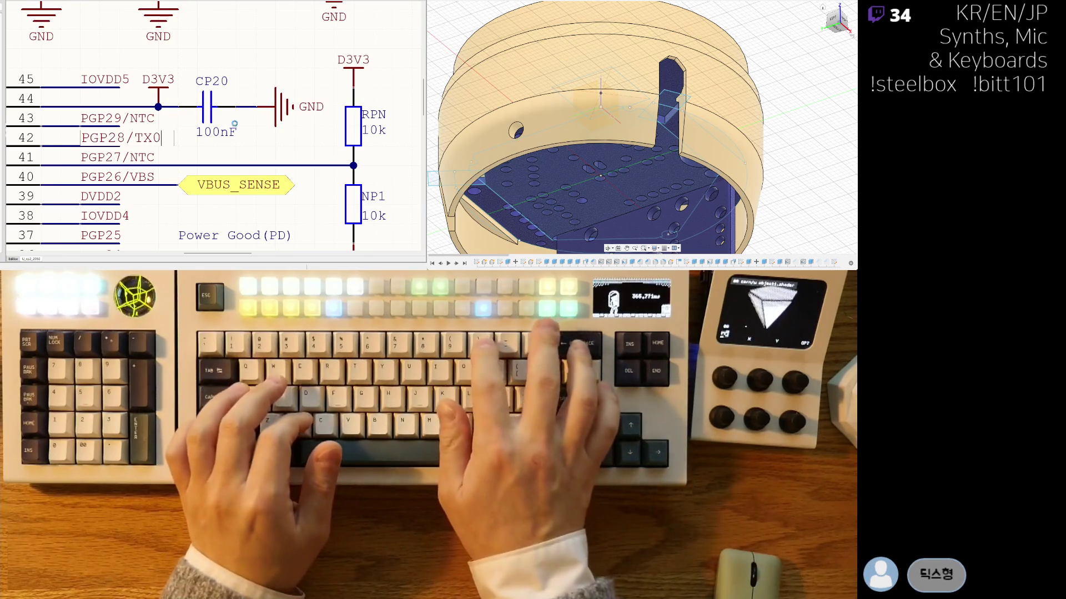
key("Tab")
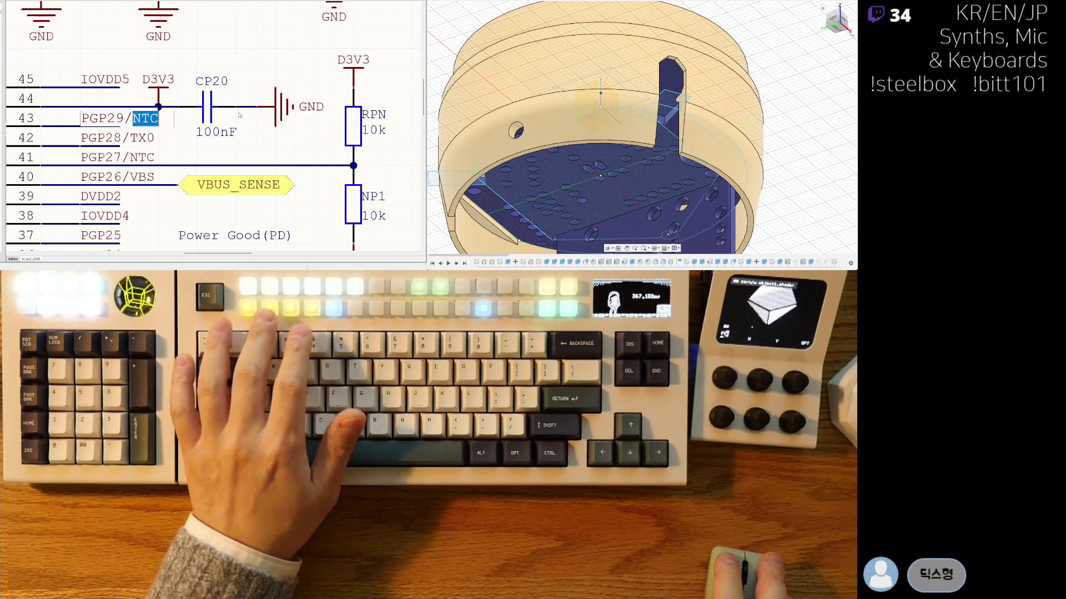
type("RX0")
key("Return")
Step: Move CP20's 100nF value label clear of resistor RP9
scroll(214, 119, "down", 6)
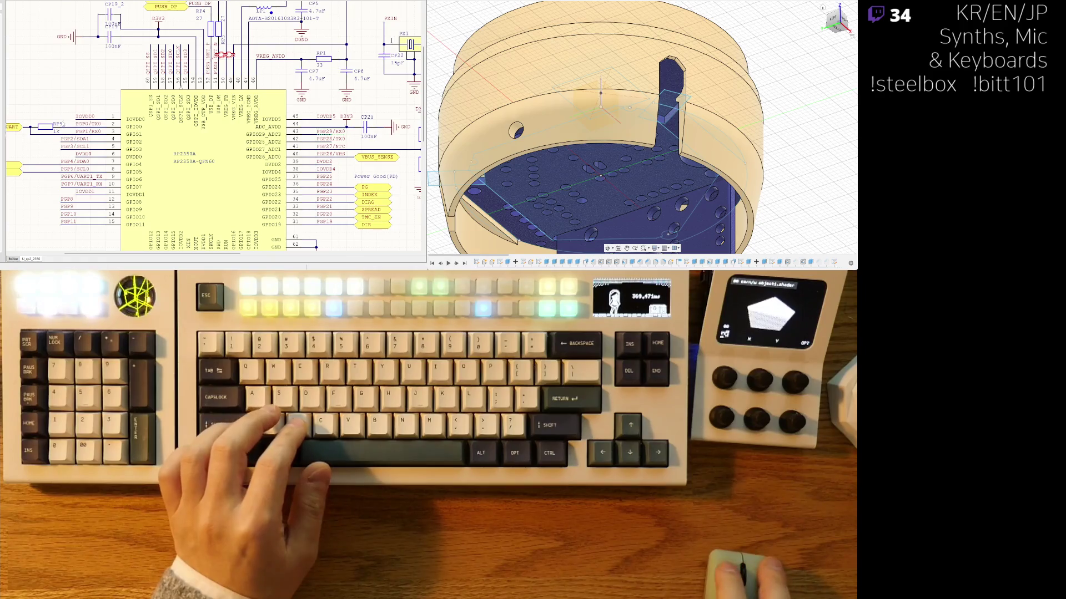
scroll(66, 129, "left", 1)
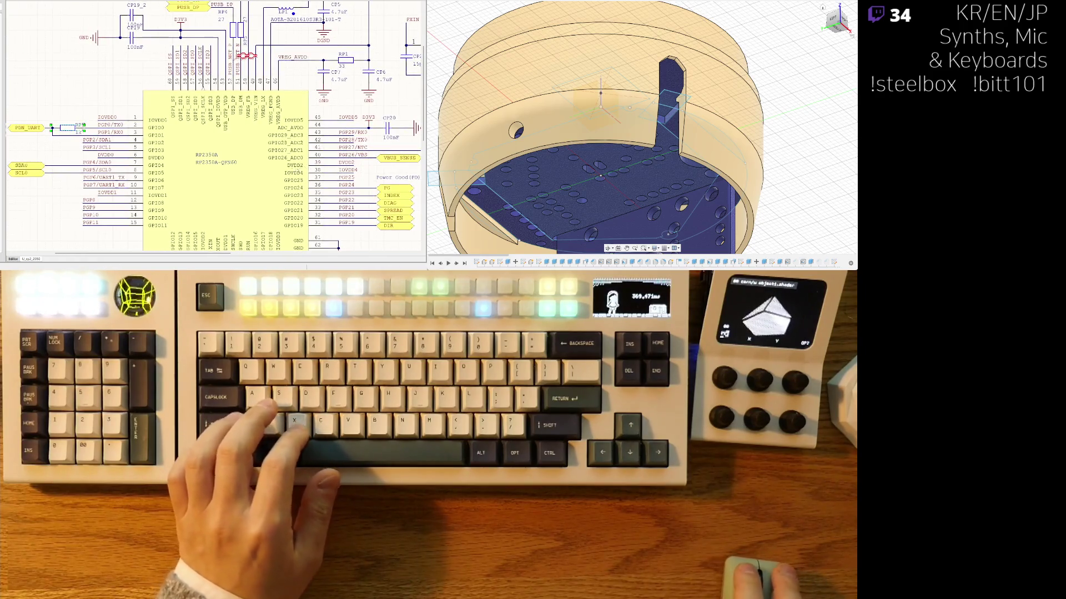
scroll(358, 162, "up", 3)
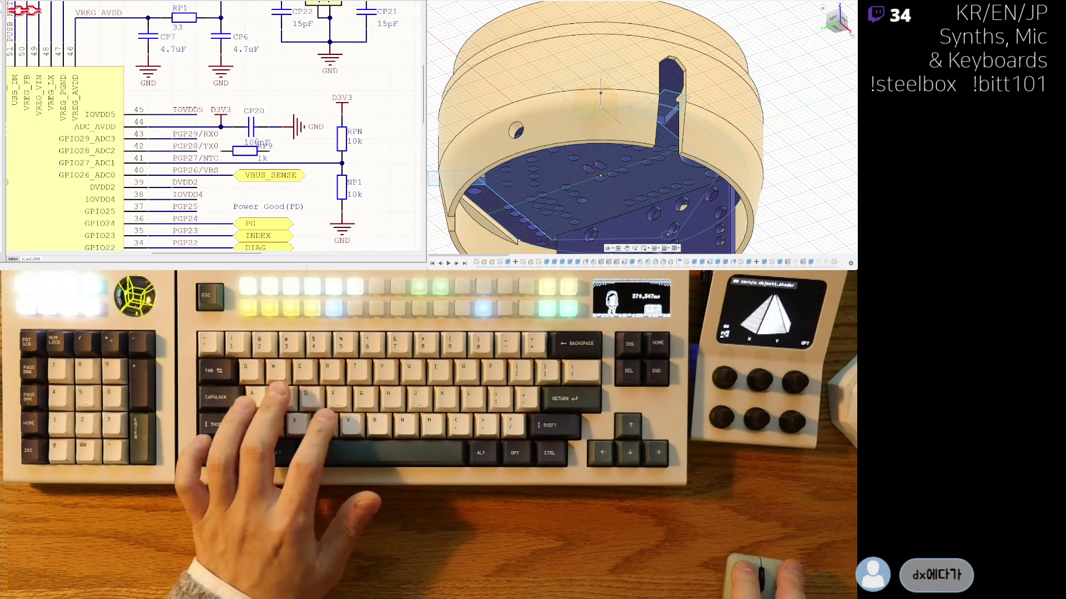
left_click_drag(257, 142, 271, 134)
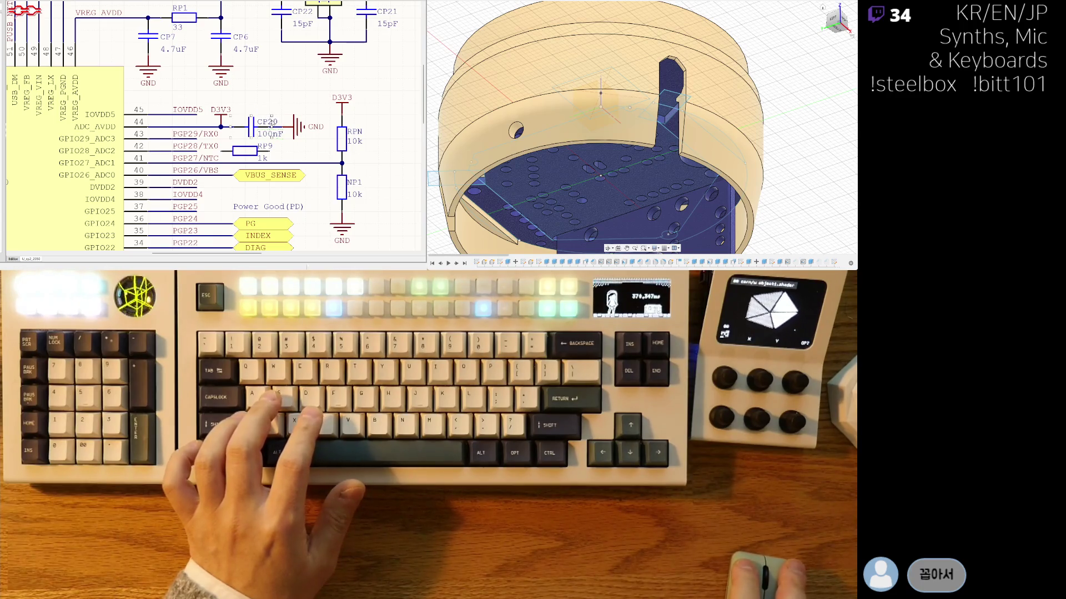
Step: Shift resistor RP9 slightly right, and move RPN with its D3V3 supply right
scroll(289, 159, "down", 4)
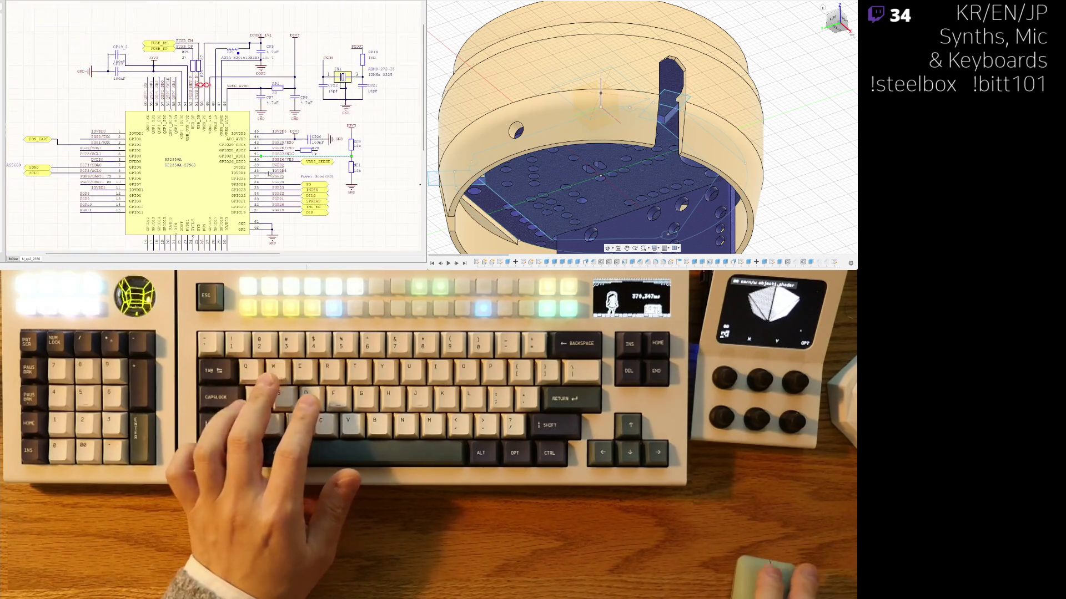
scroll(289, 186, "up", 2)
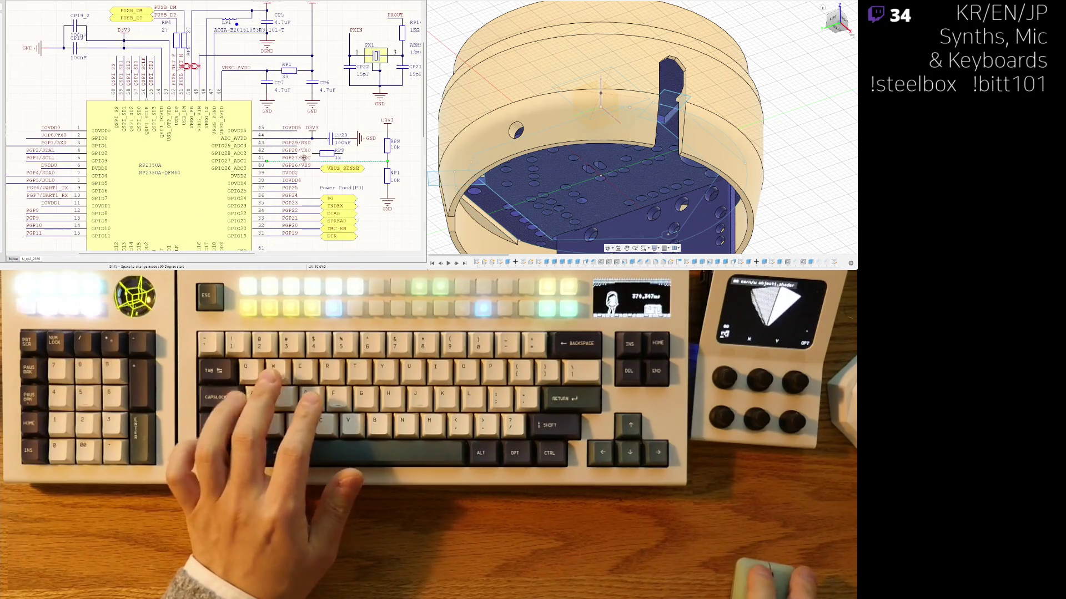
scroll(322, 155, "up", 2)
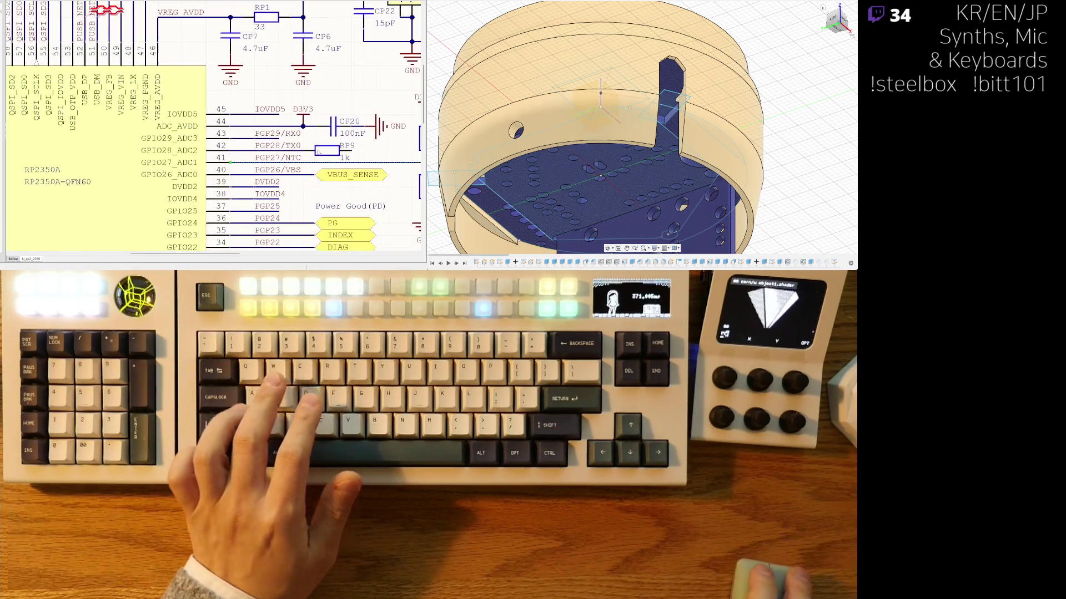
left_click_drag(296, 154, 308, 154)
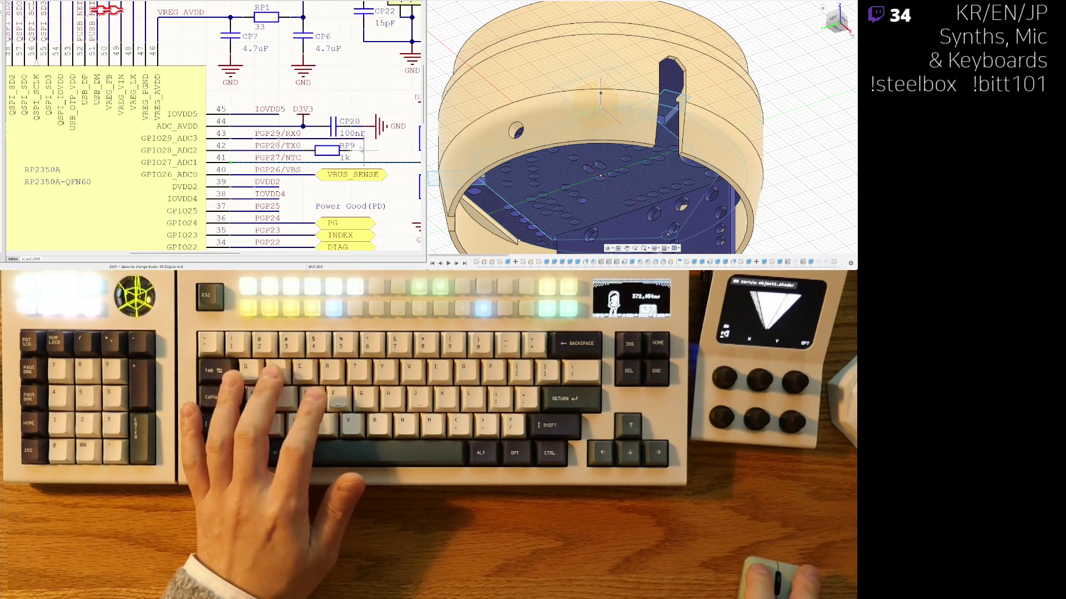
scroll(388, 155, "down", 3)
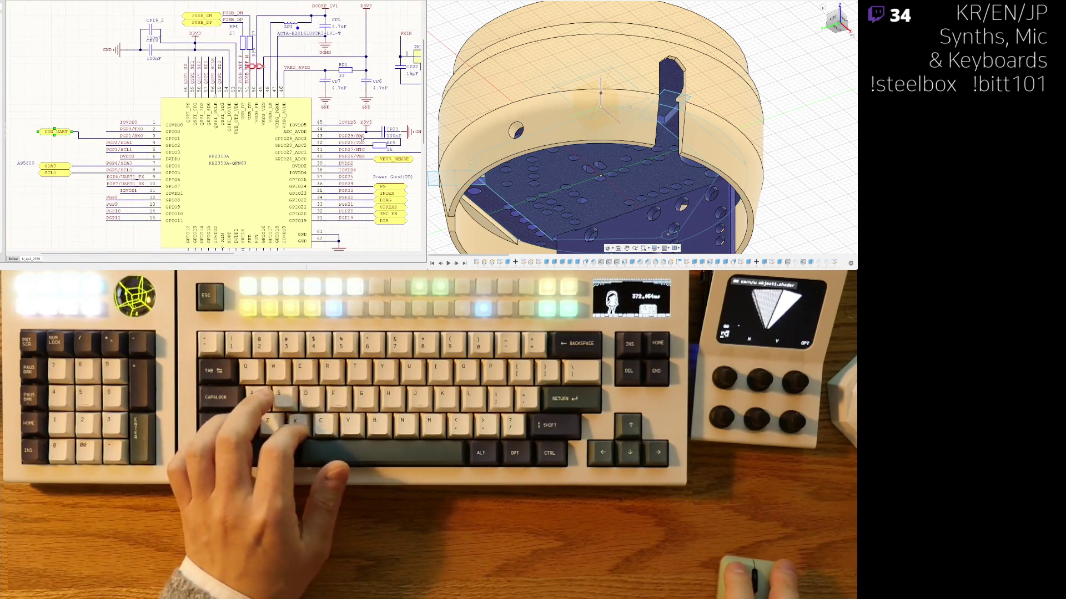
scroll(364, 161, "right", 2)
scroll(323, 156, "up", 3)
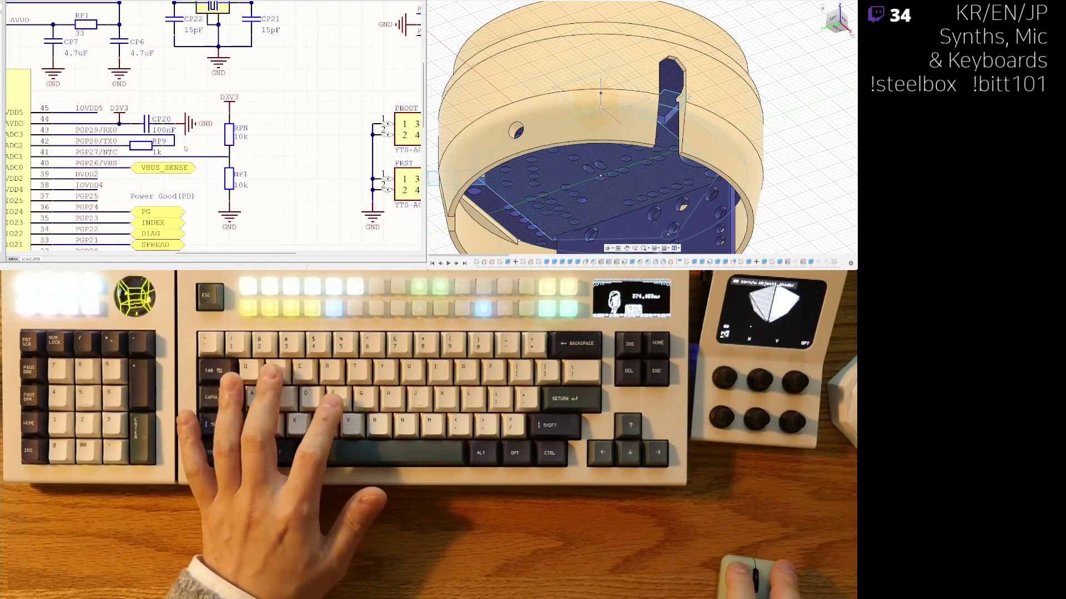
left_click_drag(229, 125, 271, 117)
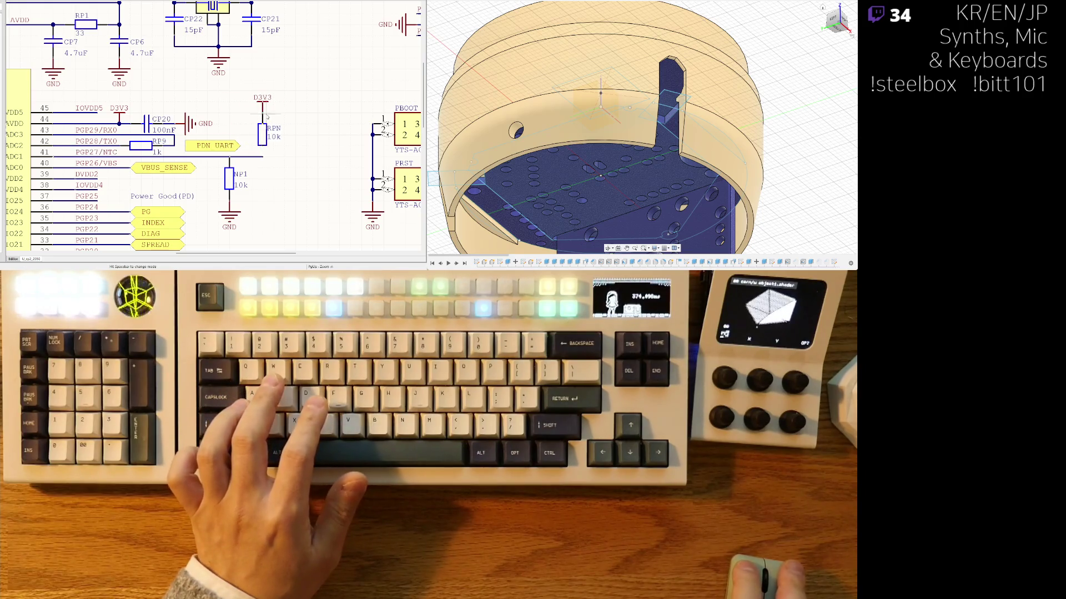
Step: Line NP1 up under RPN and attach the PDN_UART label to the divider wire
left_click_drag(231, 179, 262, 179)
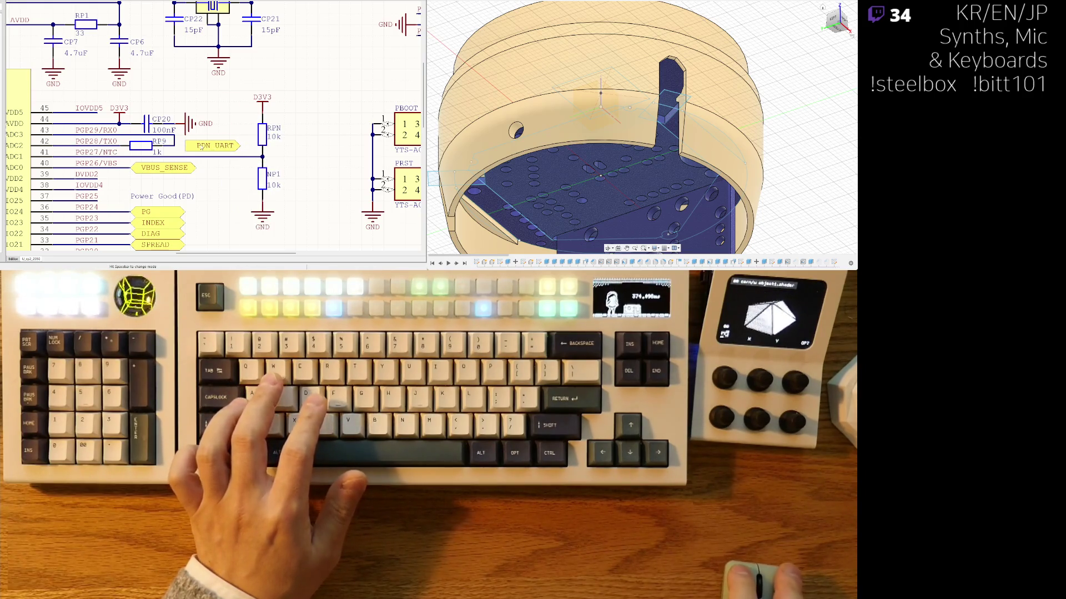
left_click_drag(203, 147, 206, 148)
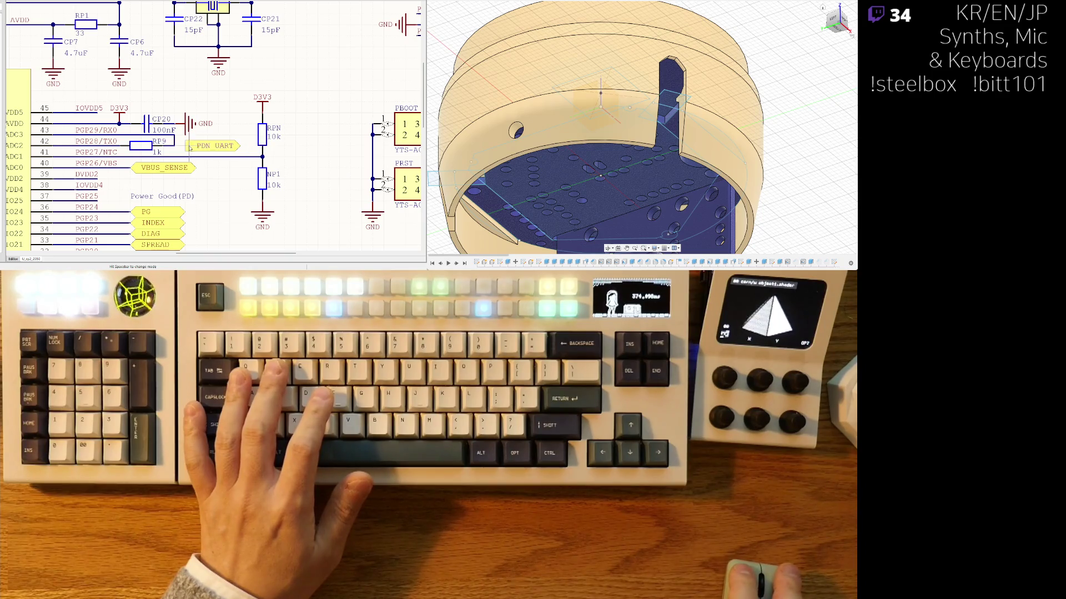
scroll(222, 194, "down", 2)
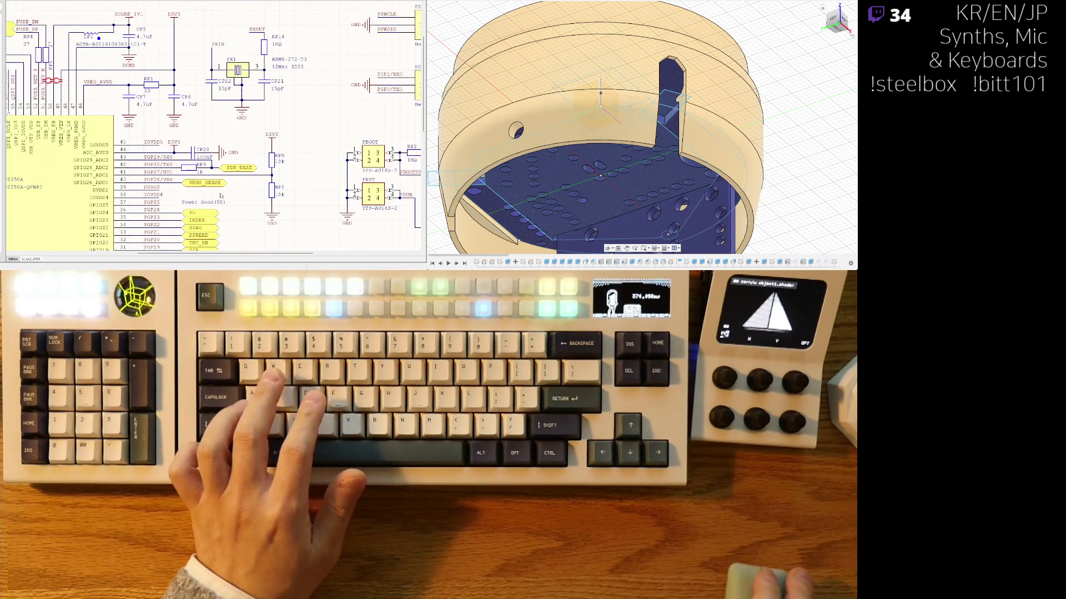
scroll(211, 192, "down", 3)
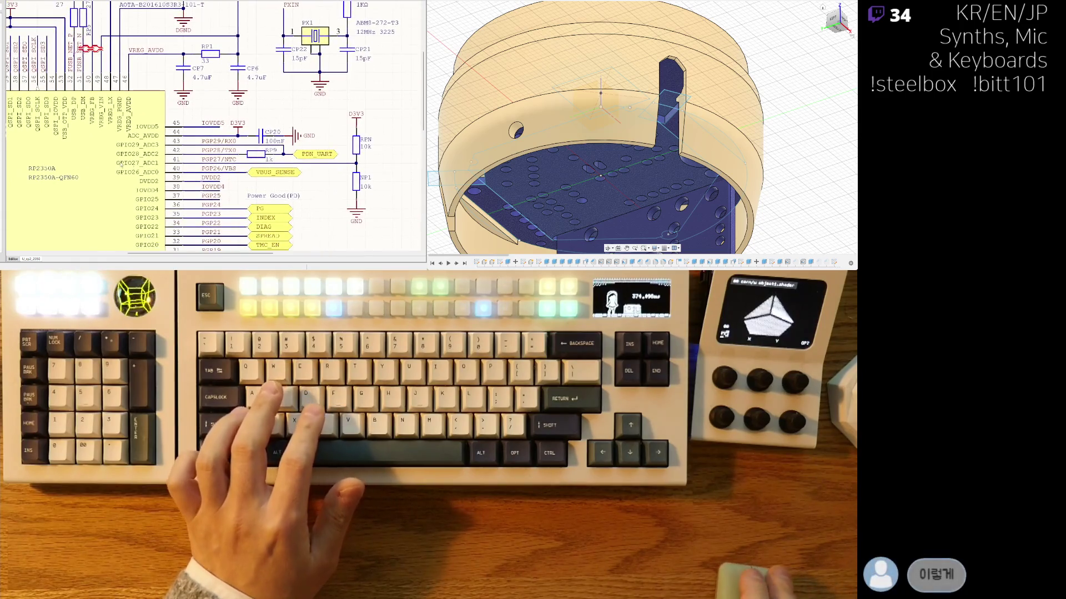
Step: Adjust the wire on the PGP0/TX0 pin
scroll(116, 176, "up", 4)
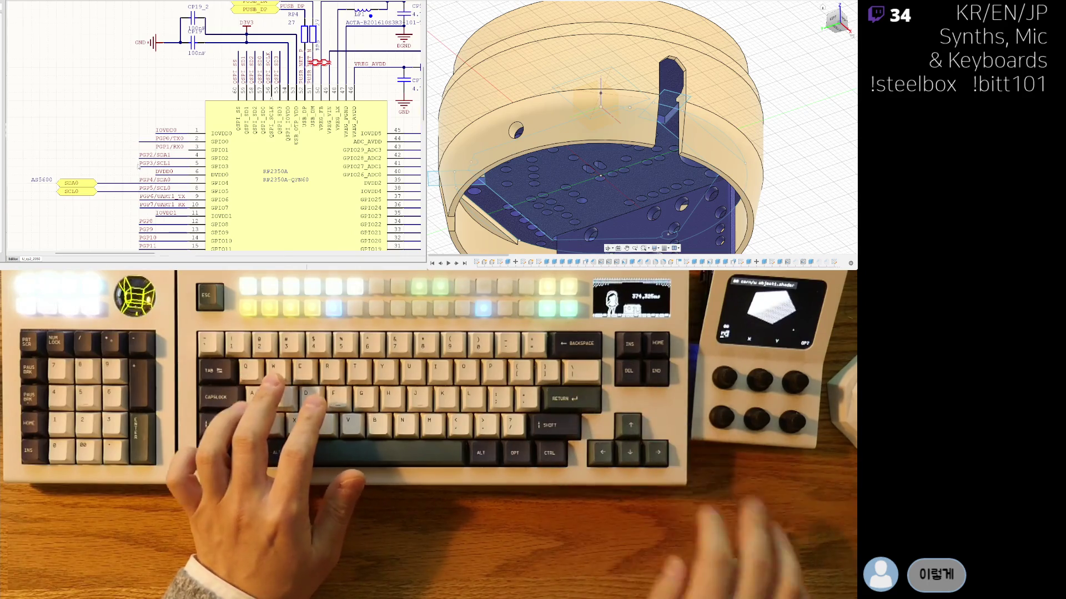
scroll(138, 162, "up", 2)
left_click_drag(157, 133, 150, 131)
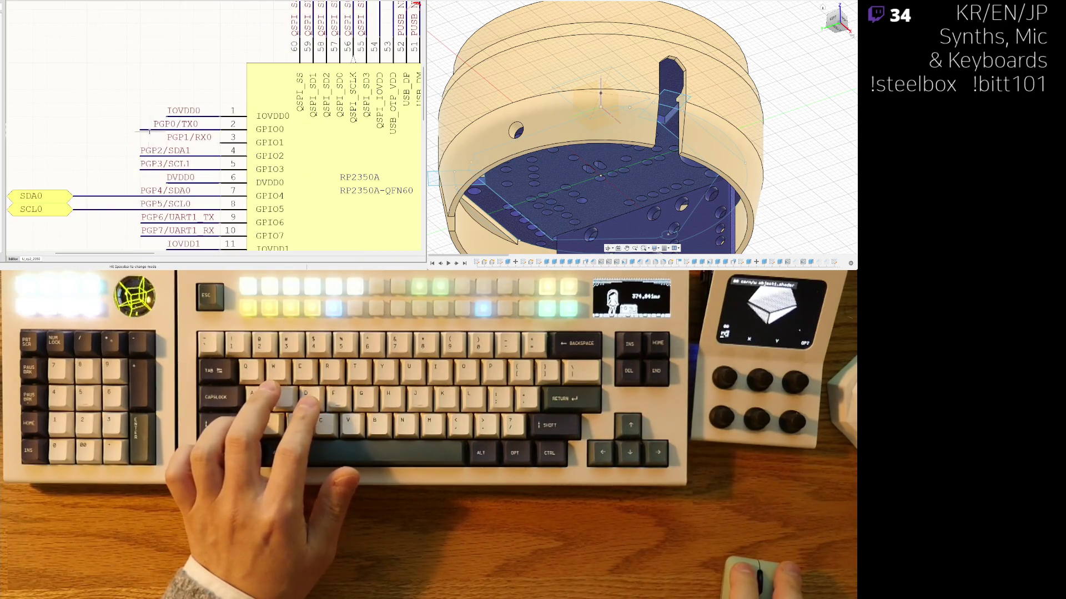
Step: Start a wire at the PGP1/RX0 pin of the RP2350A chip
left_click(164, 138)
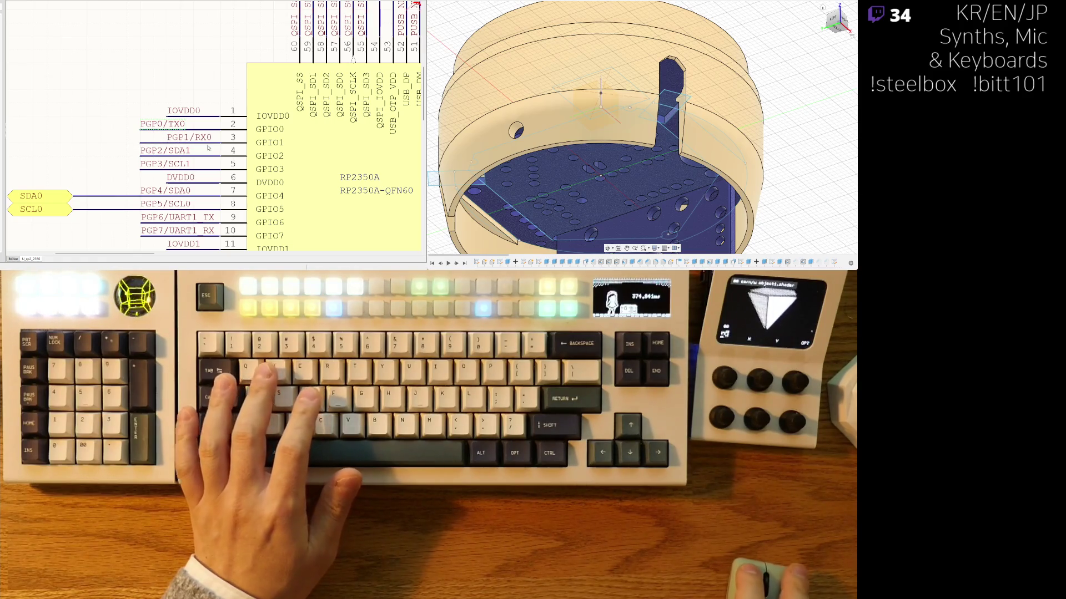
scroll(141, 143, "down", 3)
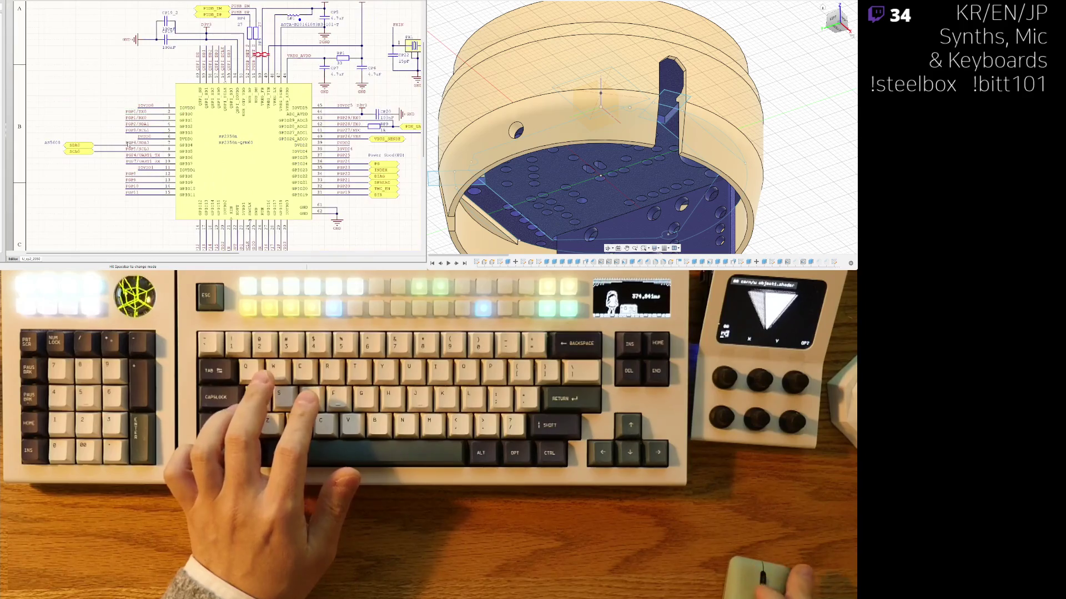
right_click_drag(123, 214, 102, 219)
scroll(117, 203, "down", 2)
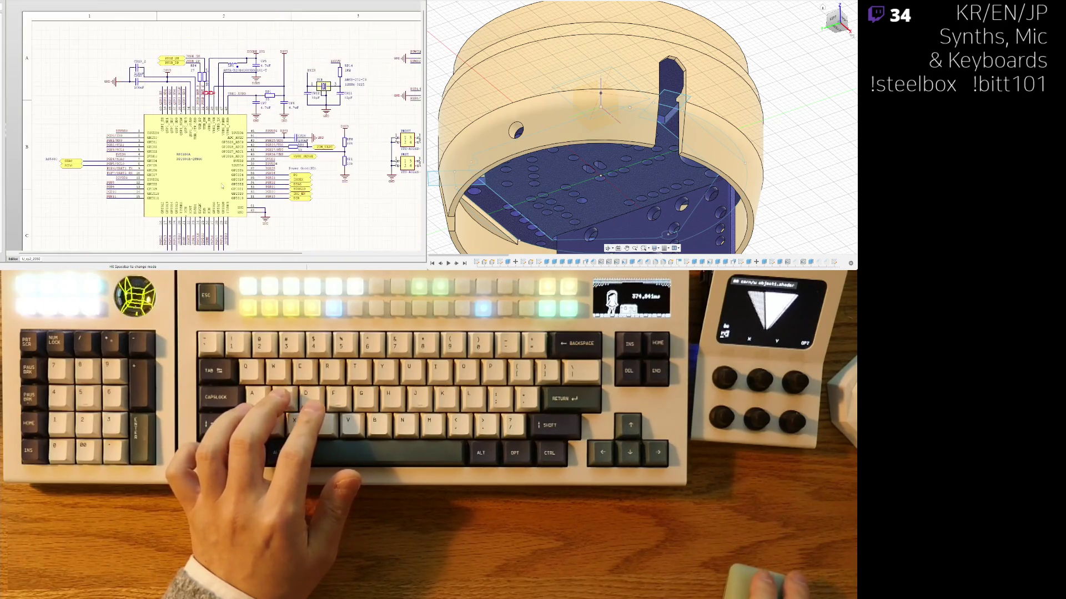
scroll(119, 178, "right", 5)
right_click_drag(128, 164, 296, 116)
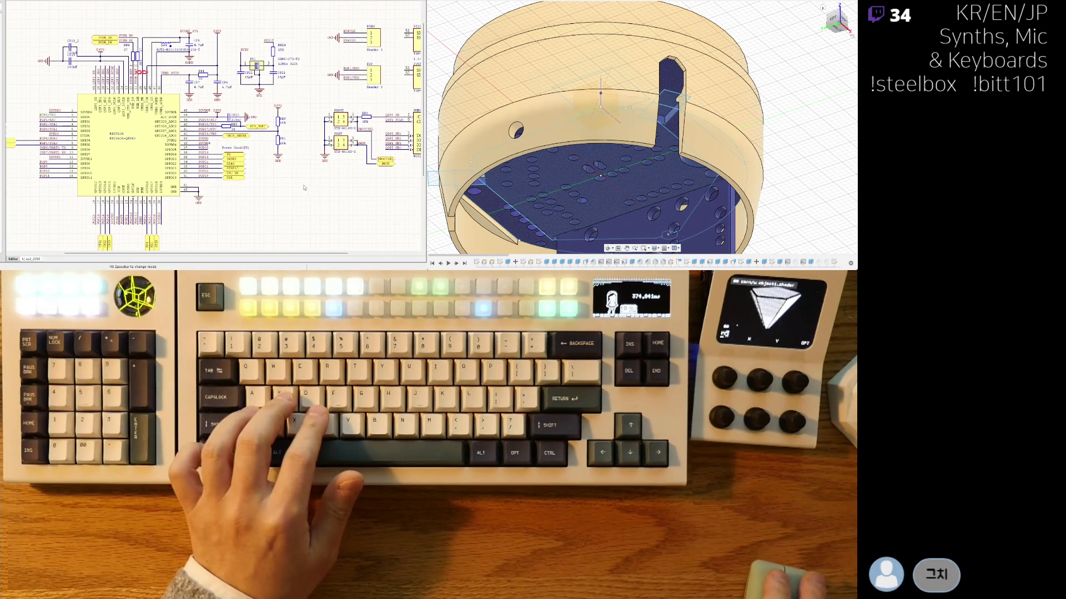
right_click_drag(304, 189, 237, 206)
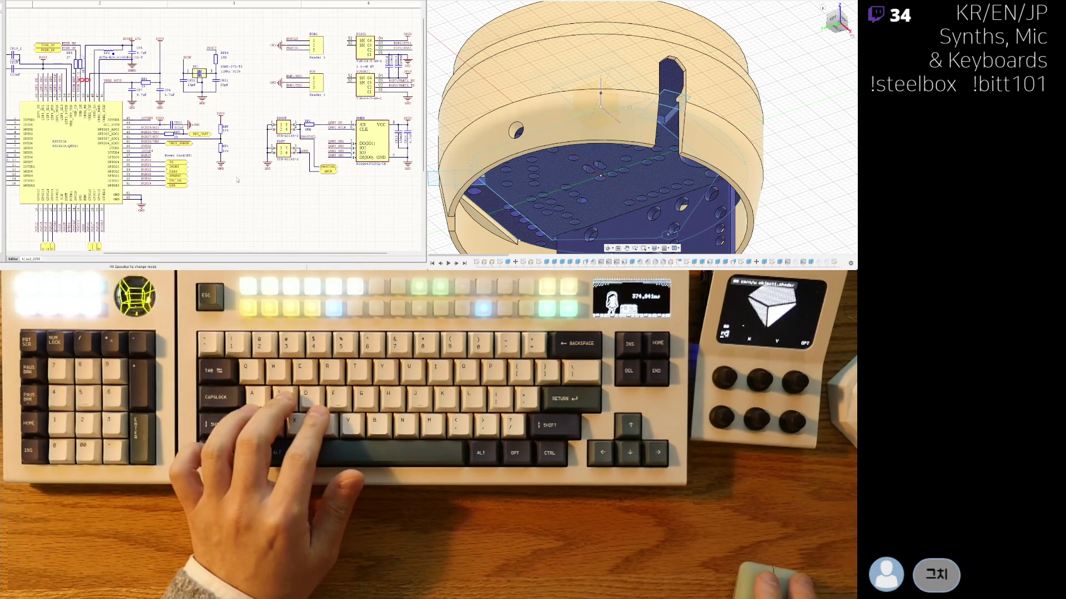
Step: Save the rp2_2350 schematic and cross-probe to the matching RP2350 pins on the PCB
key("ctrl+s")
right_click_drag(237, 205, 326, 186)
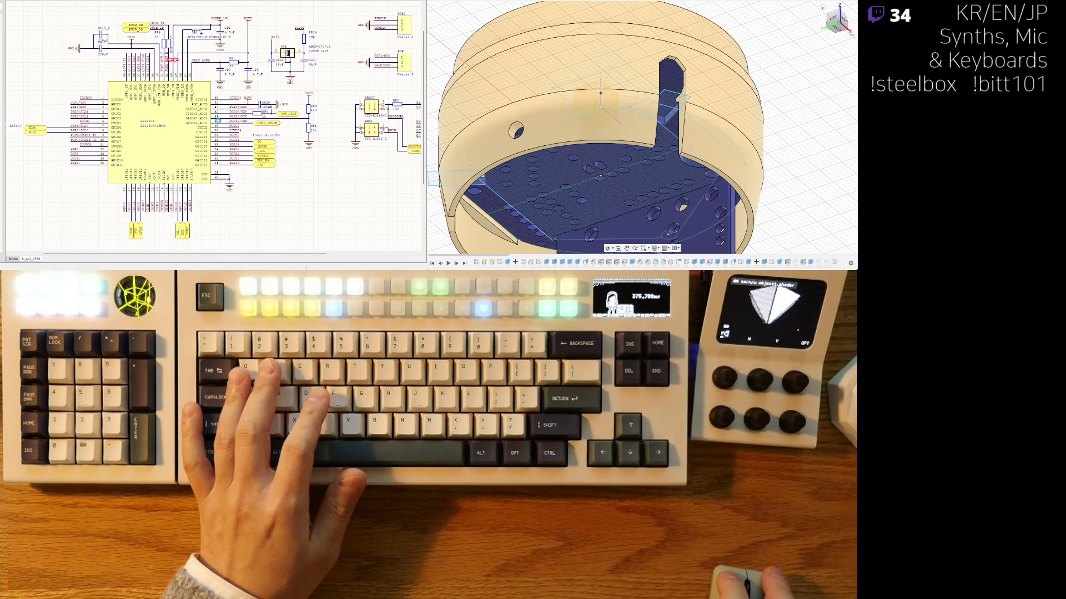
left_click(216, 120)
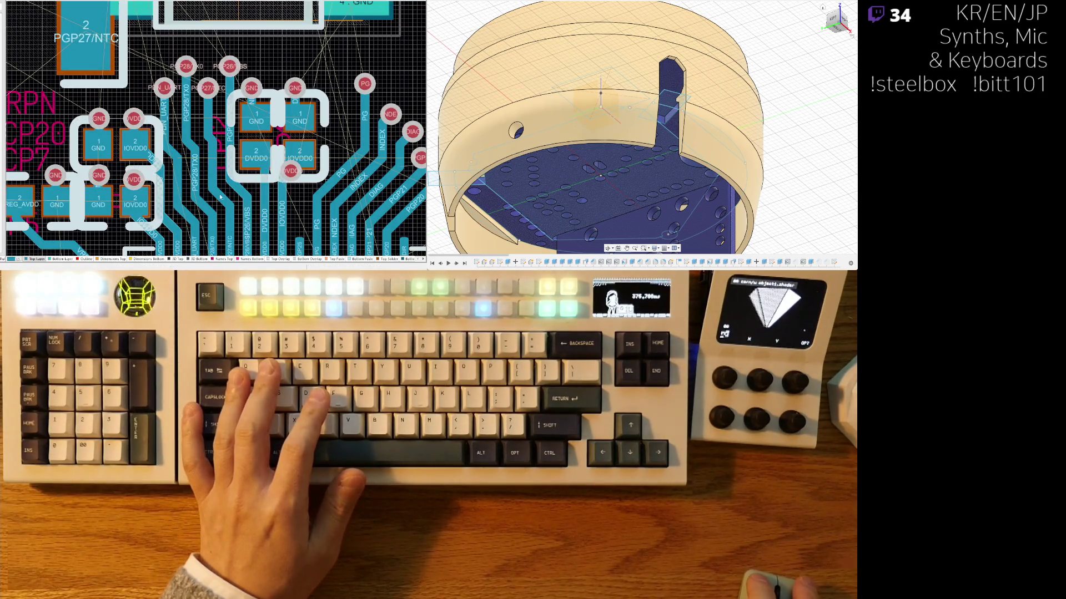
Step: Move the two-pad GND/PGP27/NTC component to a new spot among the RP2350 pads
scroll(216, 129, "down", 5, "ctrl")
scroll(170, 119, "up", 5, "ctrl")
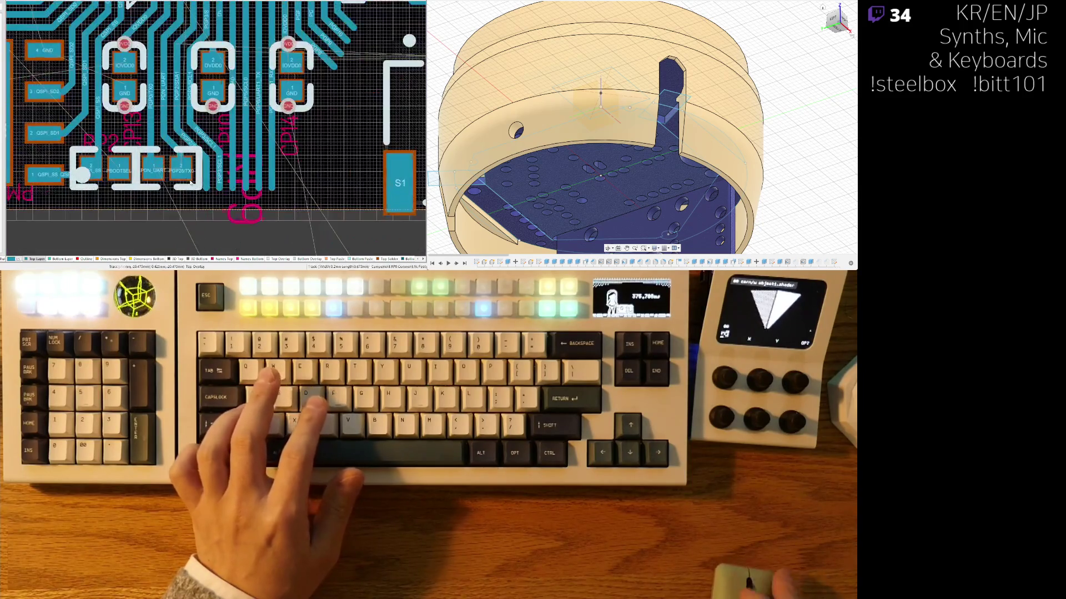
mouse_move(170, 120)
left_mouse_down()
mouse_move(132, 93)
mouse_move(283, 48)
mouse_move(150, 55)
mouse_move(155, 44)
mouse_move(44, 63)
mouse_move(153, 105)
mouse_move(199, 100)
mouse_move(188, 103)
left_mouse_up()
scroll(167, 49, "up", 2, "ctrl")
scroll(166, 60, "up", 1, "ctrl")
scroll(160, 105, "down", 2, "ctrl")
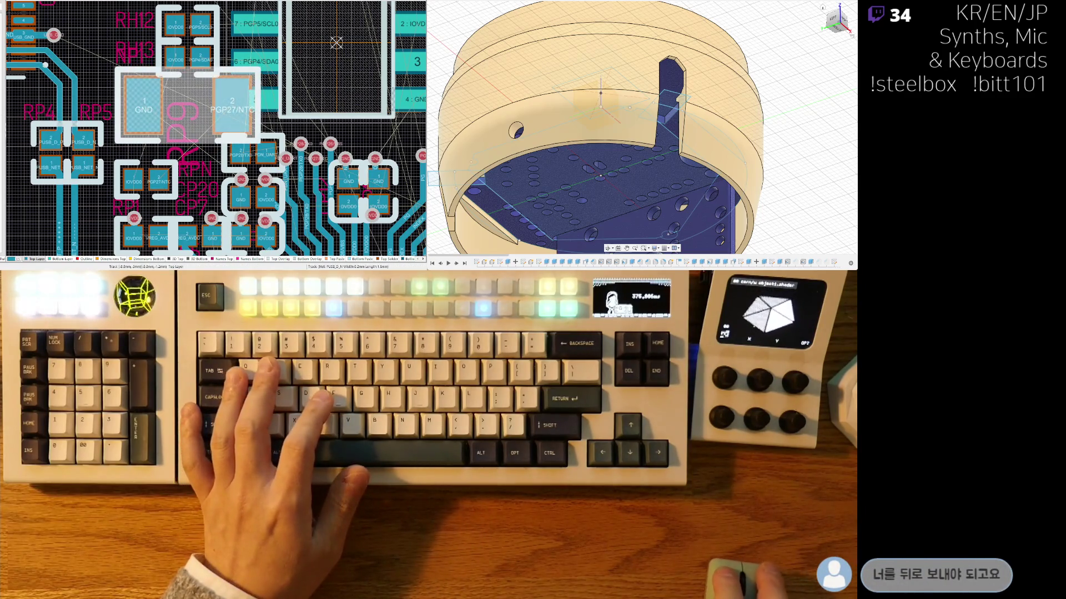